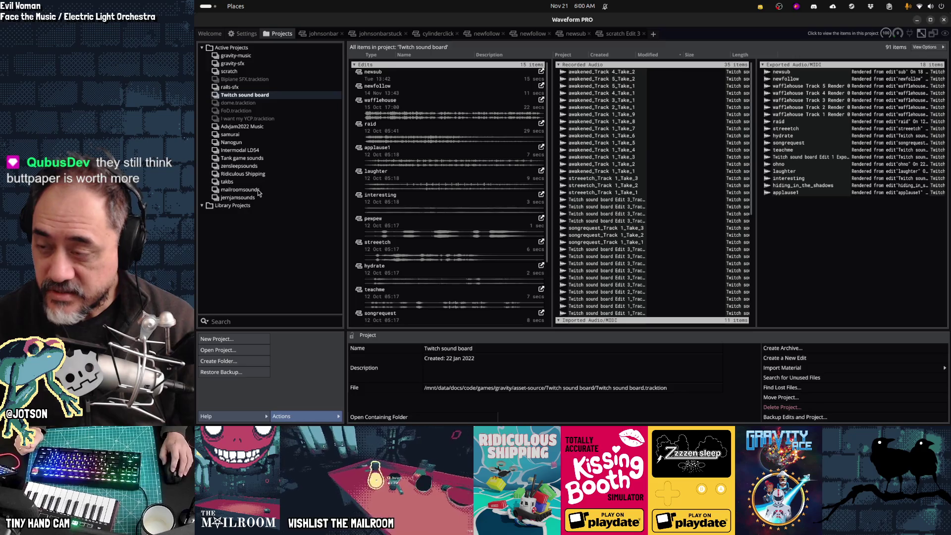
- Open the mailroomsounds project and create a new edit, mailroomsounds Edit 1
click(258, 190)
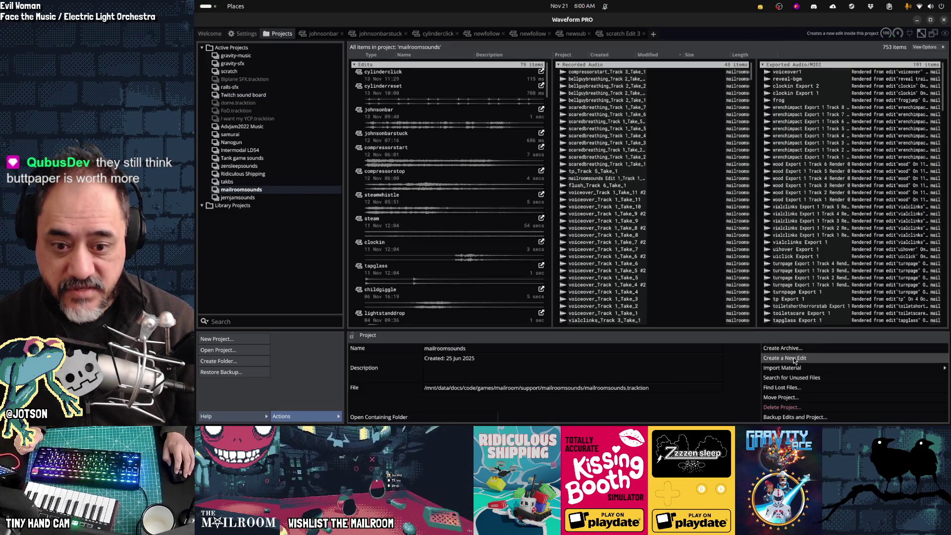
click(794, 358)
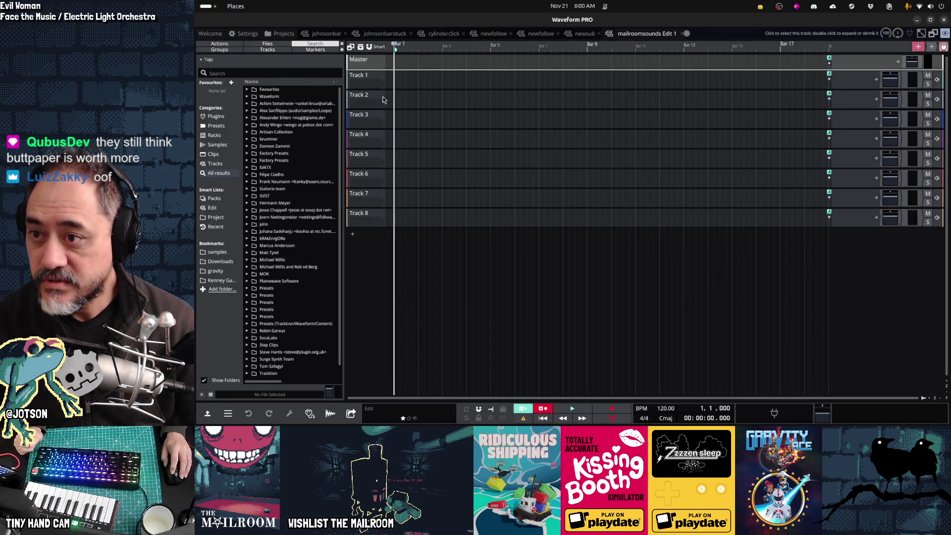
- Delete the extra empty tracks, keeping only Track 1 and Track 2
click(366, 99)
shift+click(380, 199)
key(Delete)
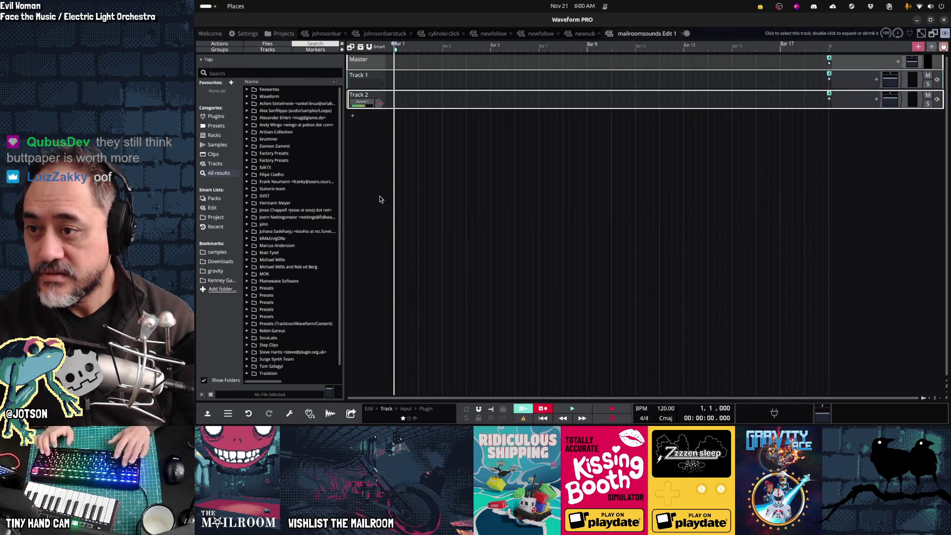
- Search the sample browser for 'coins' and list the results as individual files
click(256, 71)
text(coins)
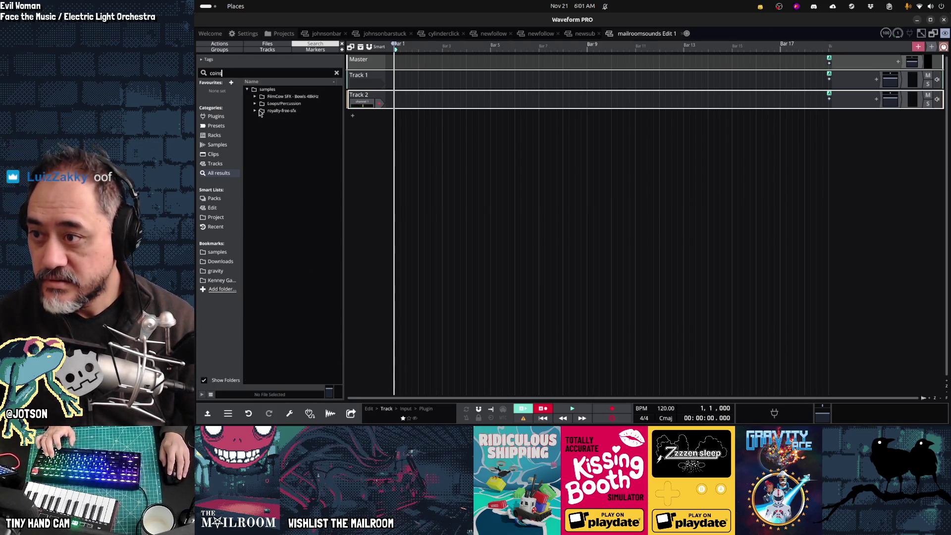
click(216, 382)
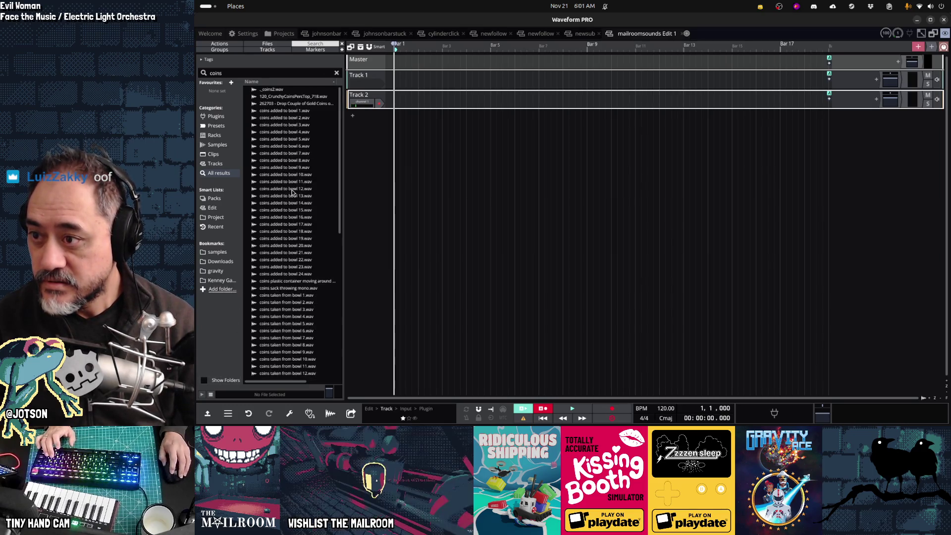
click(291, 203)
click(291, 253)
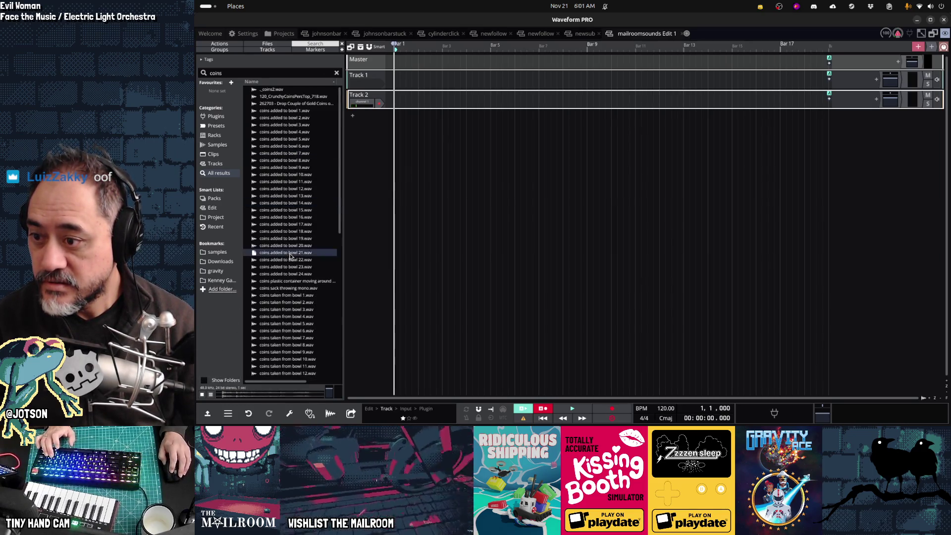
click(296, 302)
scroll(300, 265, down, 3)
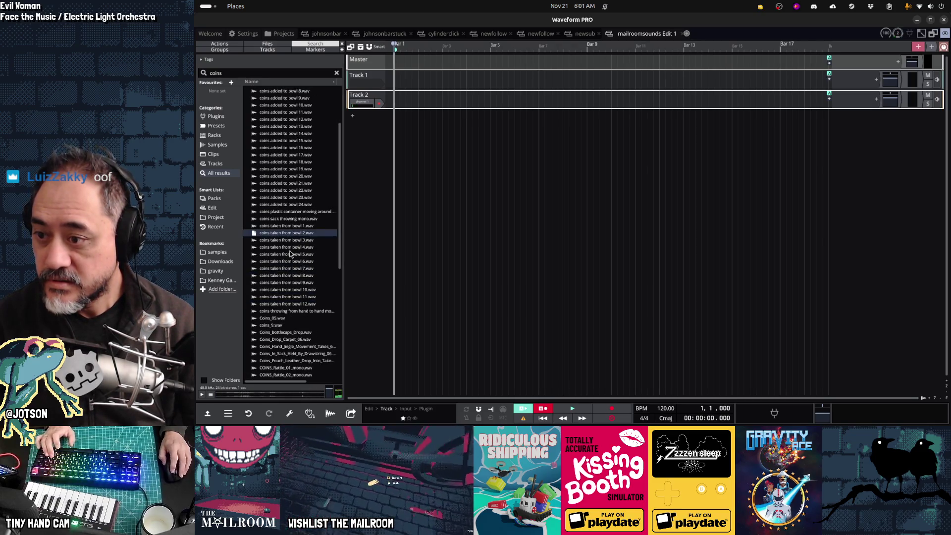
click(288, 269)
scroll(288, 270, down, 6)
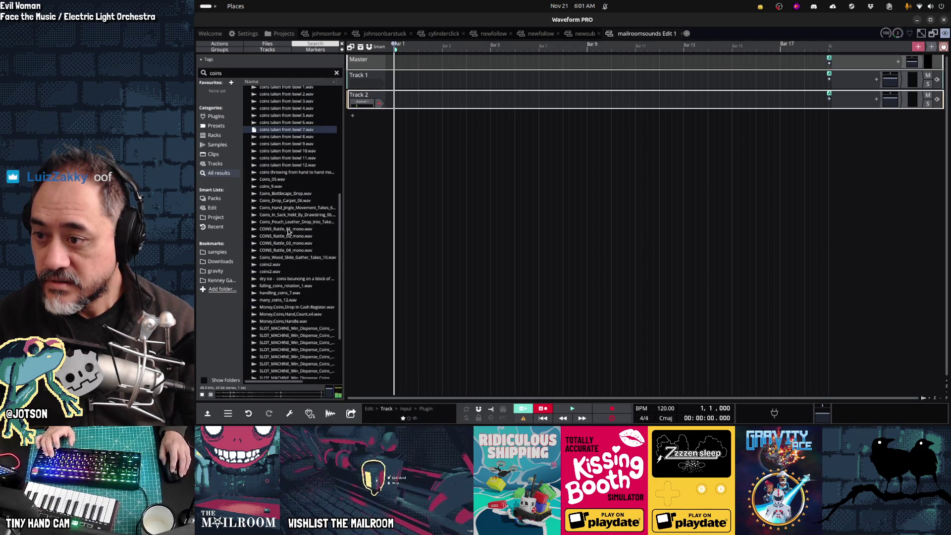
click(287, 215)
click(292, 201)
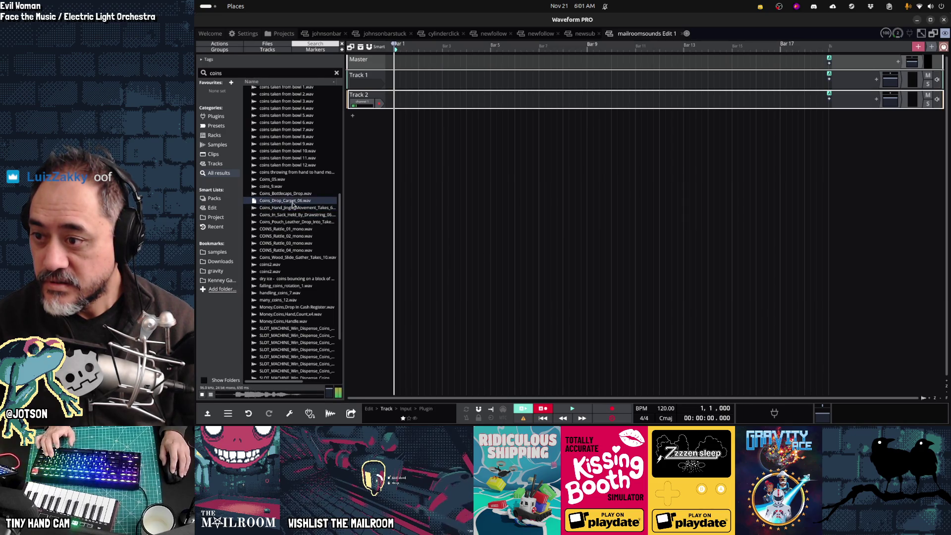
key(Up)
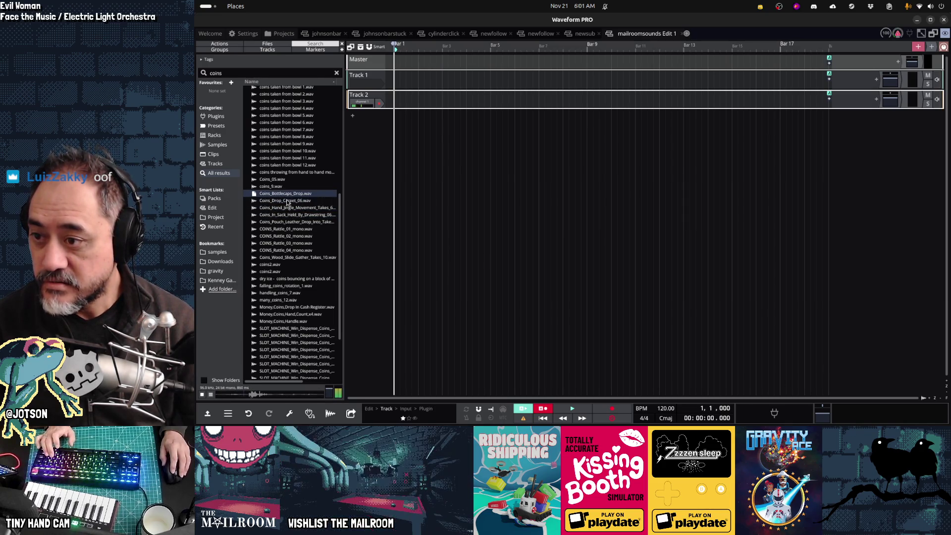
key(Down)
click(291, 222)
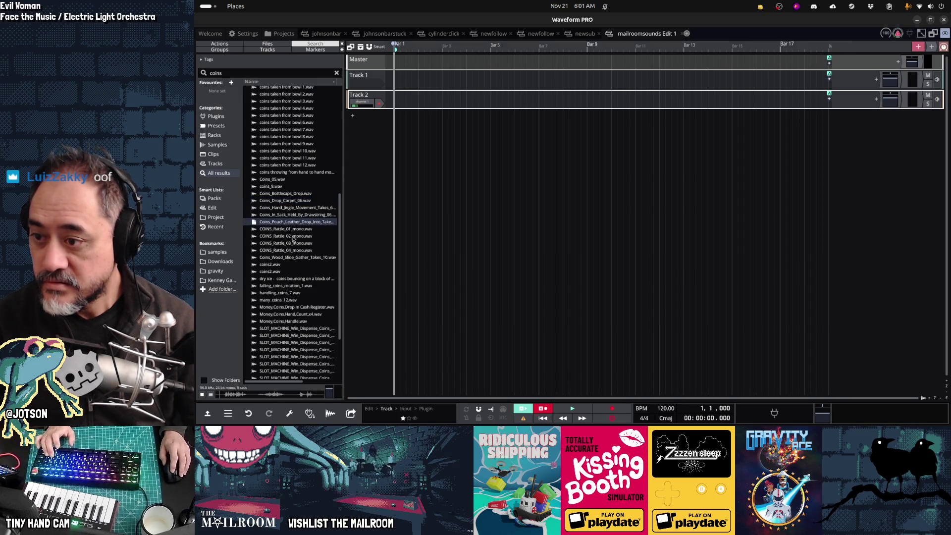
click(292, 236)
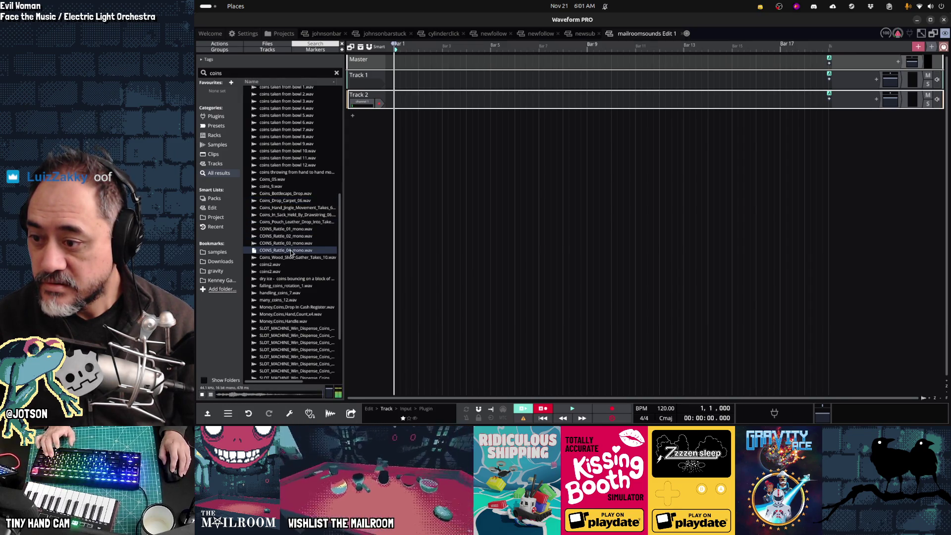
click(292, 244)
scroll(301, 277, down, 3)
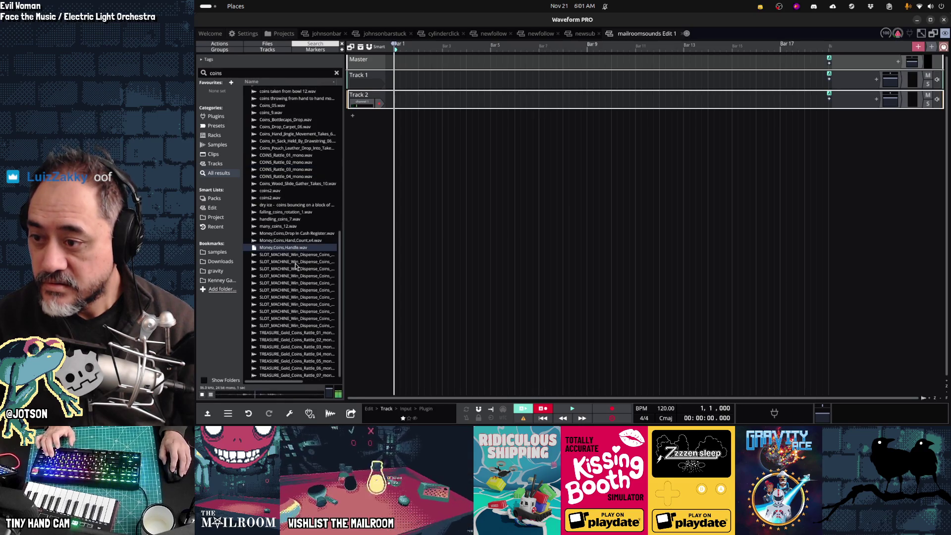
click(297, 262)
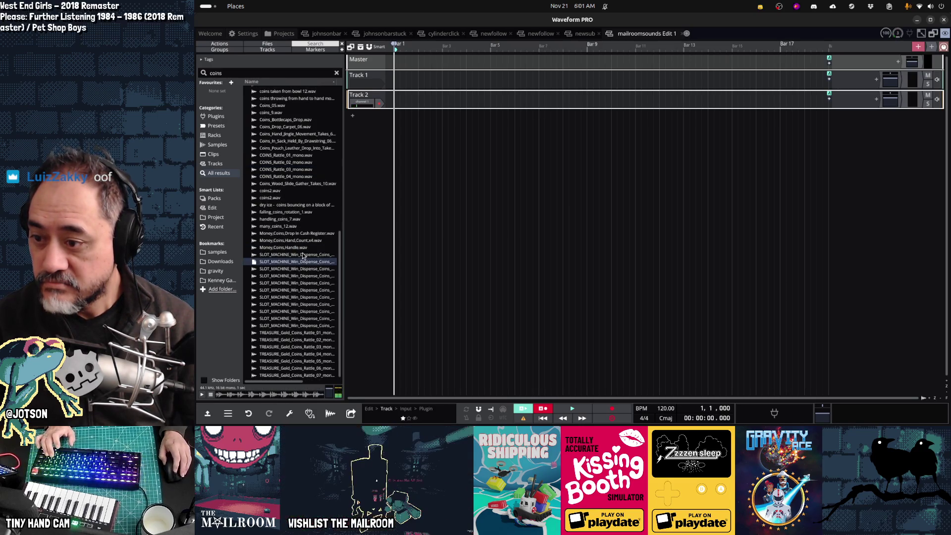
click(300, 298)
click(293, 340)
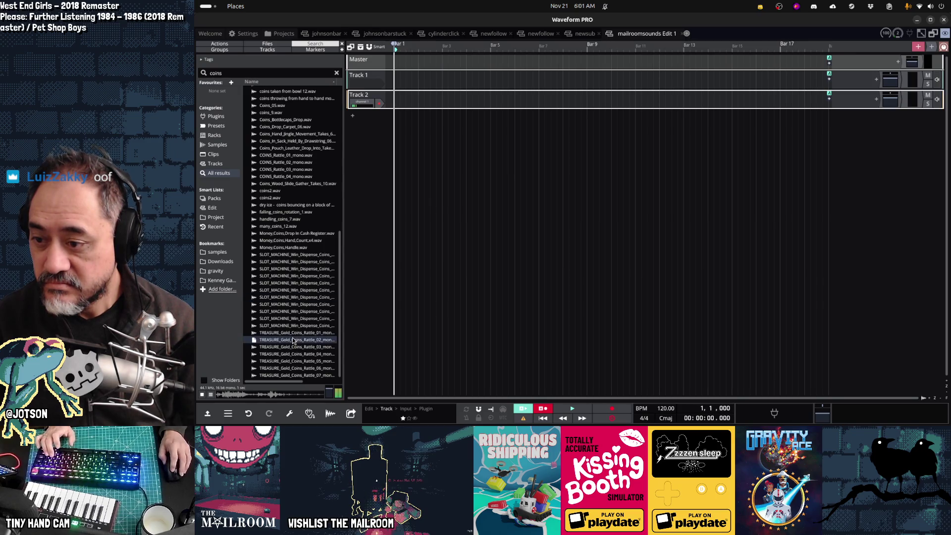
click(293, 318)
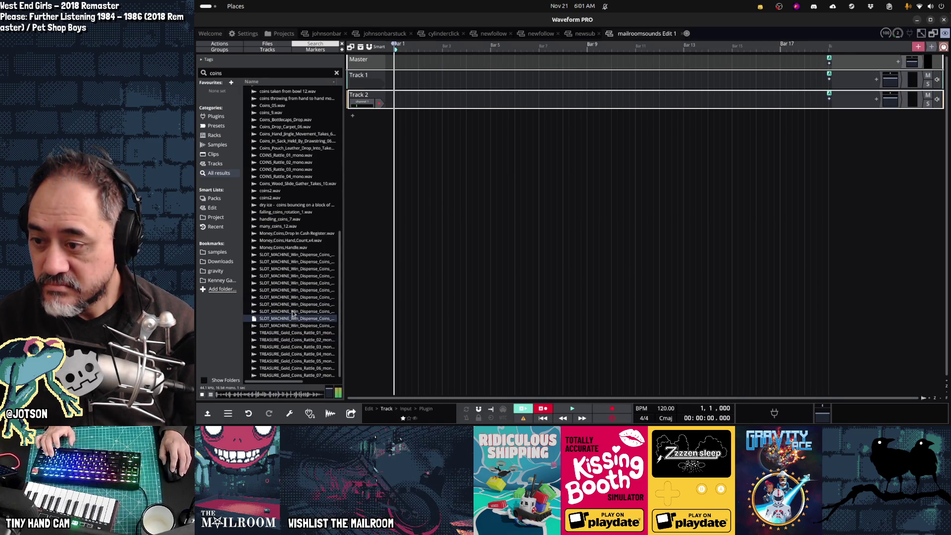
click(292, 312)
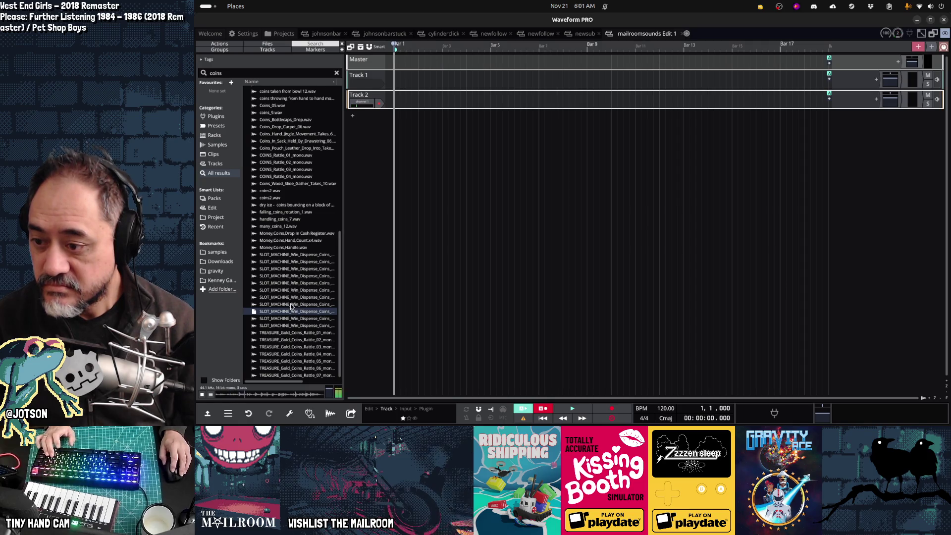
click(292, 305)
click(297, 354)
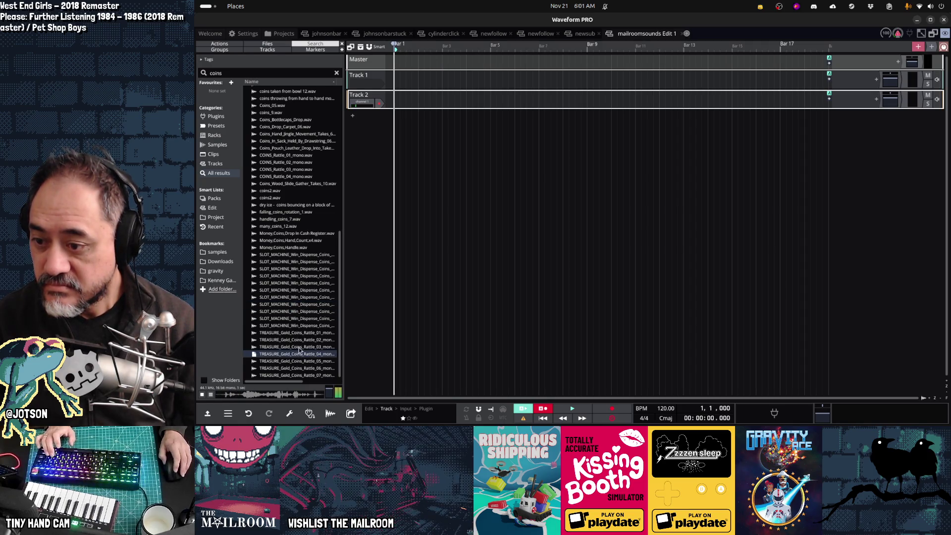
click(296, 333)
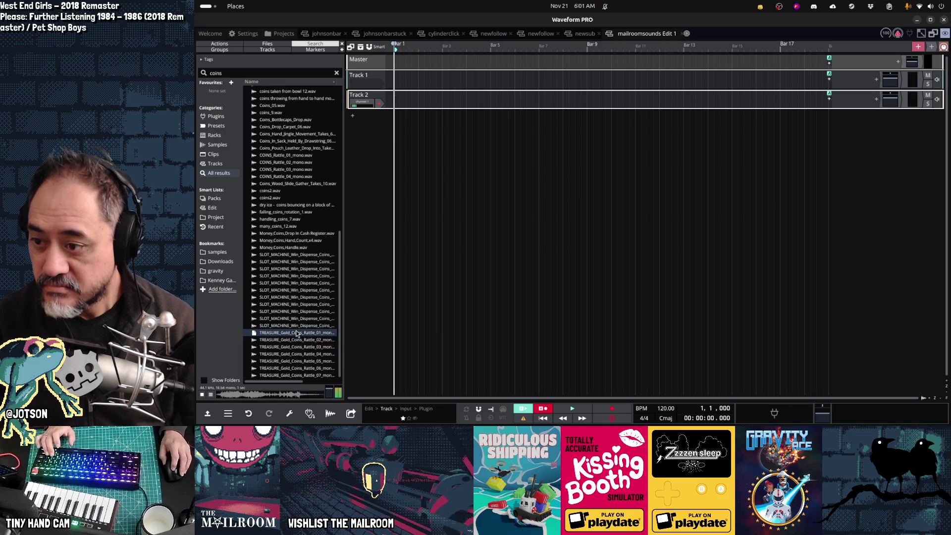
scroll(294, 257, up, 6)
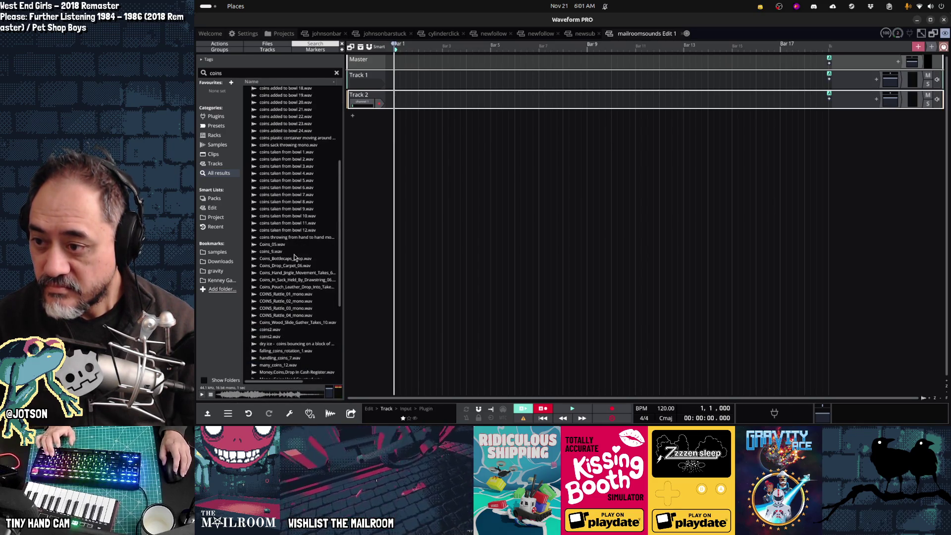
click(295, 224)
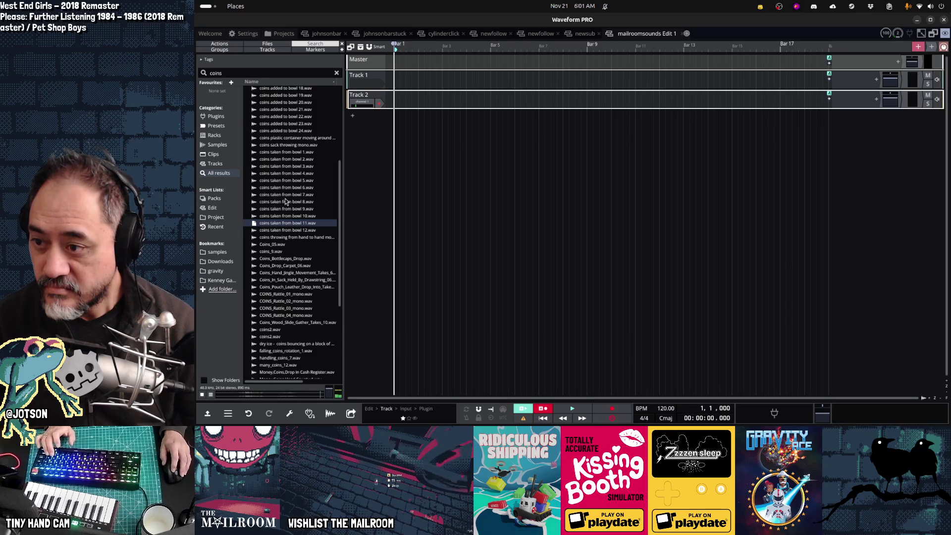
click(287, 294)
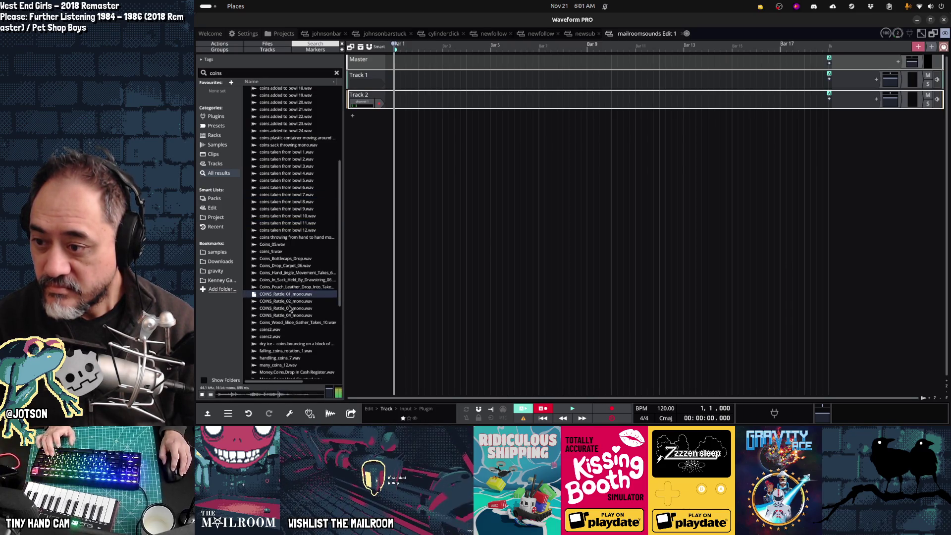
click(290, 308)
click(290, 320)
click(290, 313)
click(282, 259)
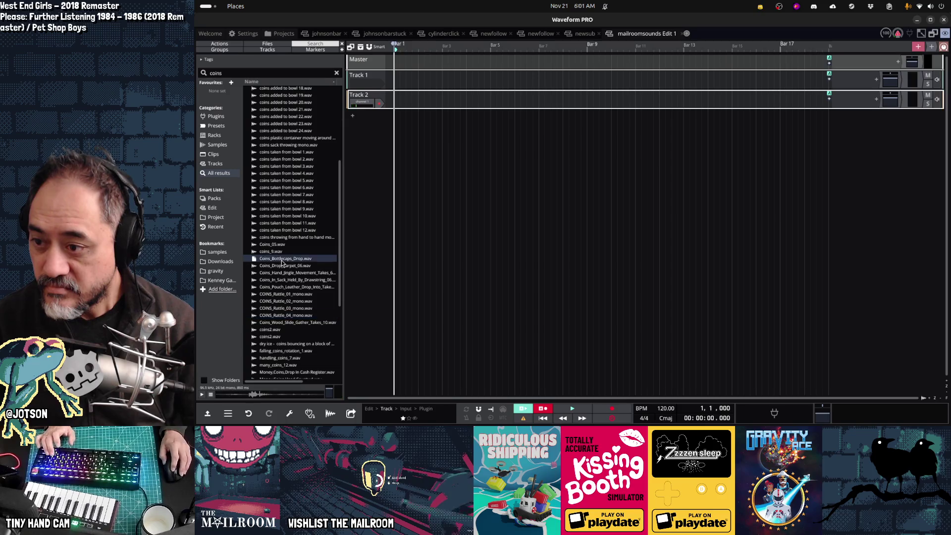
click(286, 217)
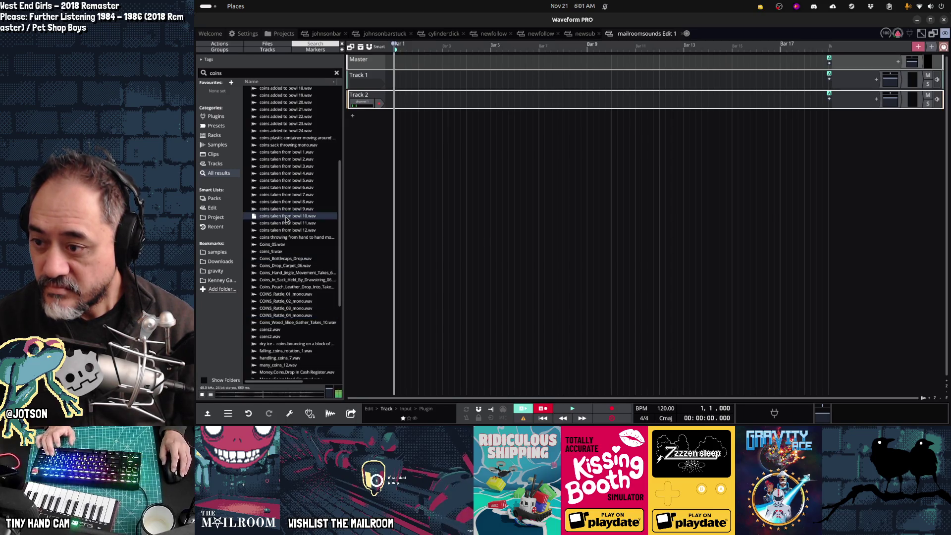
click(285, 266)
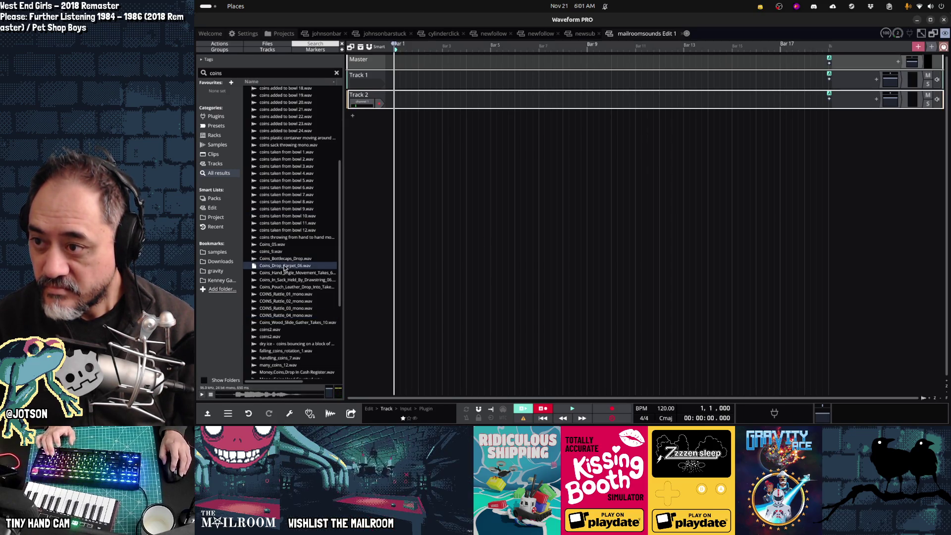
scroll(285, 238, up, 5)
click(285, 224)
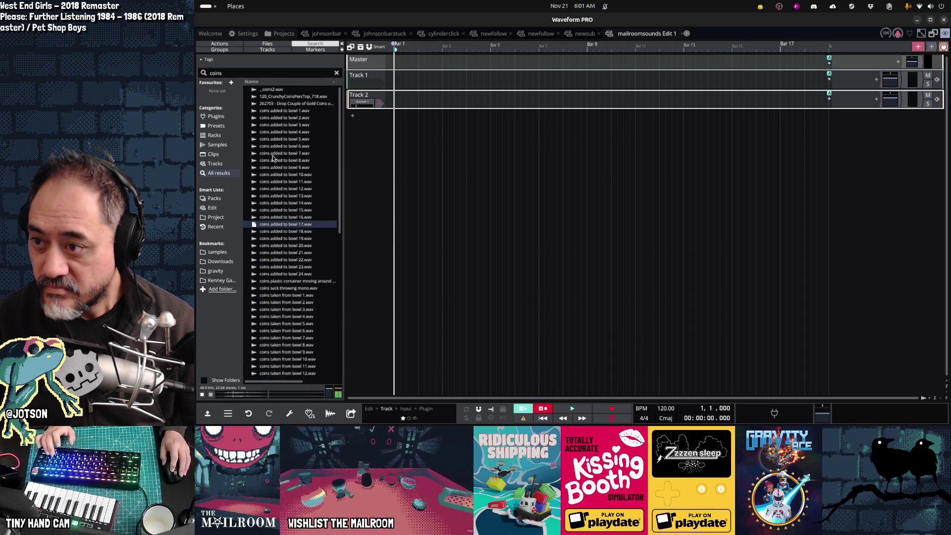
click(281, 103)
click(281, 96)
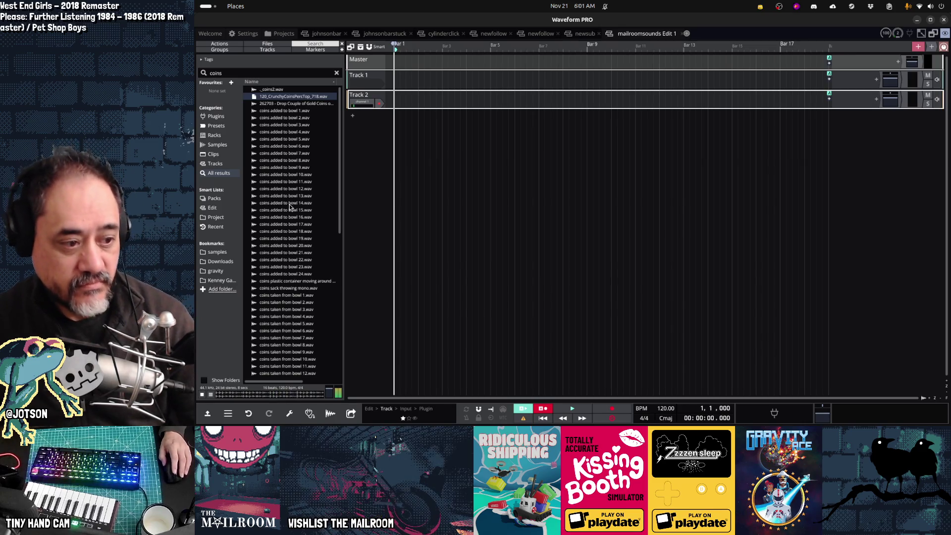
scroll(290, 208, down, 10)
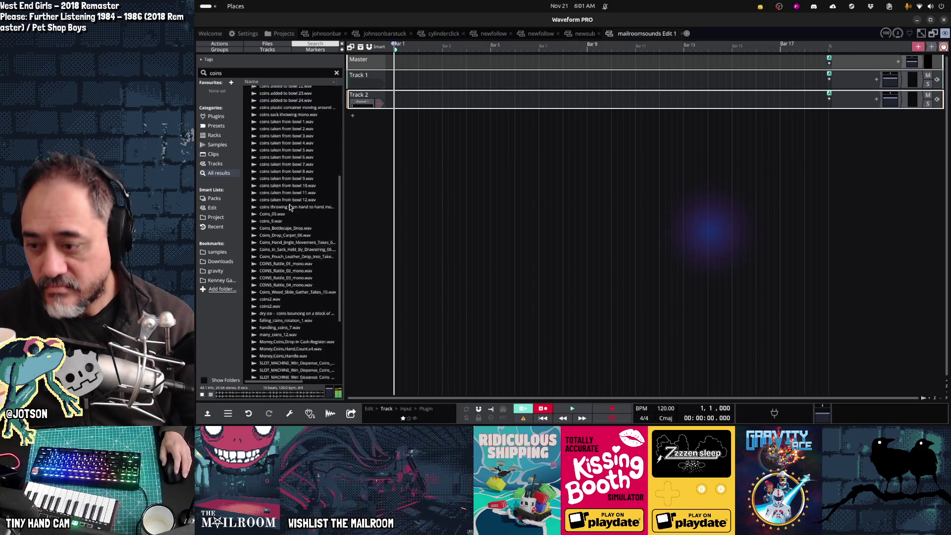
click(297, 354)
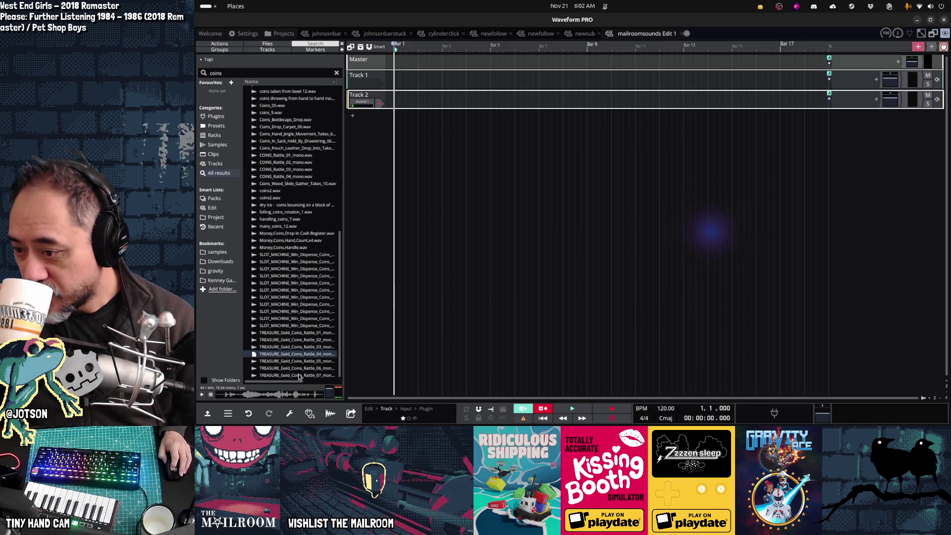
click(298, 375)
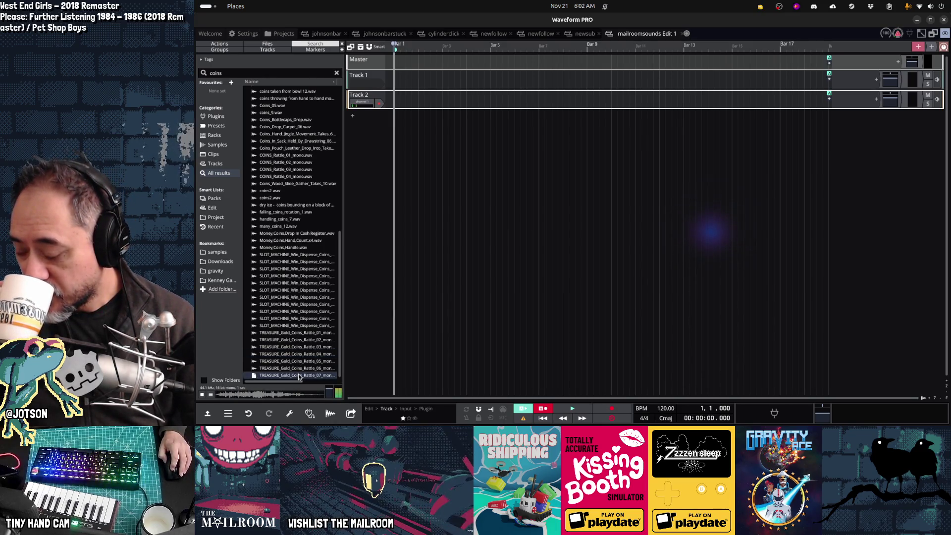
click(299, 334)
click(299, 341)
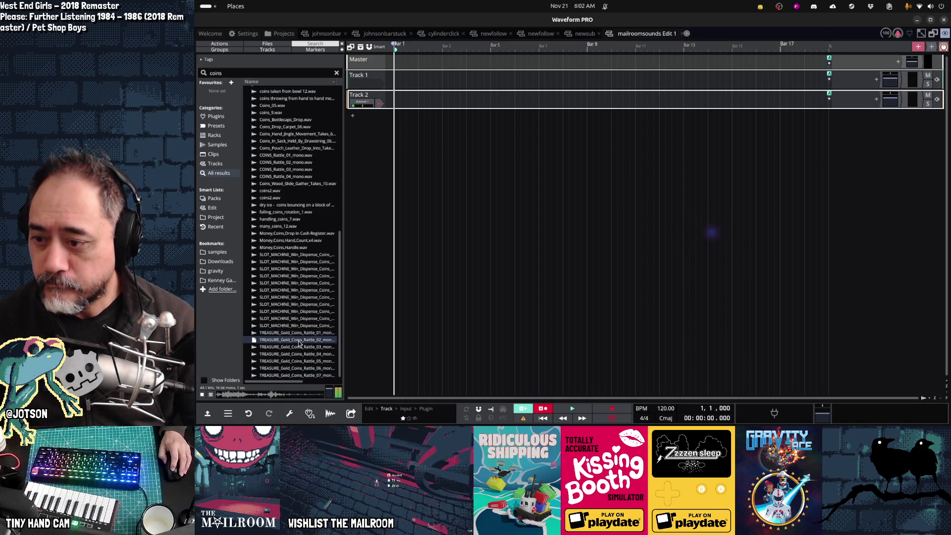
click(298, 376)
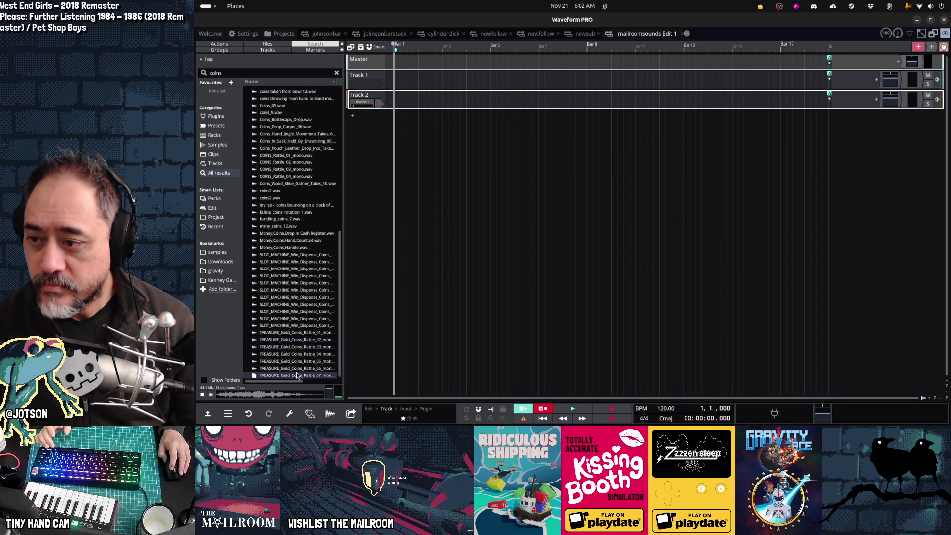
click(293, 234)
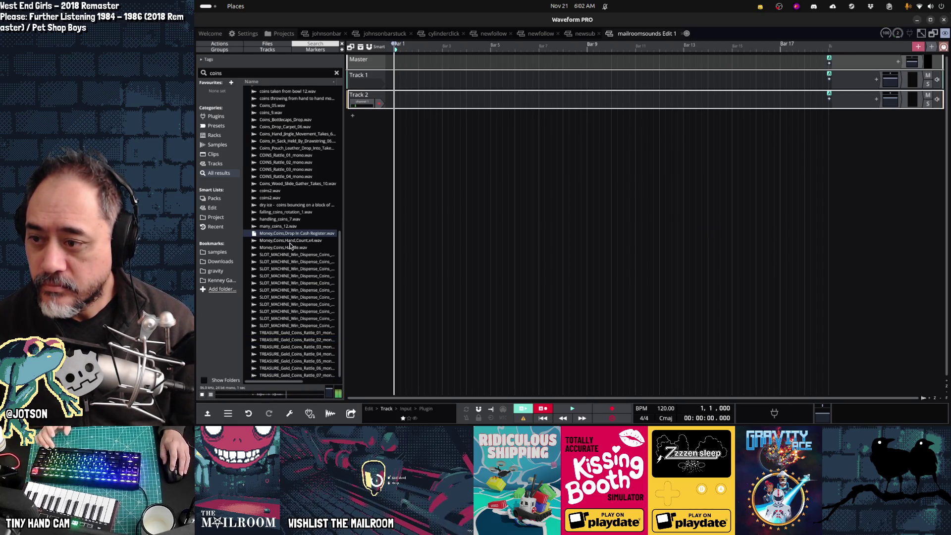
click(290, 242)
click(288, 247)
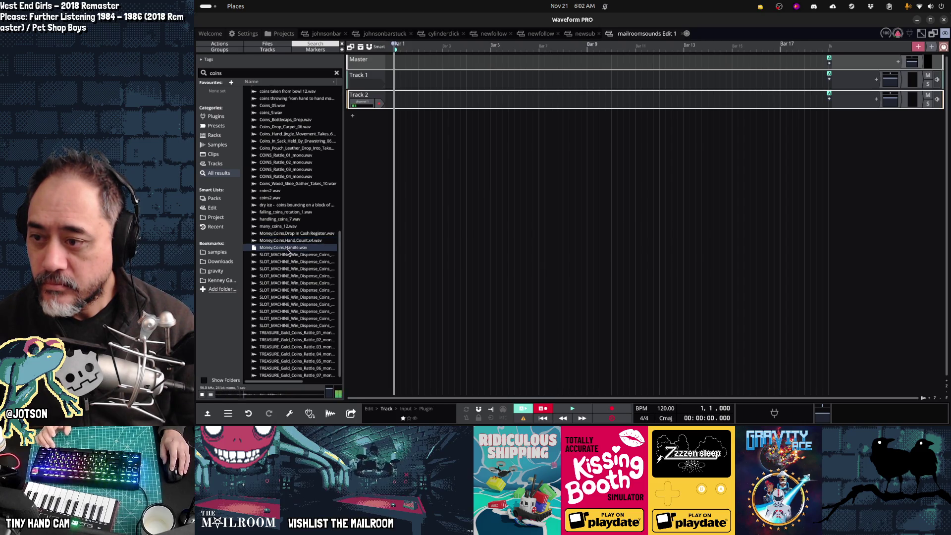
click(295, 377)
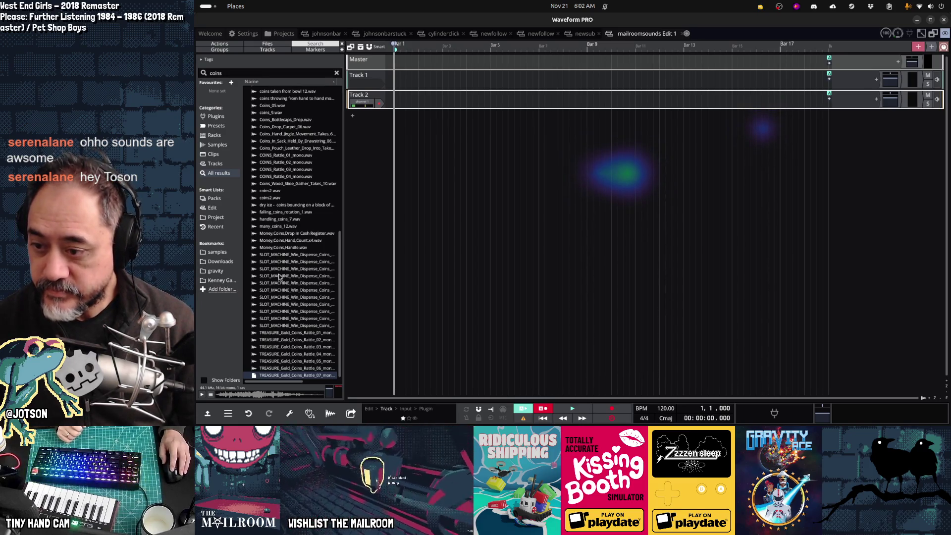
scroll(292, 317, up, 10)
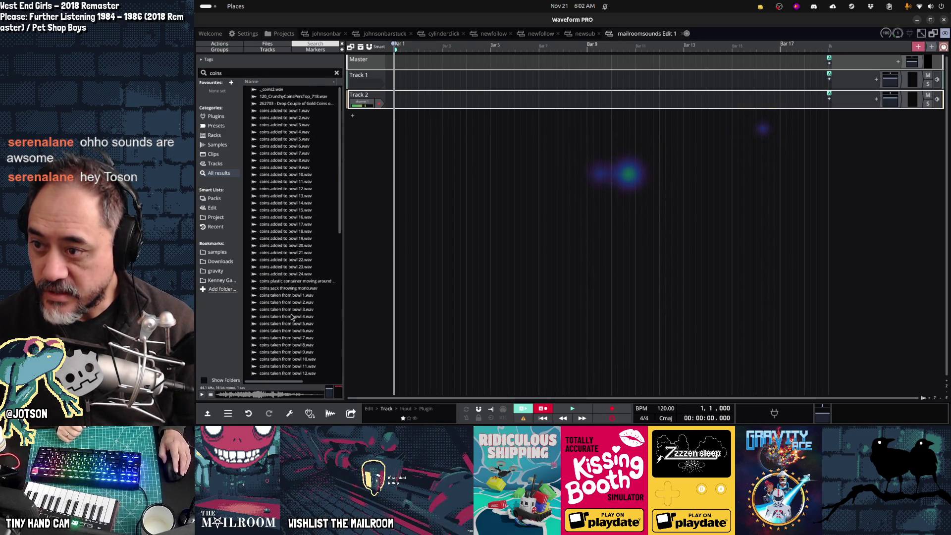
scroll(291, 317, down, 10)
key(Up)
key(Up)
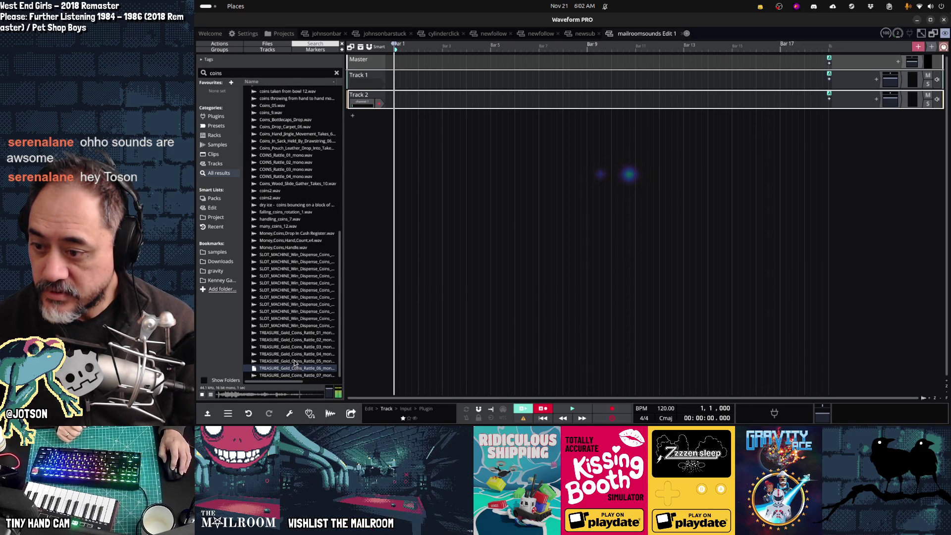
click(298, 375)
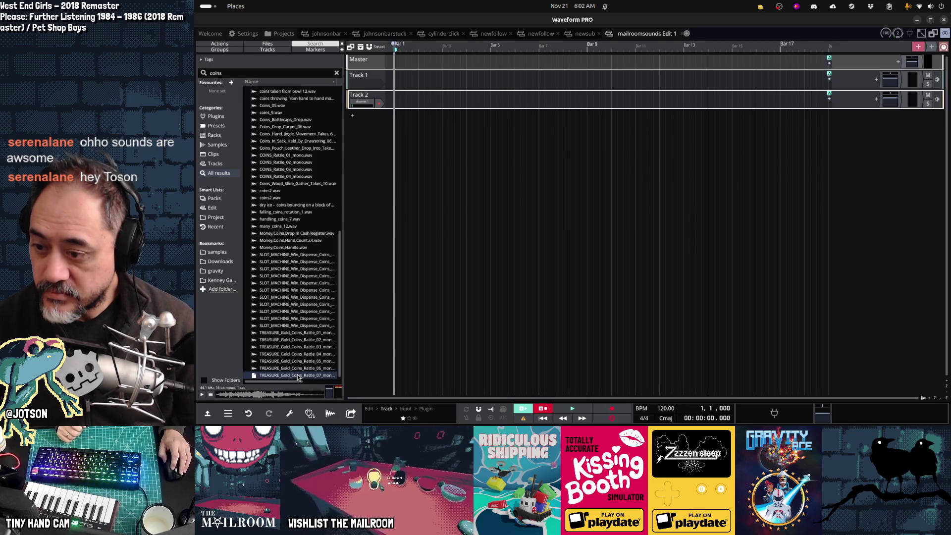
click(293, 333)
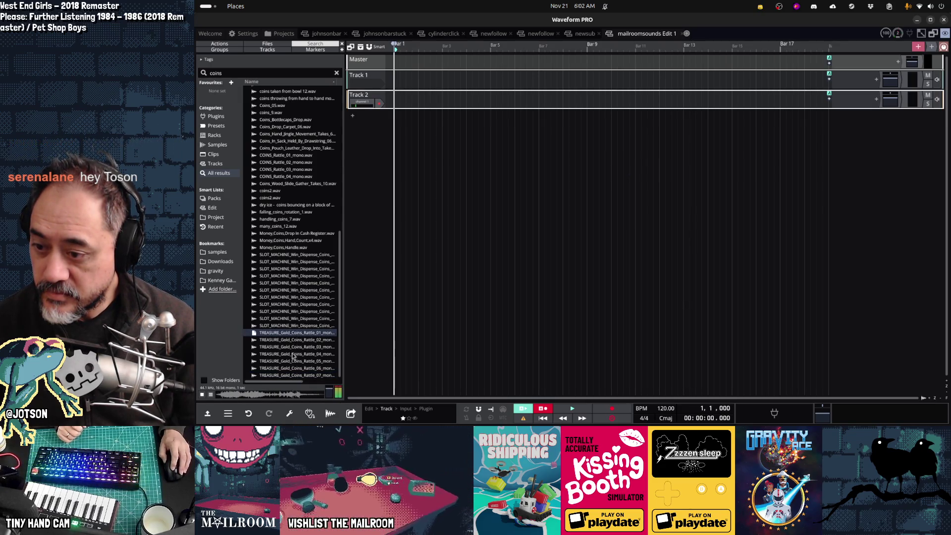
click(297, 377)
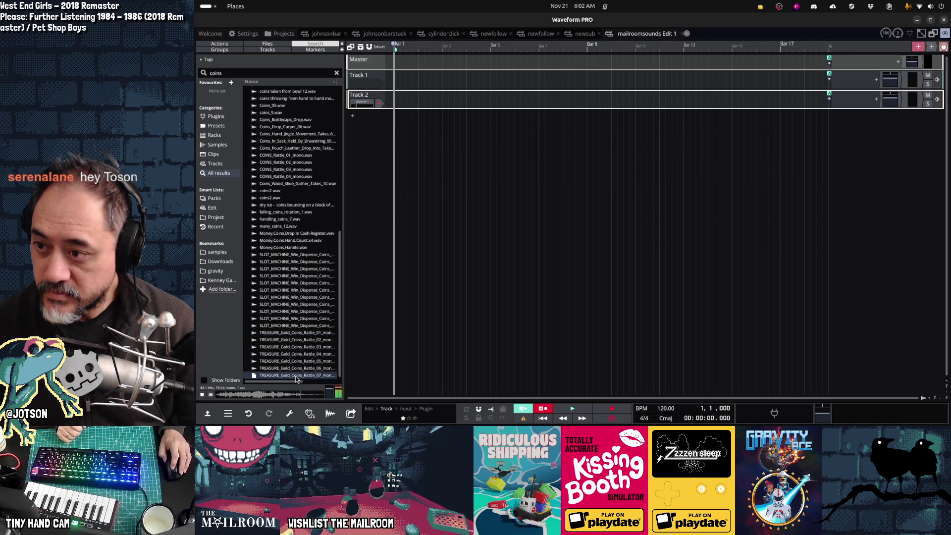
click(298, 362)
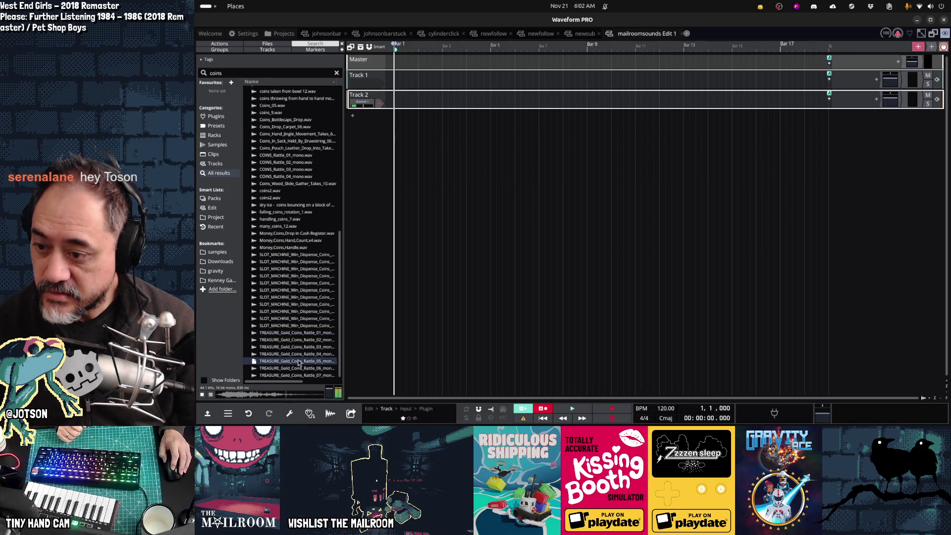
click(298, 355)
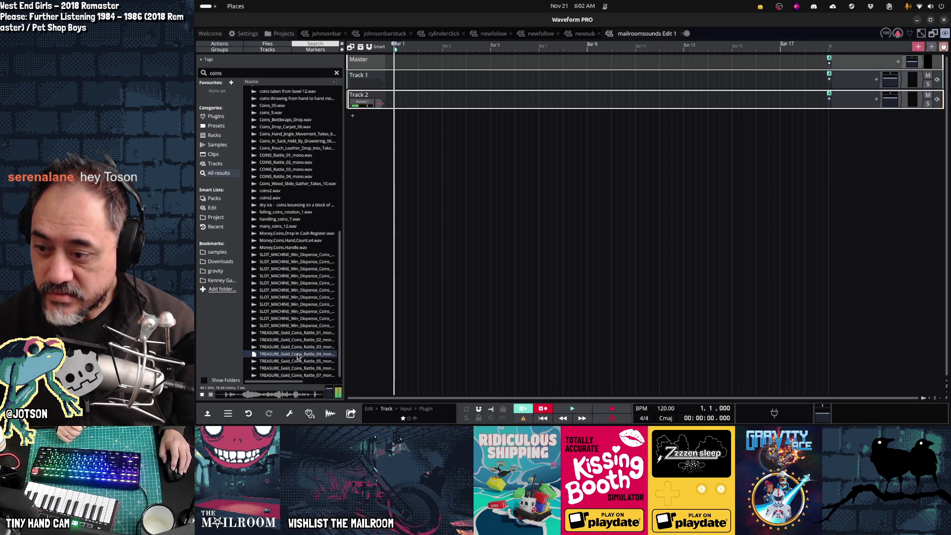
click(296, 349)
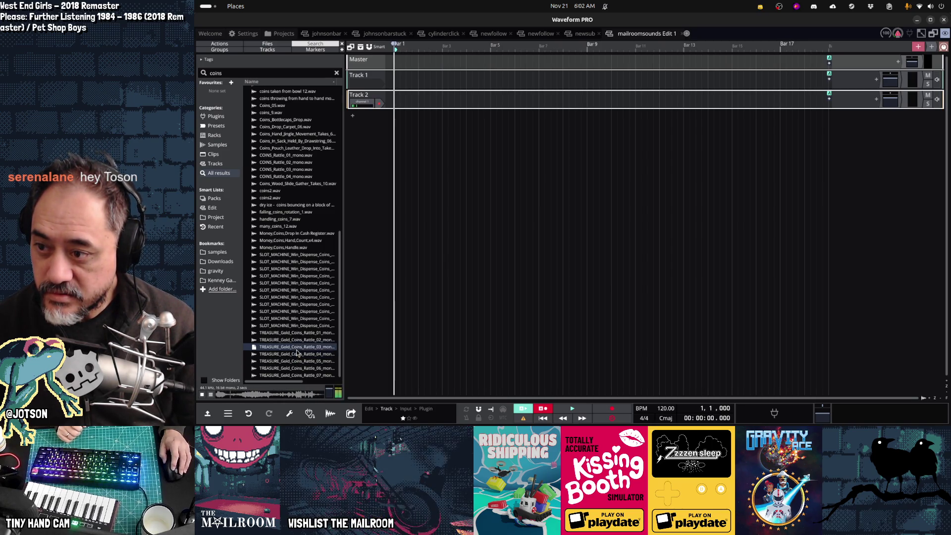
click(280, 198)
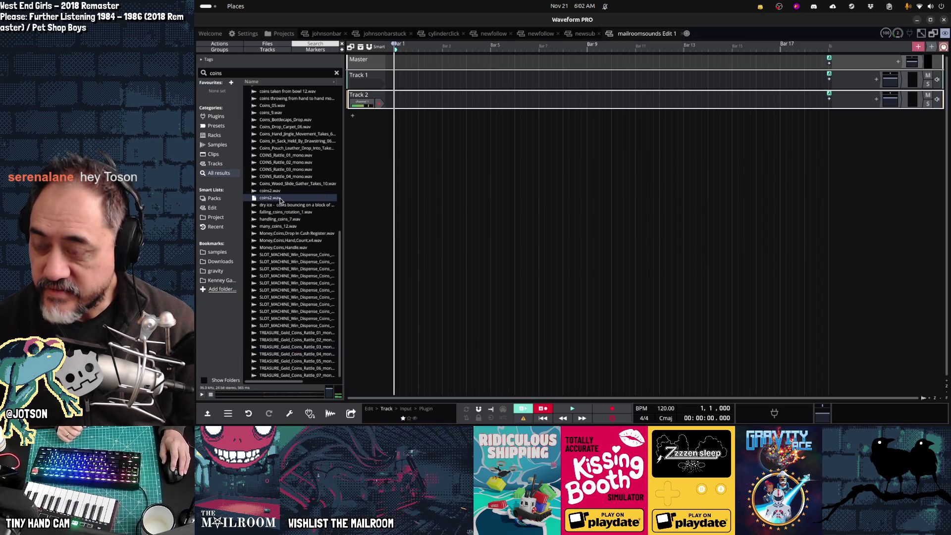
click(276, 192)
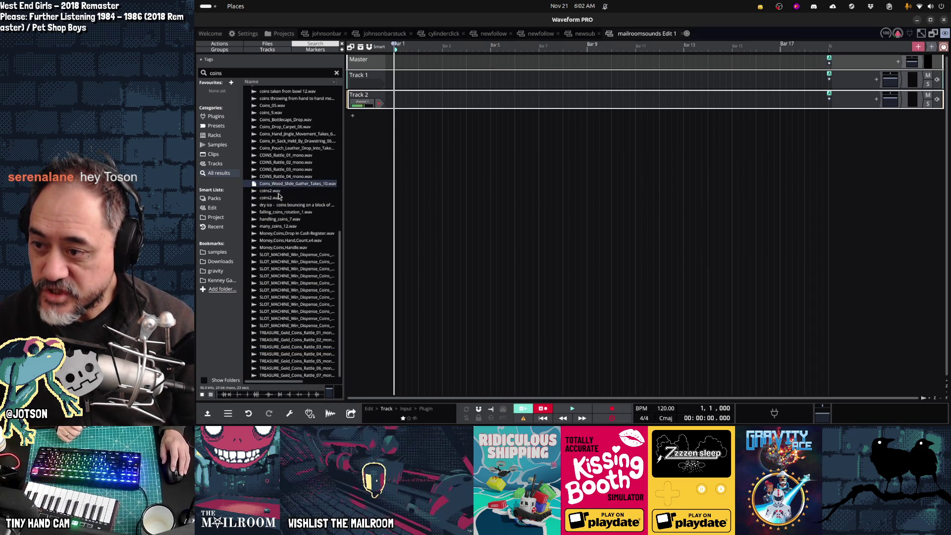
click(279, 206)
click(280, 213)
click(280, 219)
click(280, 220)
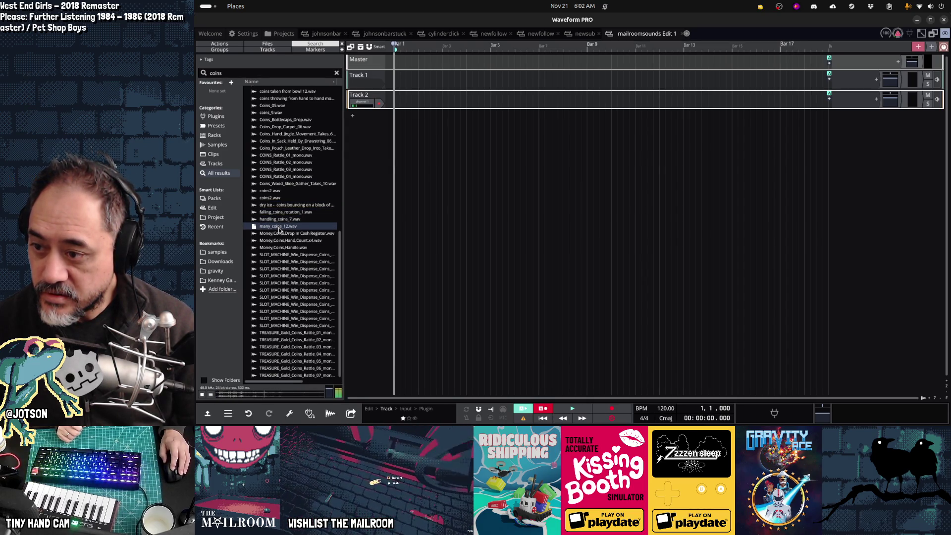
click(280, 219)
click(280, 226)
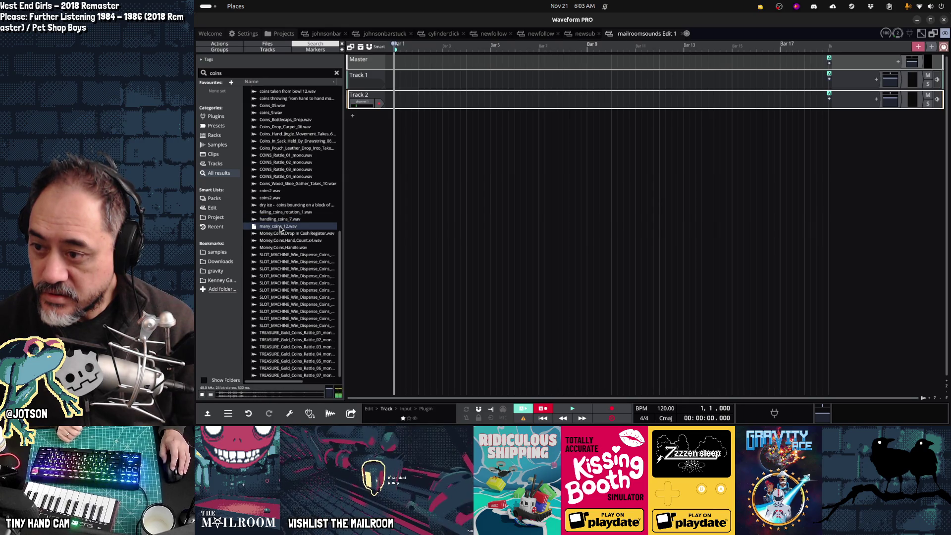
click(278, 222)
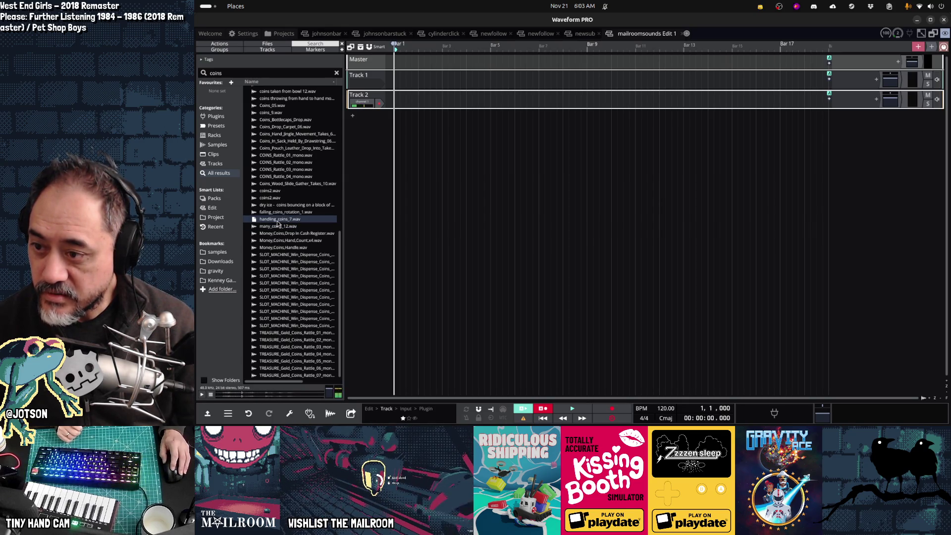
click(280, 234)
click(280, 220)
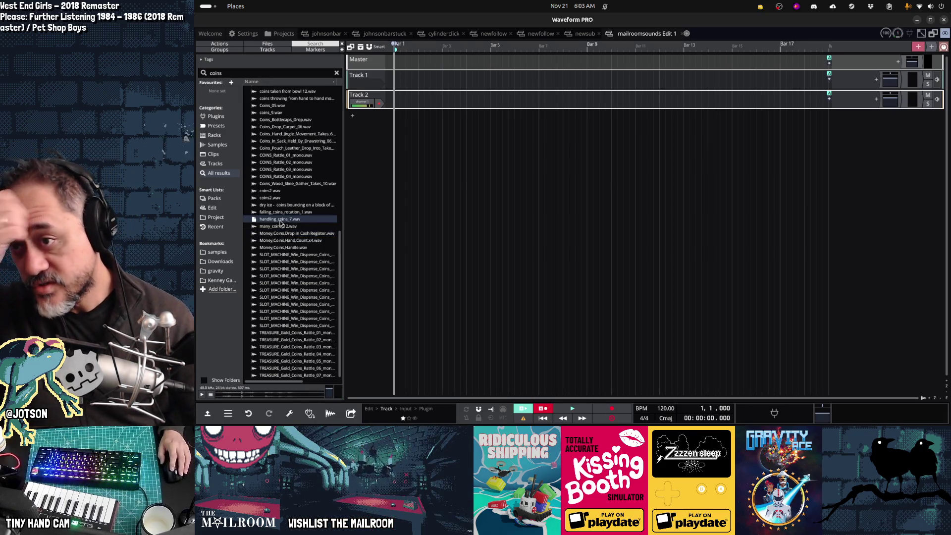
drag(280, 220, 397, 82)
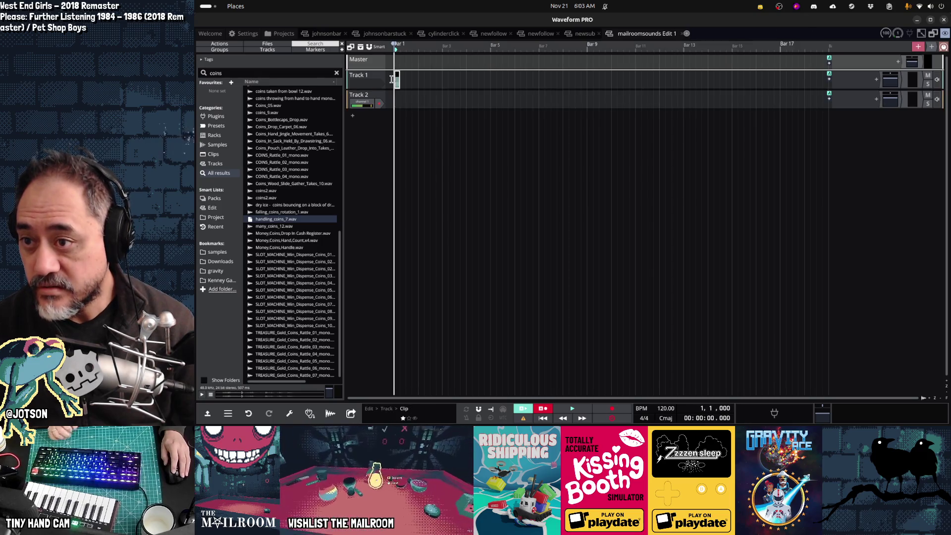
- Zoom to the handling_coins_7 clip and audition the 'coins taken from bowl' samples 1 to 11
key(z)
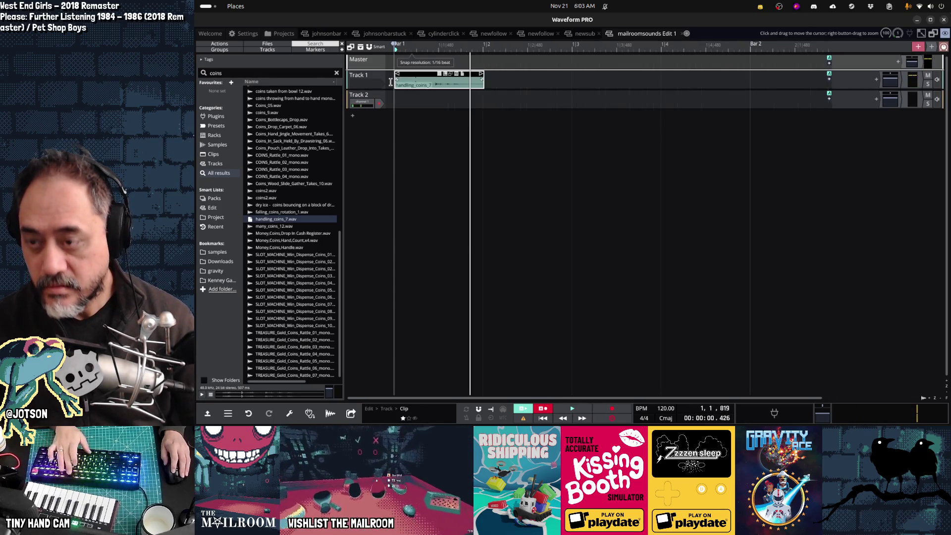
scroll(309, 211, up, 6)
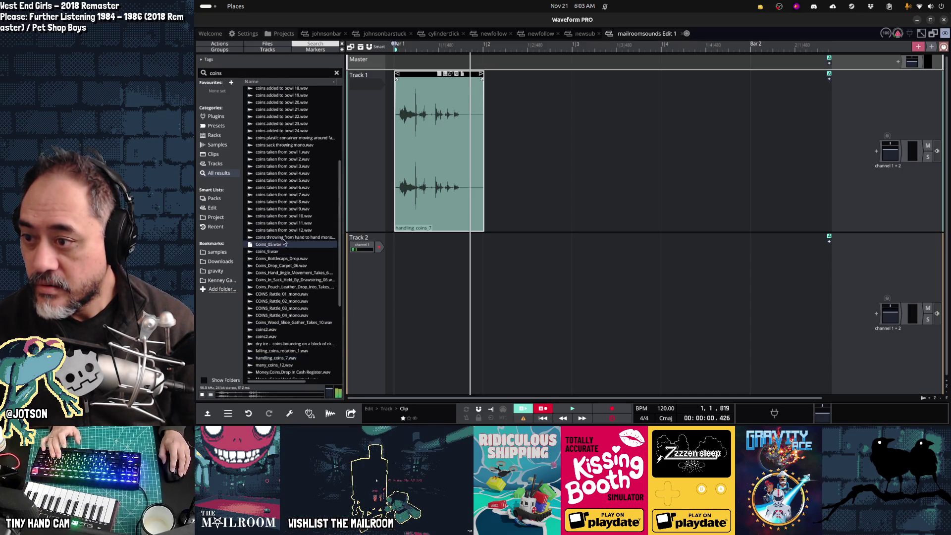
click(285, 218)
click(284, 223)
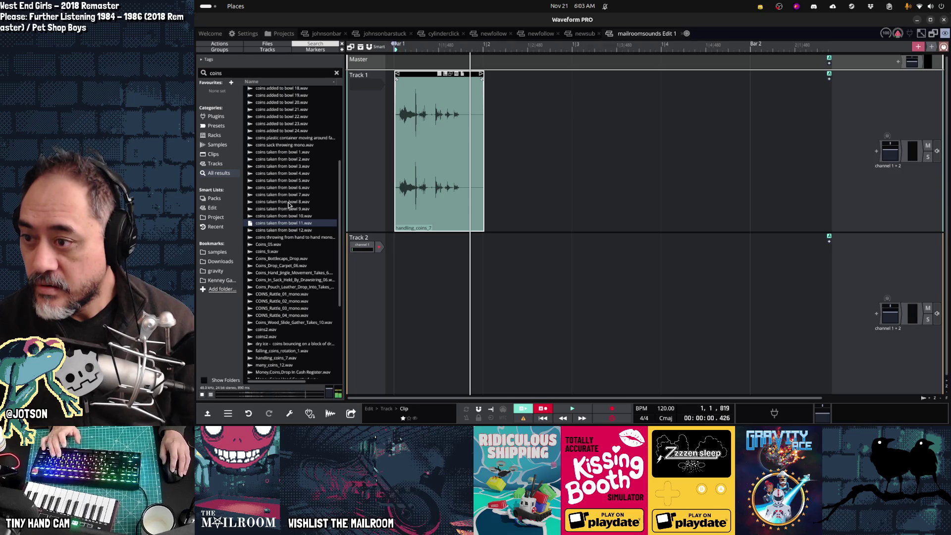
click(289, 203)
click(285, 210)
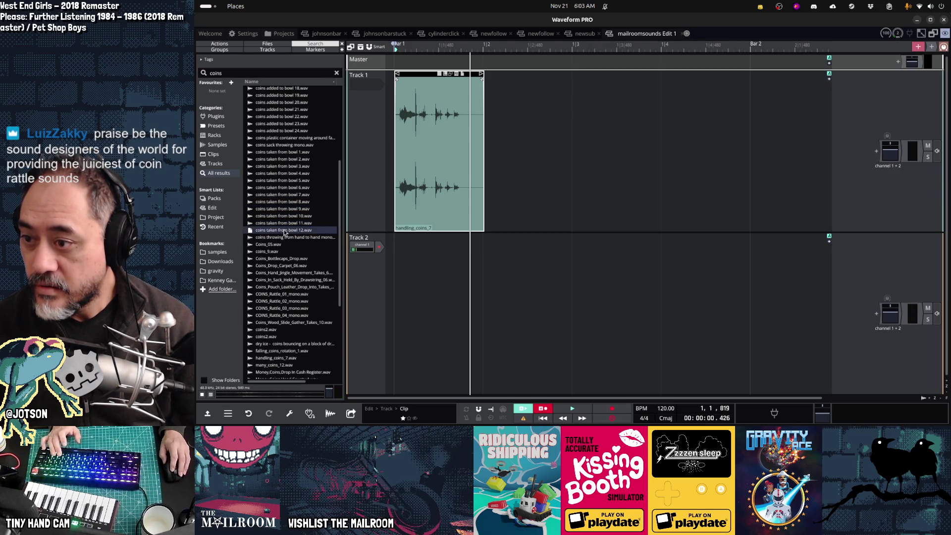
click(283, 167)
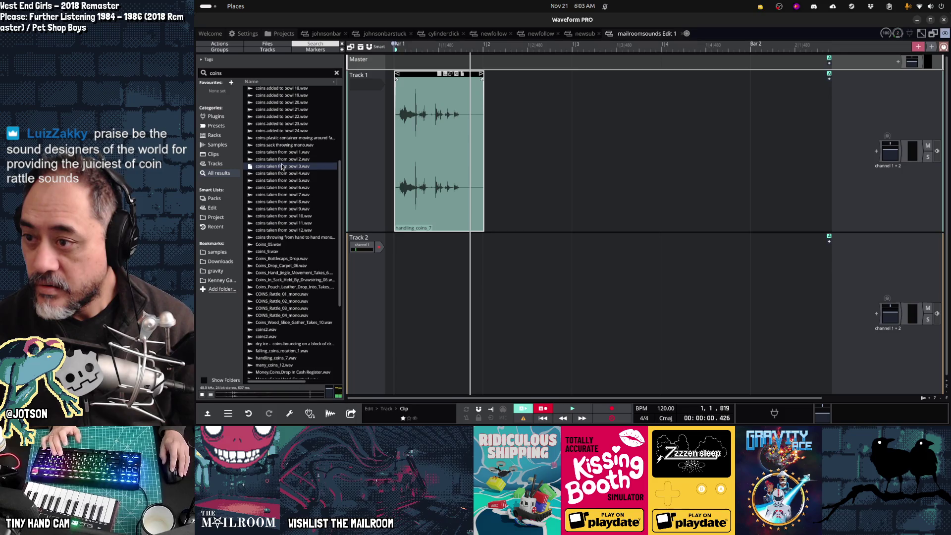
click(281, 160)
click(279, 153)
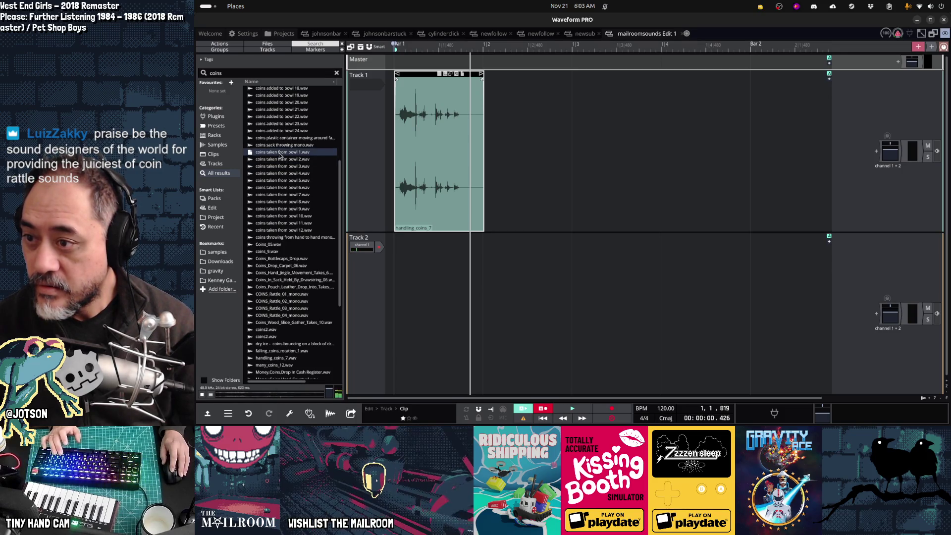
key(Down)
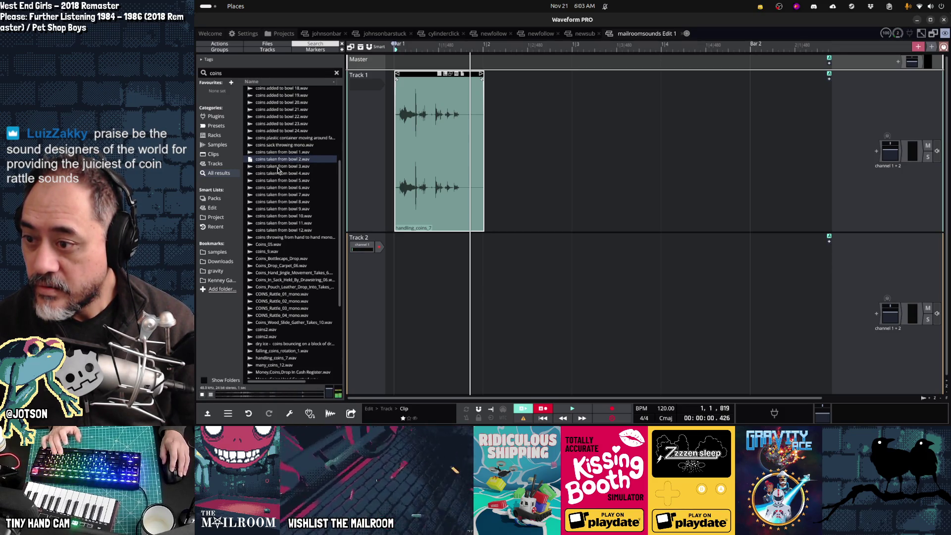
key(Down)
drag(282, 167, 394, 276)
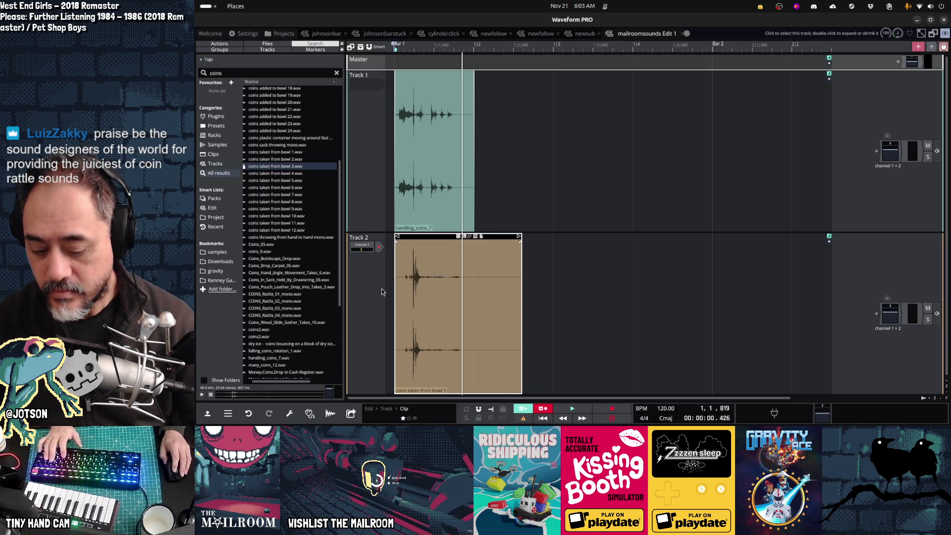
key(ctrl+t)
key(ctrl+t)
key(ctrl+t)
scroll(263, 202, up, 5)
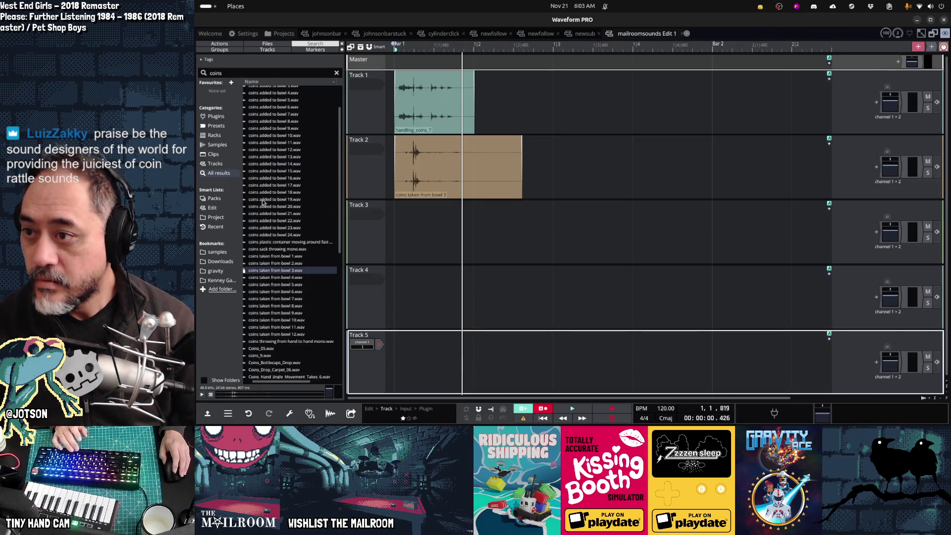
click(276, 178)
click(275, 129)
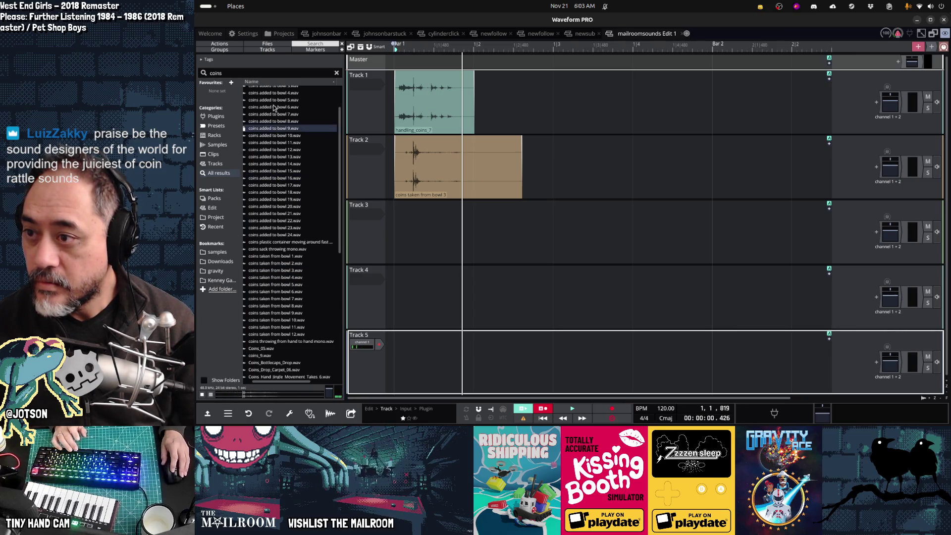
click(275, 101)
scroll(272, 119, up, 2)
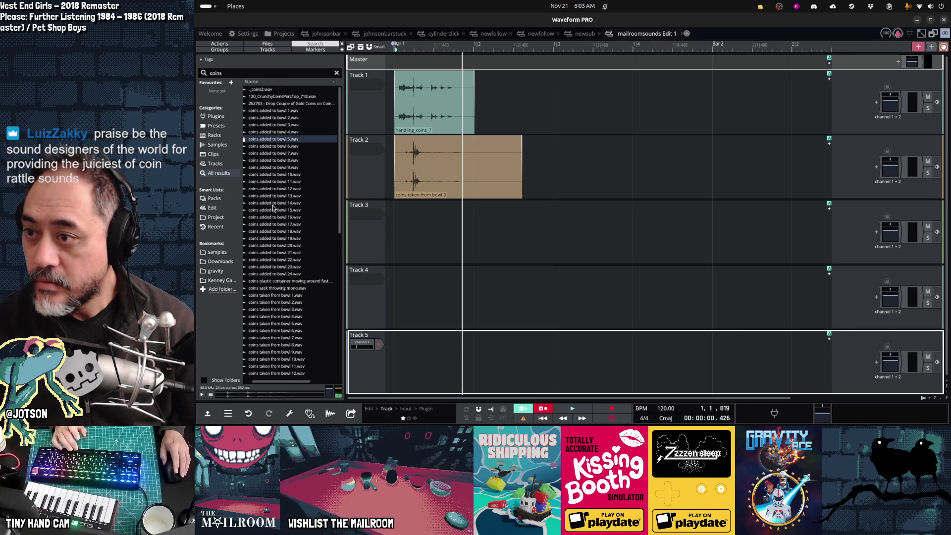
click(273, 111)
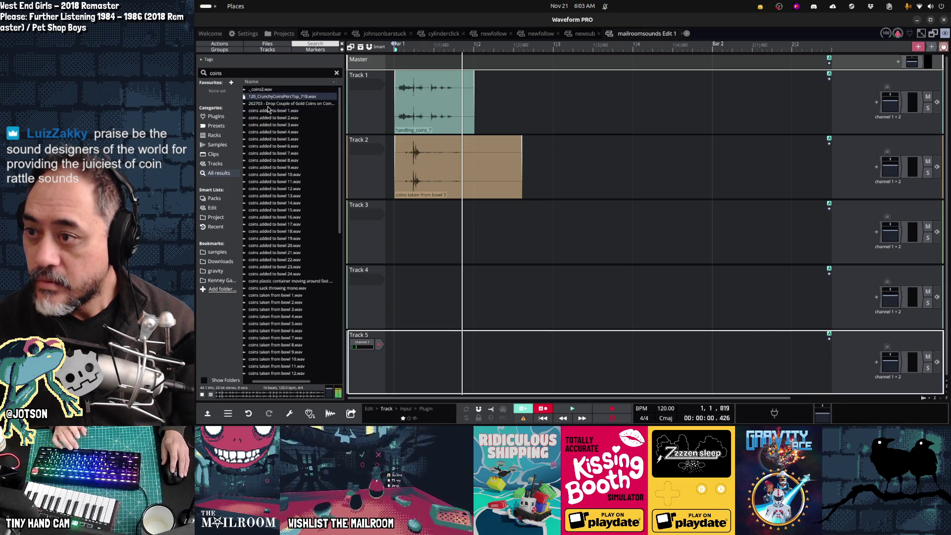
click(273, 189)
click(269, 232)
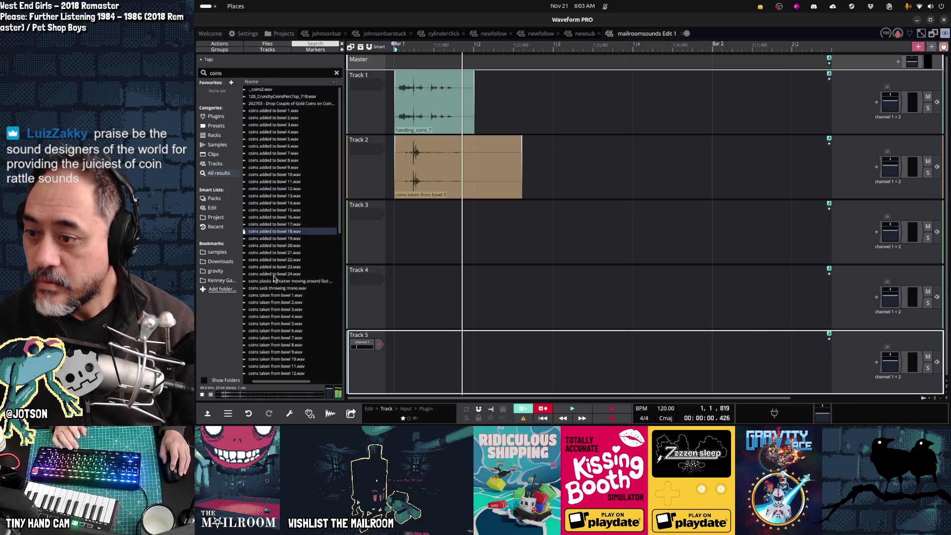
click(275, 281)
click(275, 287)
click(277, 323)
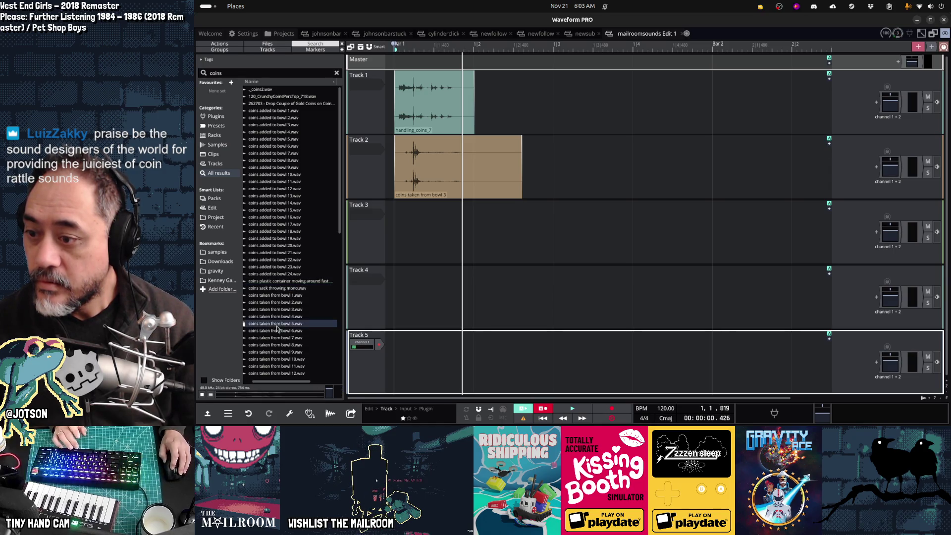
scroll(294, 308, down, 5)
drag(284, 222, 394, 237)
- Preview coin samples including bowl 11, cash register coin drop and TREASURE gold coin rattles
scroll(312, 305, down, 3)
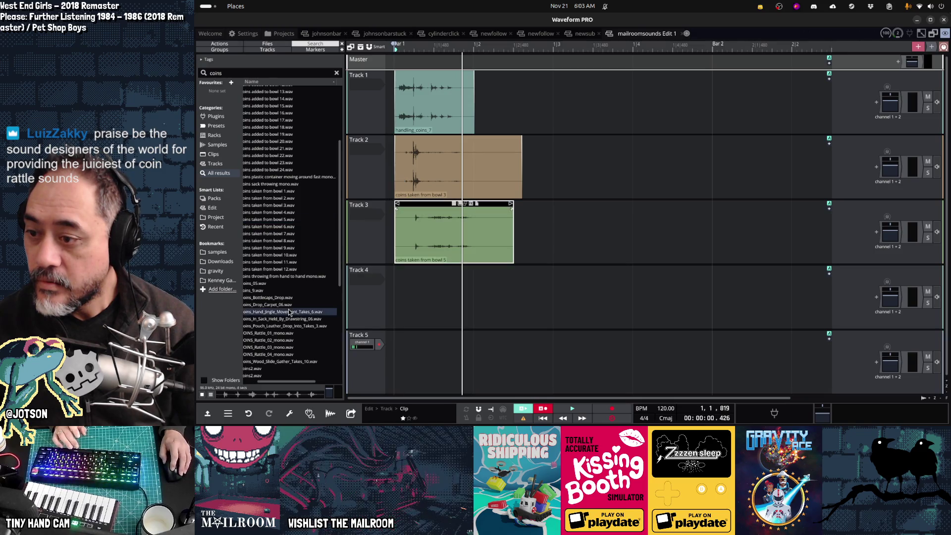
click(291, 195)
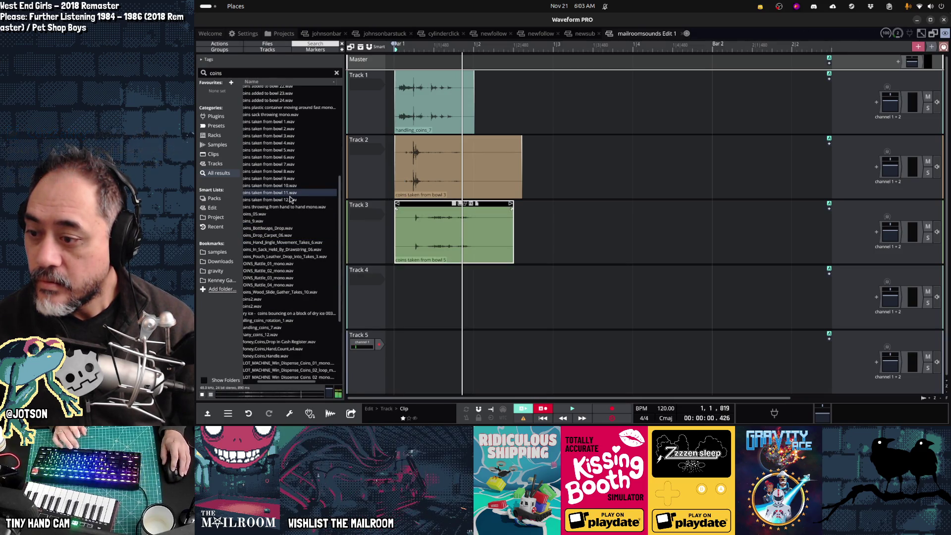
click(285, 321)
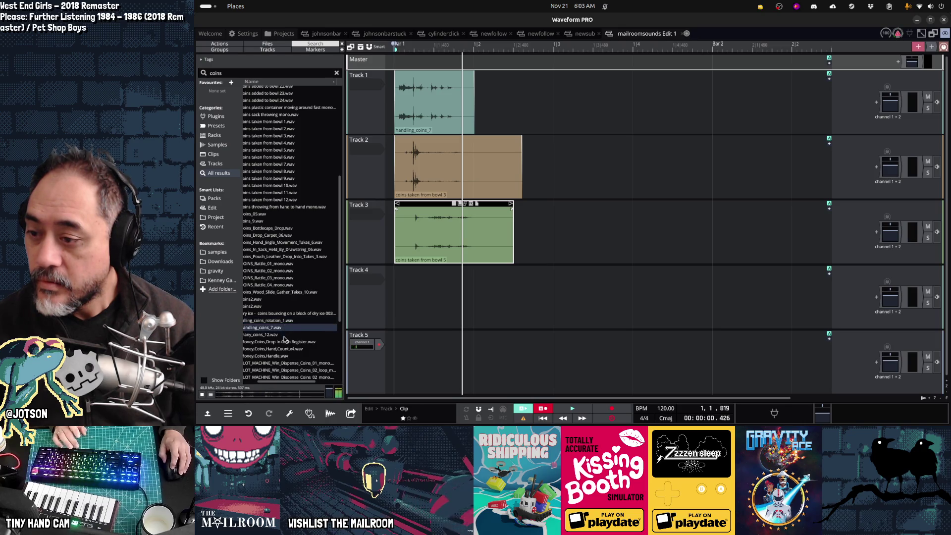
click(282, 342)
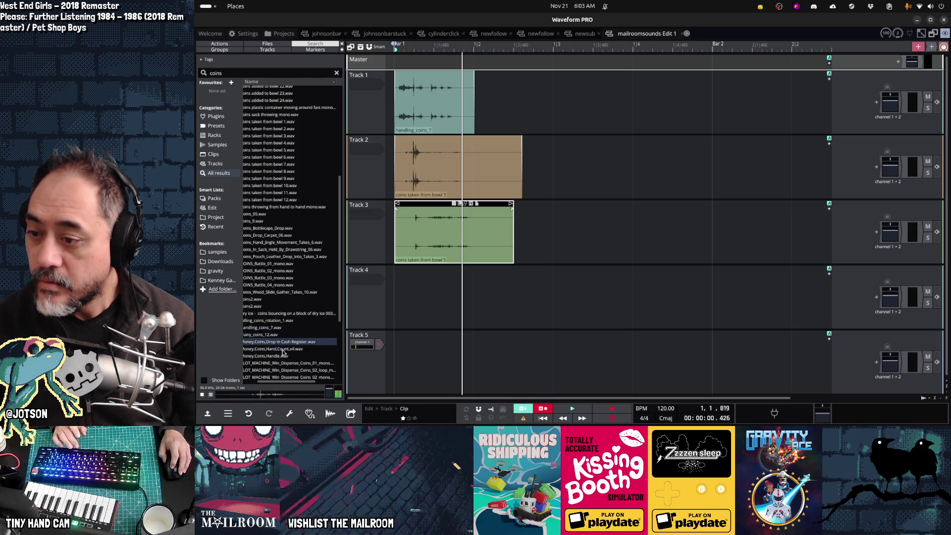
click(284, 356)
scroll(292, 339, down, 5)
scroll(291, 338, down, 1)
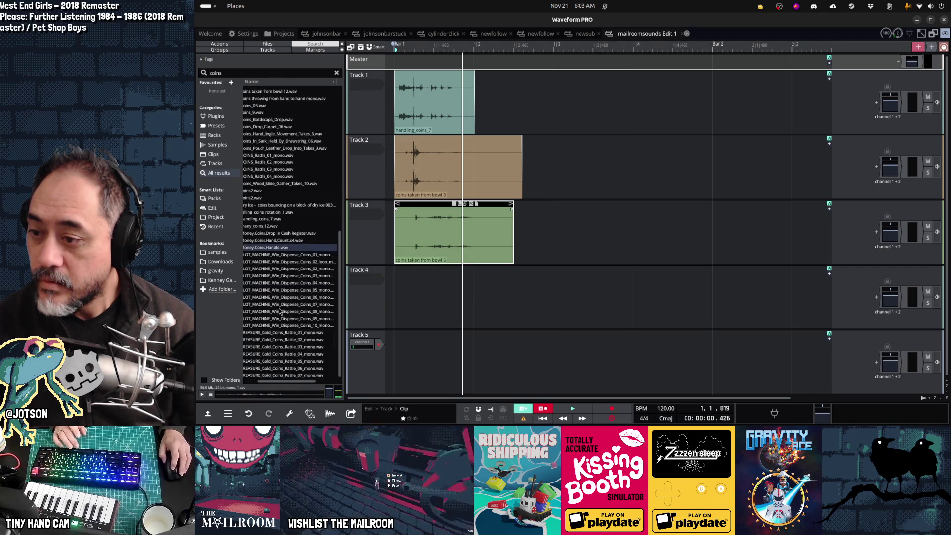
click(280, 304)
click(285, 340)
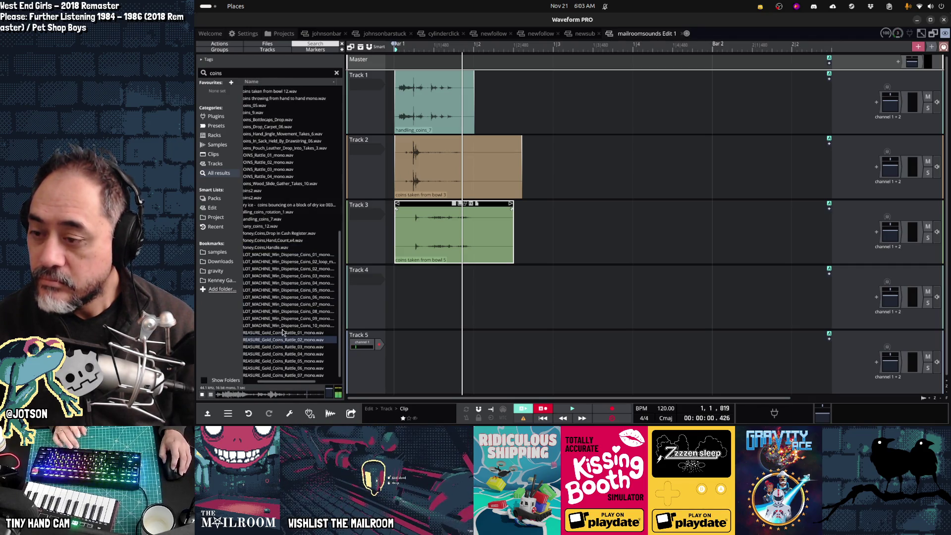
click(282, 328)
click(289, 361)
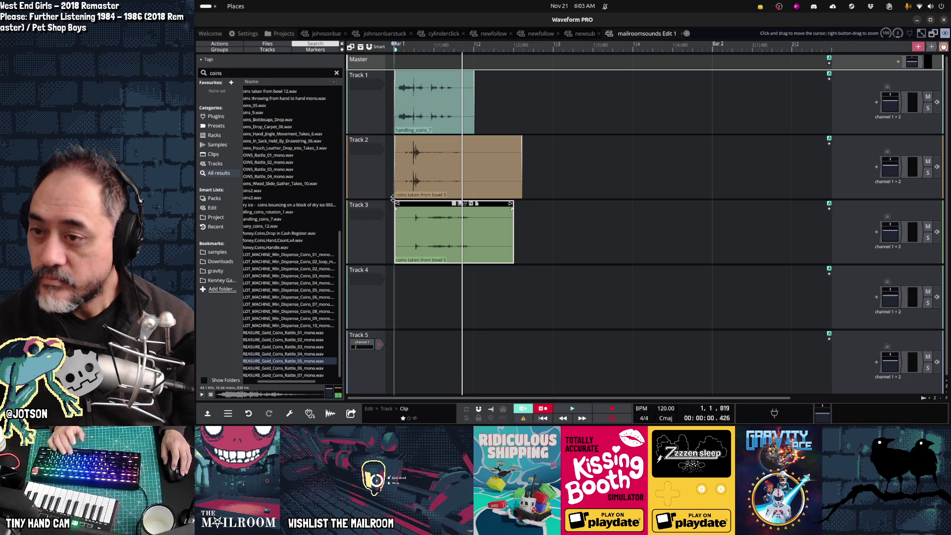
- Solo and play a track, then place 'coins taken from bowl 5.wav' on Track 3
click(924, 109)
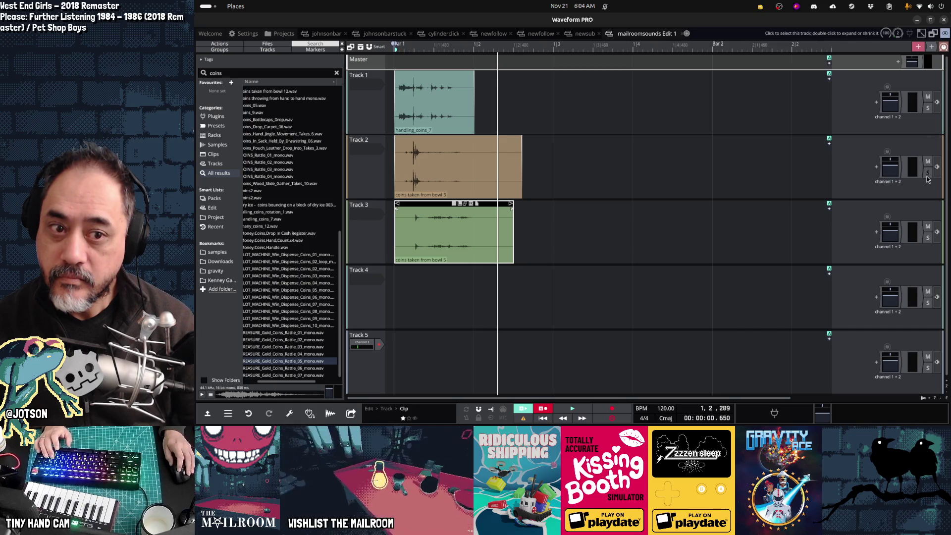
key(space)
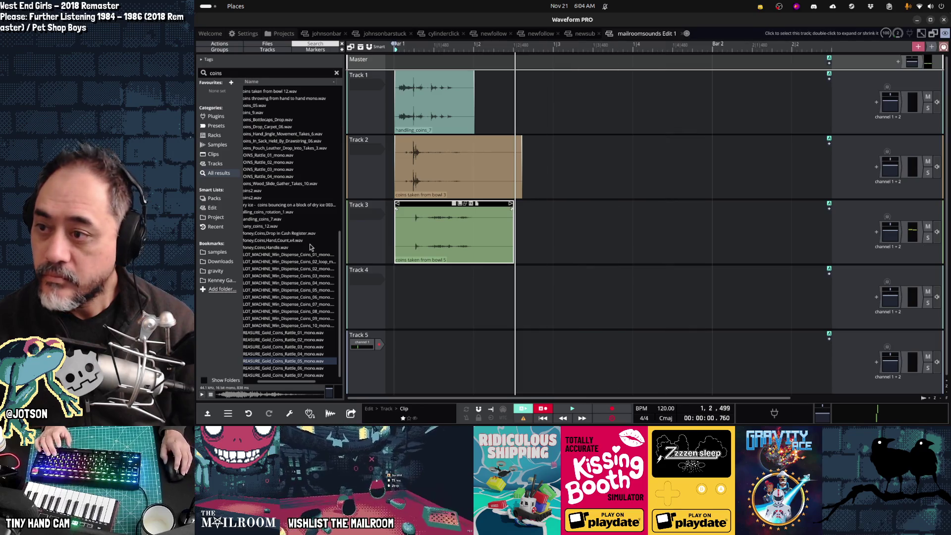
scroll(292, 263, up, 10)
scroll(294, 332, down, 5)
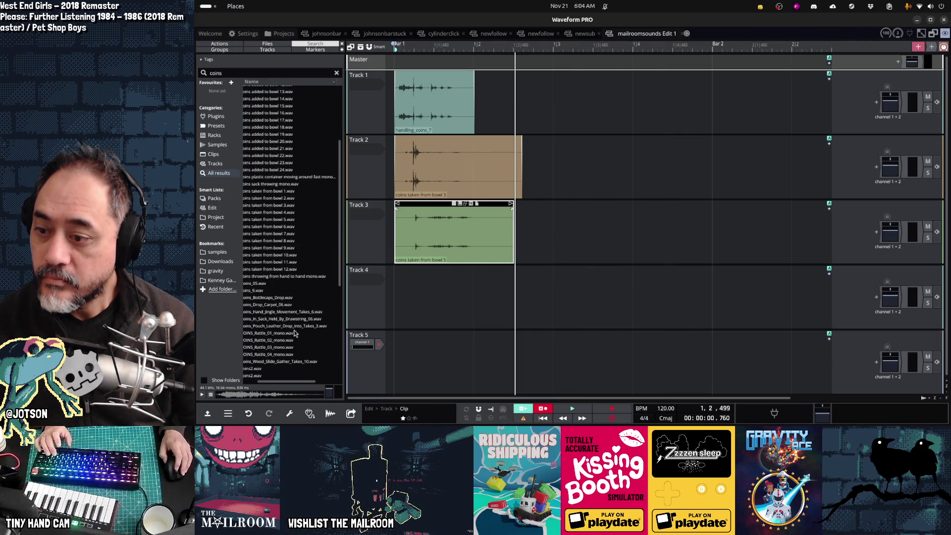
click(284, 255)
click(285, 247)
click(287, 240)
click(290, 234)
key(Up)
key(Up)
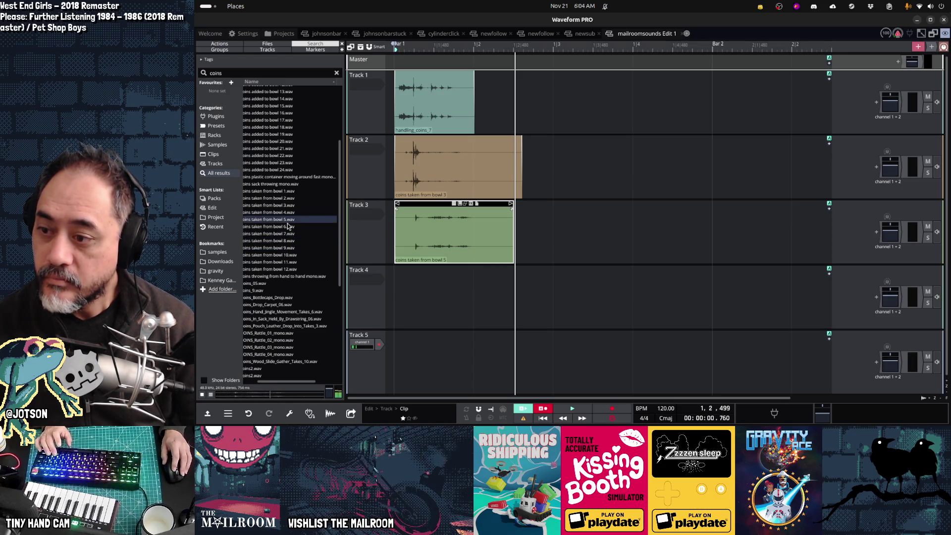
drag(285, 379, 263, 382)
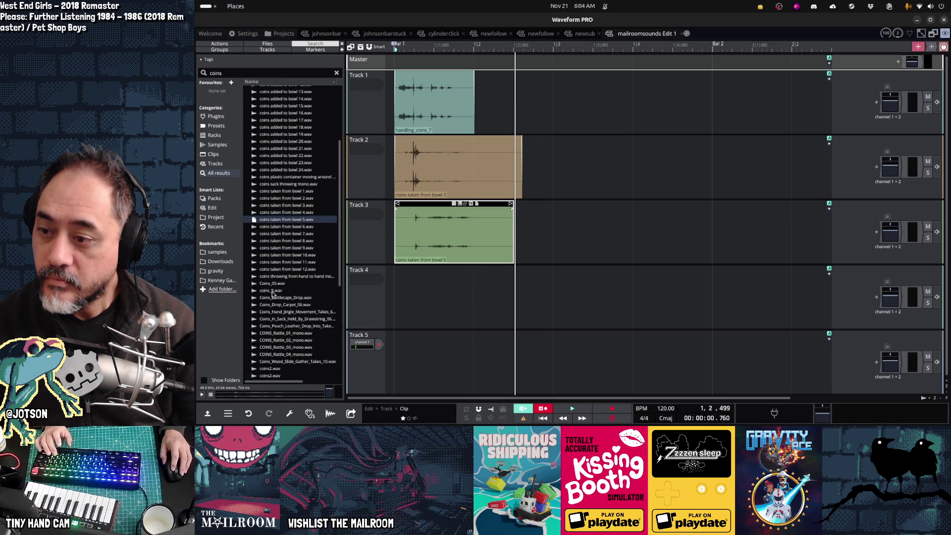
- Preview the coins2, falling_coins_rotation_1 and handling_coins_7 samples
scroll(279, 308, down, 5)
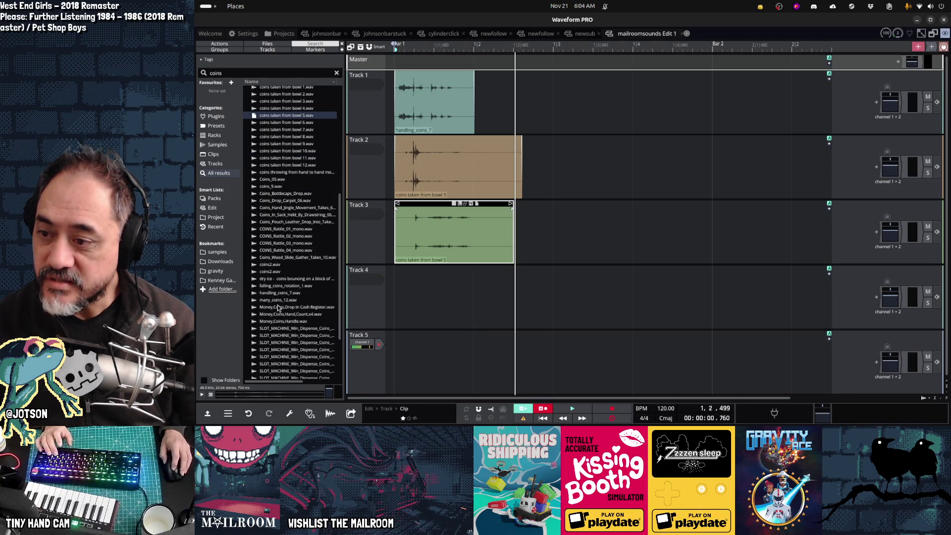
click(271, 273)
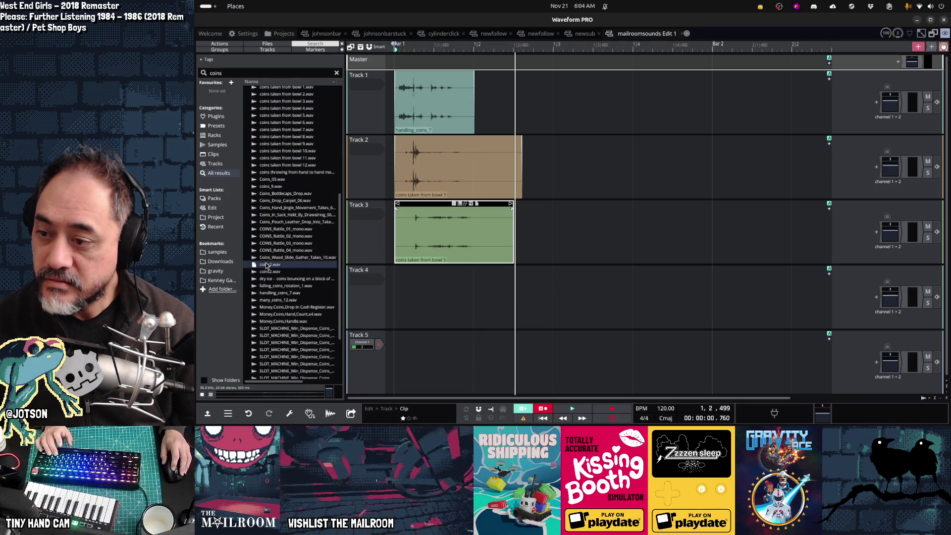
click(275, 285)
click(277, 293)
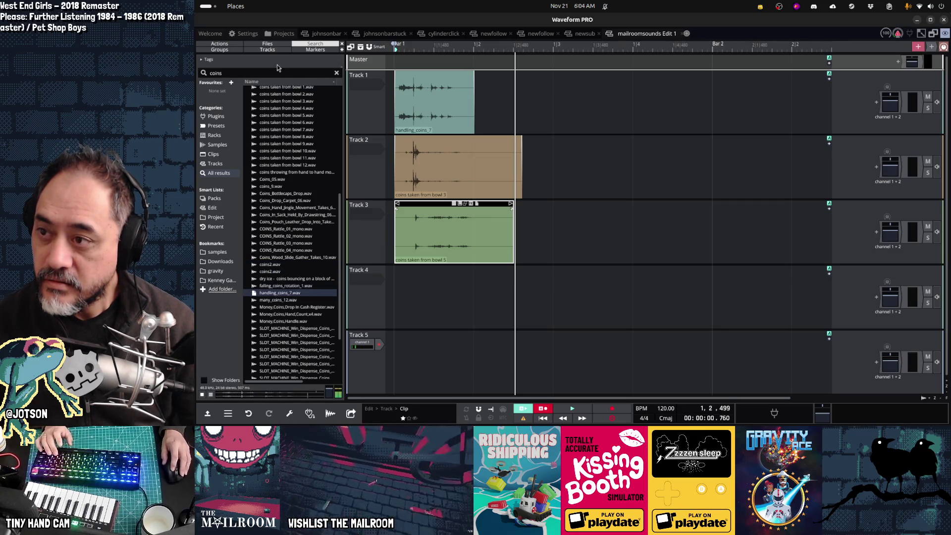
- Broaden the search to 'coin' and preview coins_9, Coins_05 and Money.Coins.Handle
click(270, 73)
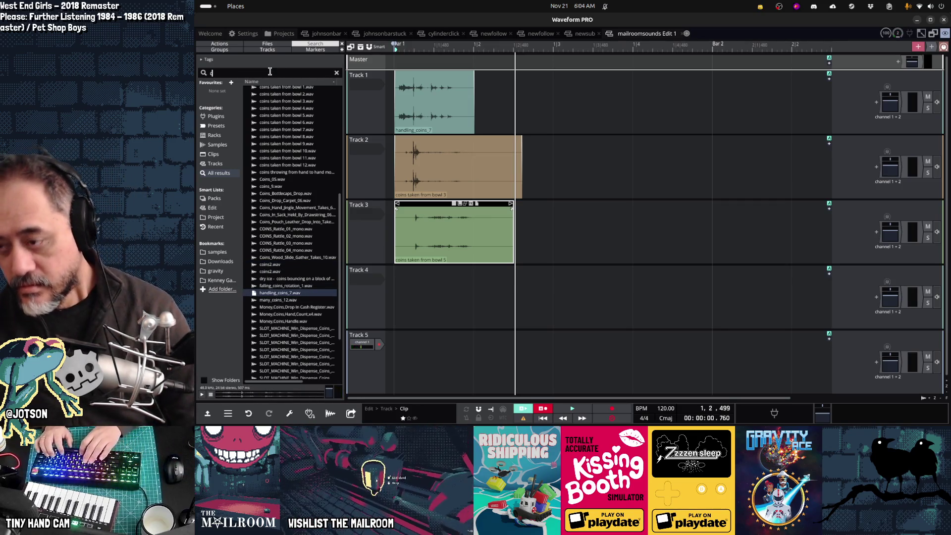
key(BackSpace)
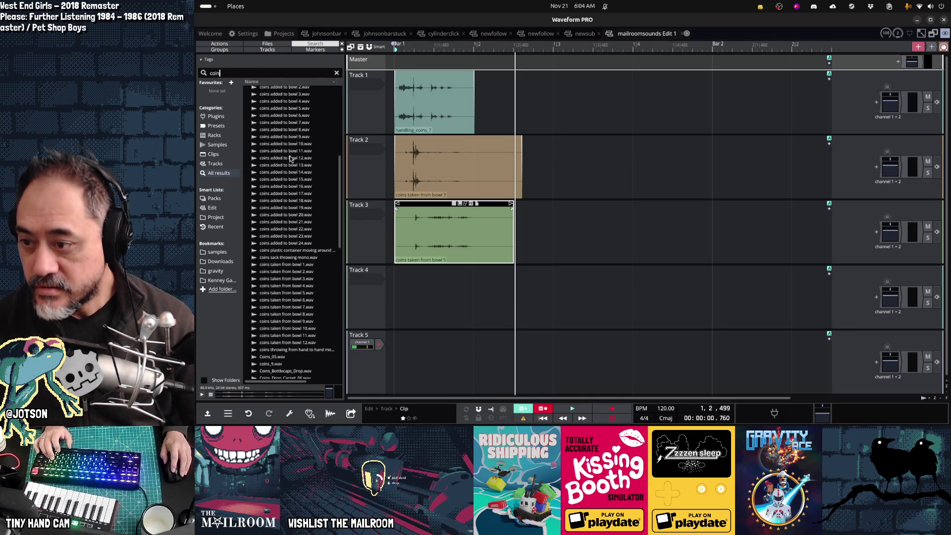
scroll(300, 165, down, 8)
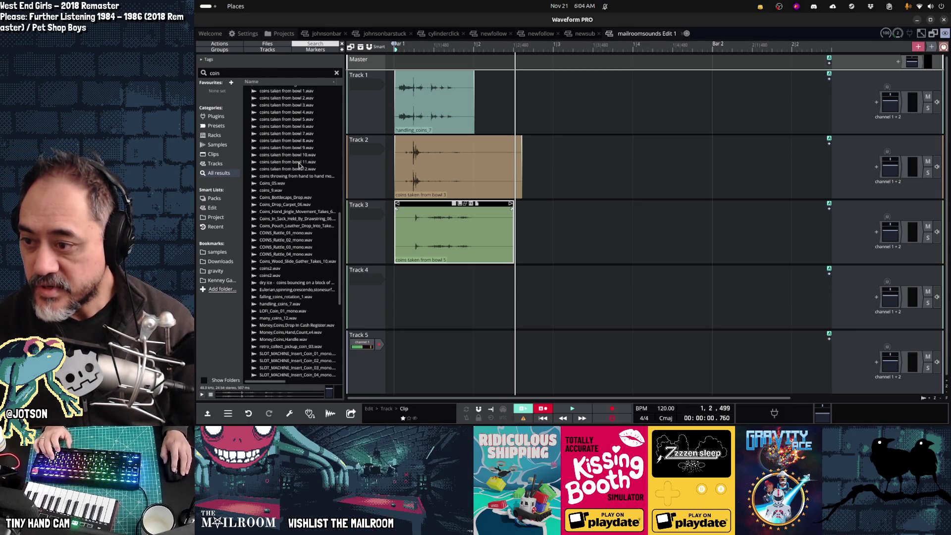
click(288, 191)
click(287, 184)
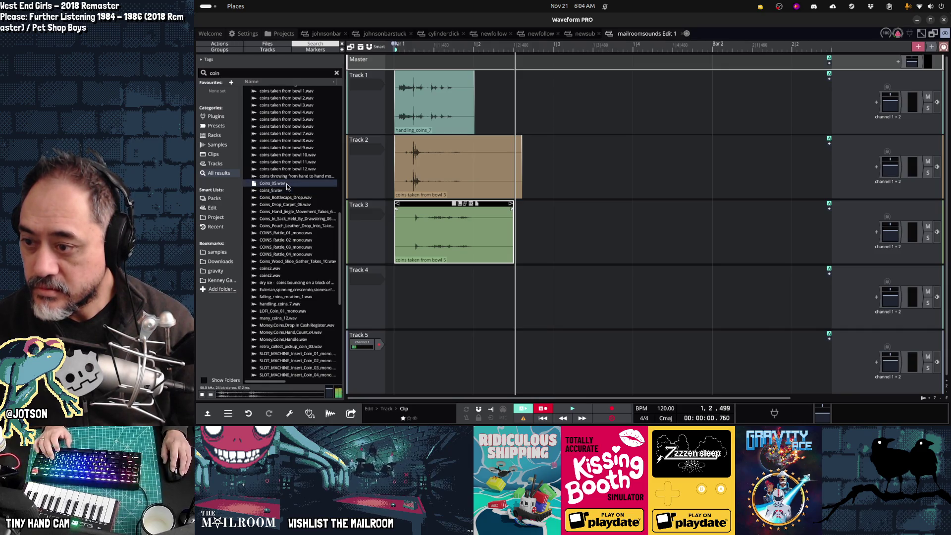
scroll(291, 262, down, 3)
click(291, 270)
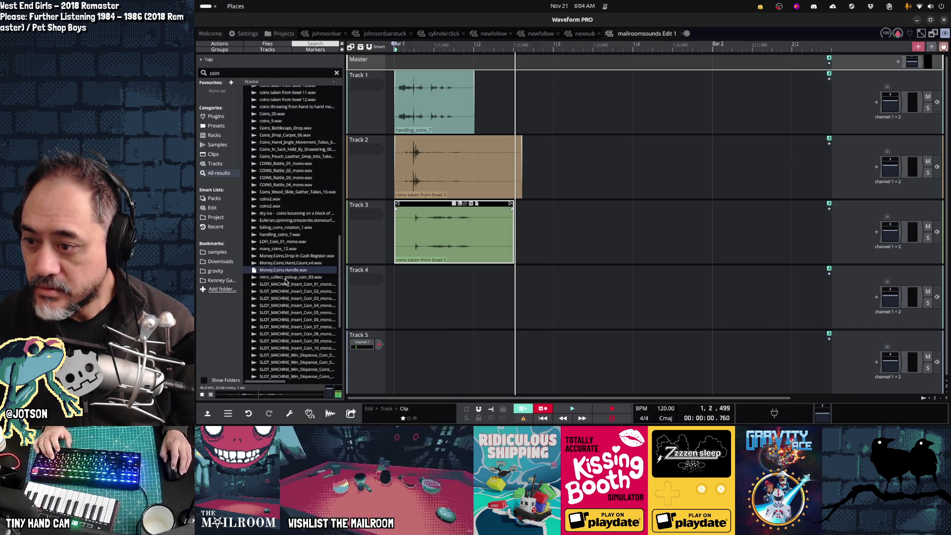
- Place Money.Coins.Hand.Count.x4.wav on Track 4, lined up with bar 1
click(279, 264)
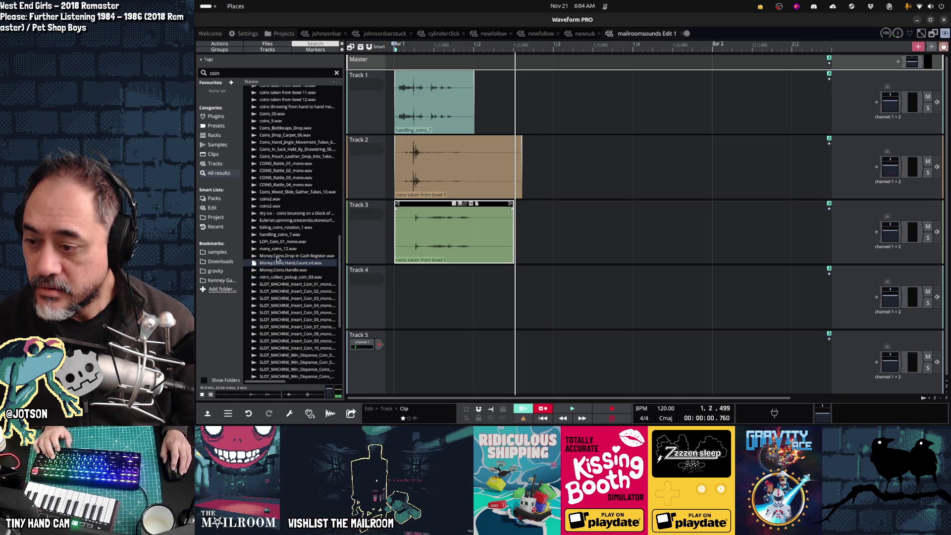
mouse_move(276, 265)
mouse_down()
mouse_move(419, 255)
mouse_move(395, 254)
mouse_move(403, 270)
mouse_move(570, 272)
mouse_move(426, 269)
mouse_up()
key(space)
key(space)
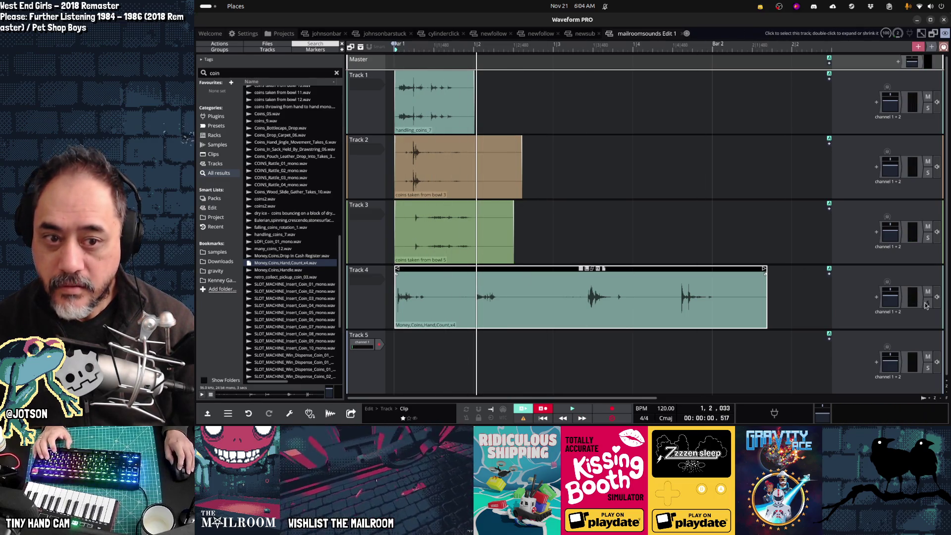
- Solo and play Track 4, then mark the unwanted later part of its clip
click(927, 304)
key(space)
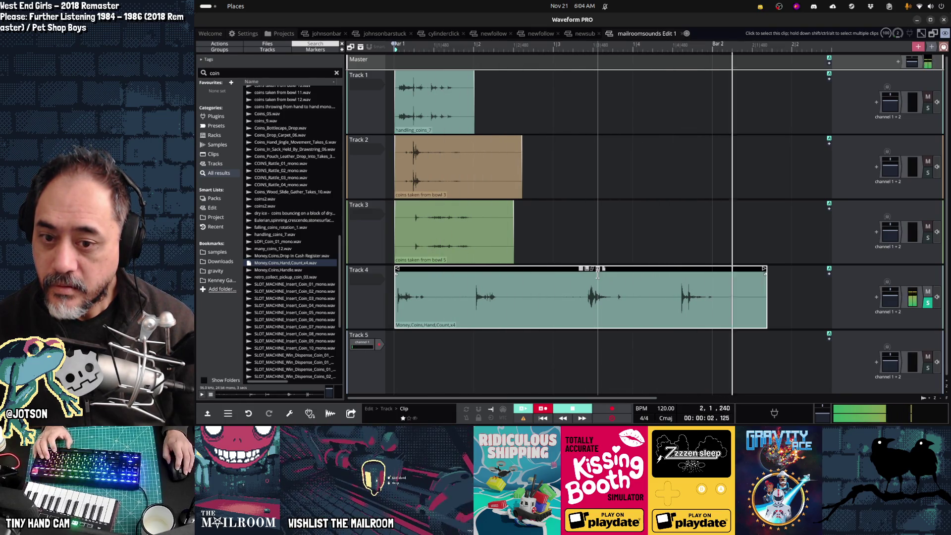
key(space)
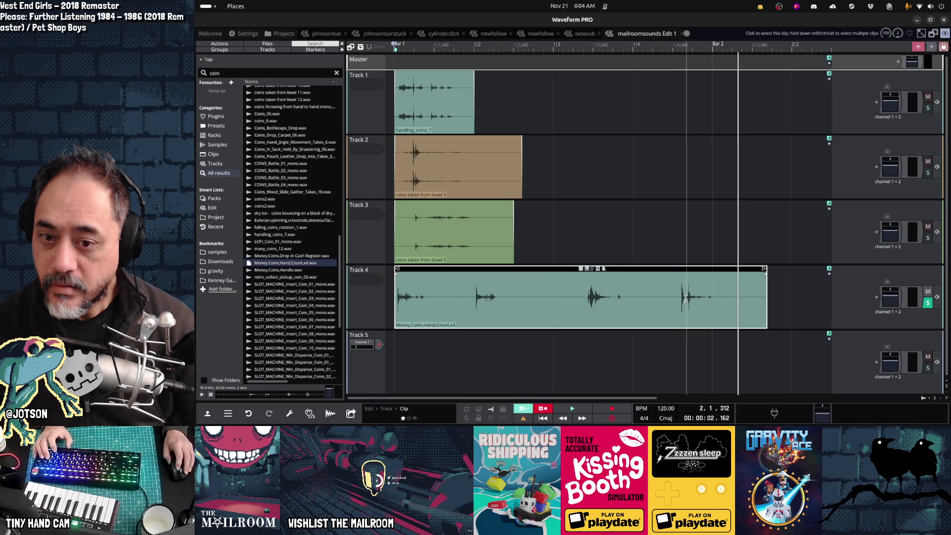
mouse_move(680, 300)
mouse_down()
mouse_move(757, 303)
mouse_move(421, 371)
mouse_up()
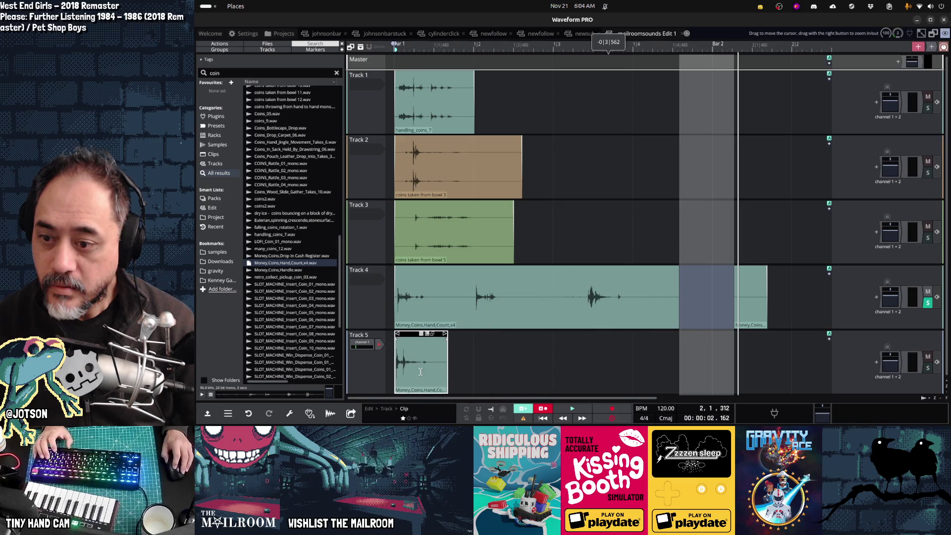
- Delete the leftover tail on Track 4 and trim its clip to the first hit
click(745, 268)
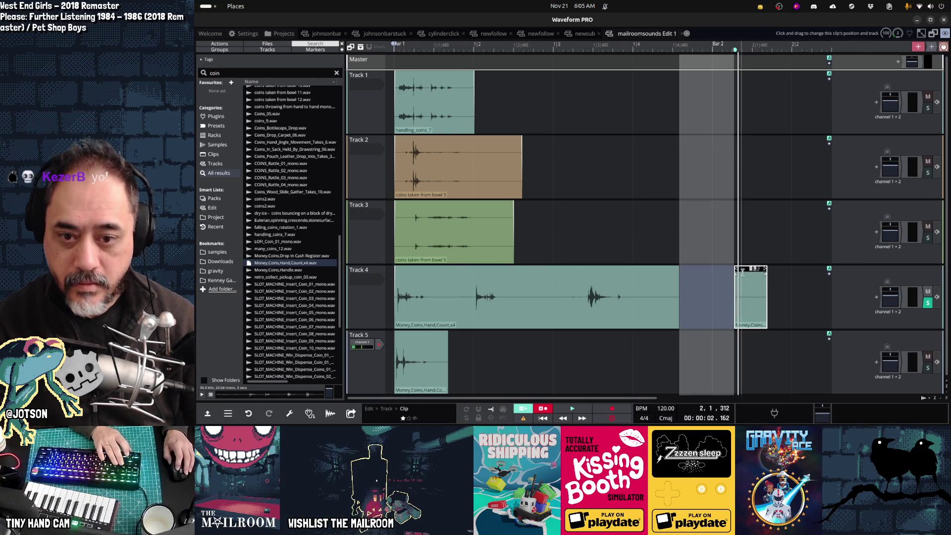
key(Delete)
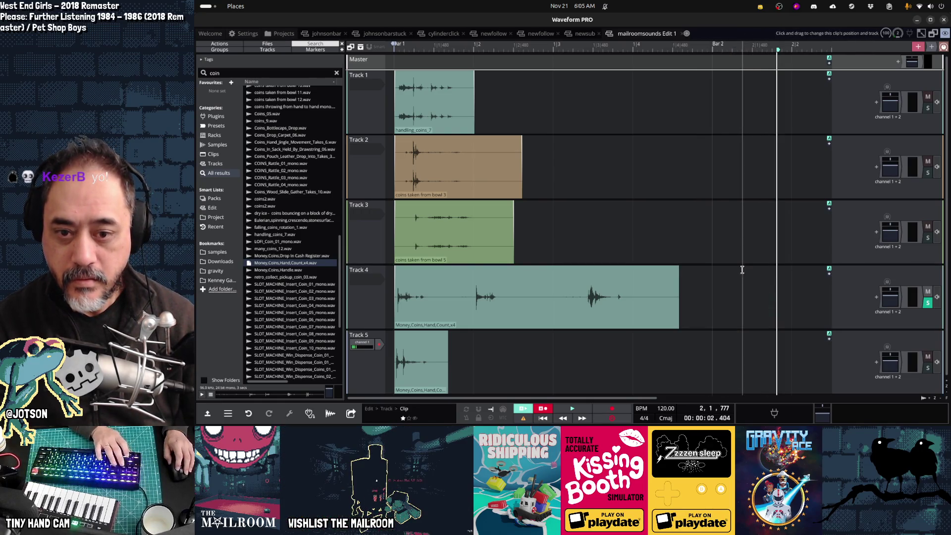
click(676, 271)
drag(675, 271, 450, 271)
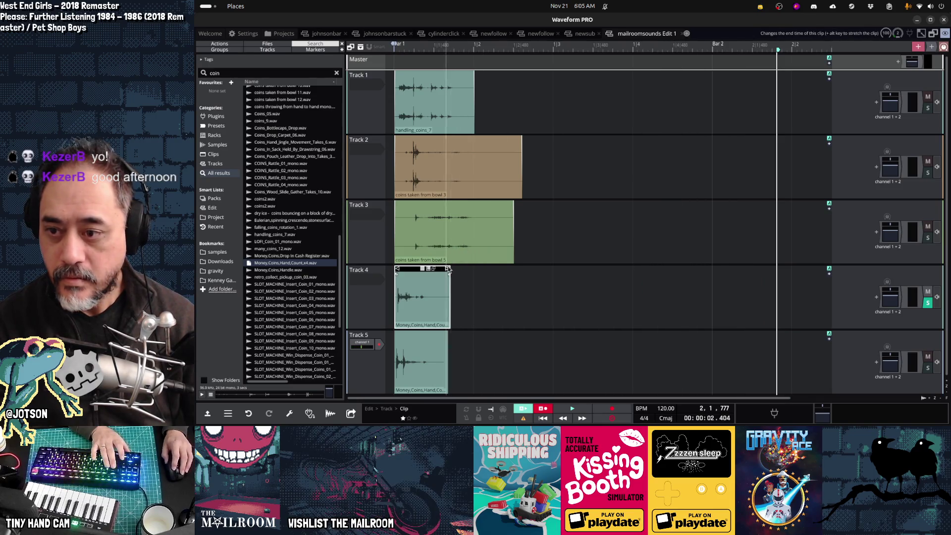
- Trim and realign the Track 3 and Track 2 clip starts, then play the result
mouse_move(393, 202)
mouse_down()
mouse_move(427, 204)
mouse_move(418, 204)
mouse_up()
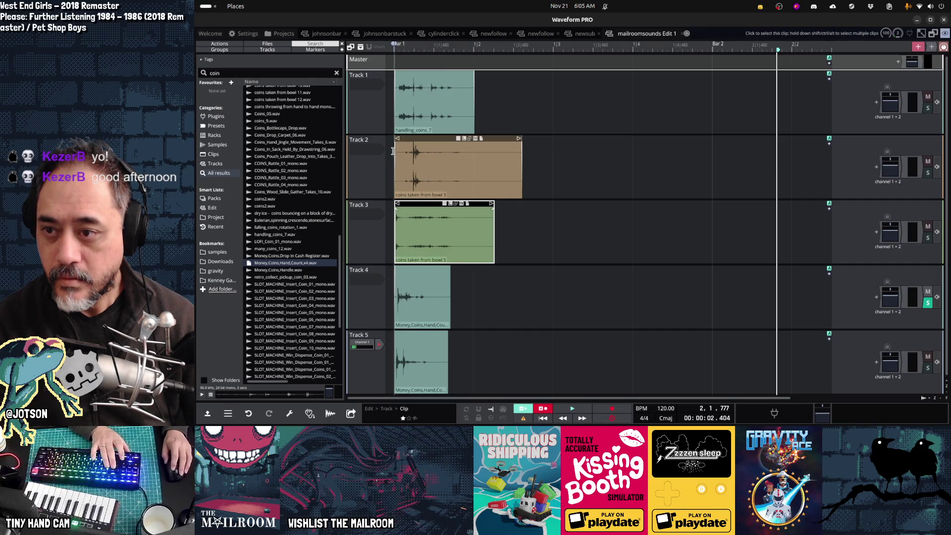
mouse_move(396, 138)
mouse_down()
mouse_move(412, 141)
mouse_move(403, 142)
mouse_up()
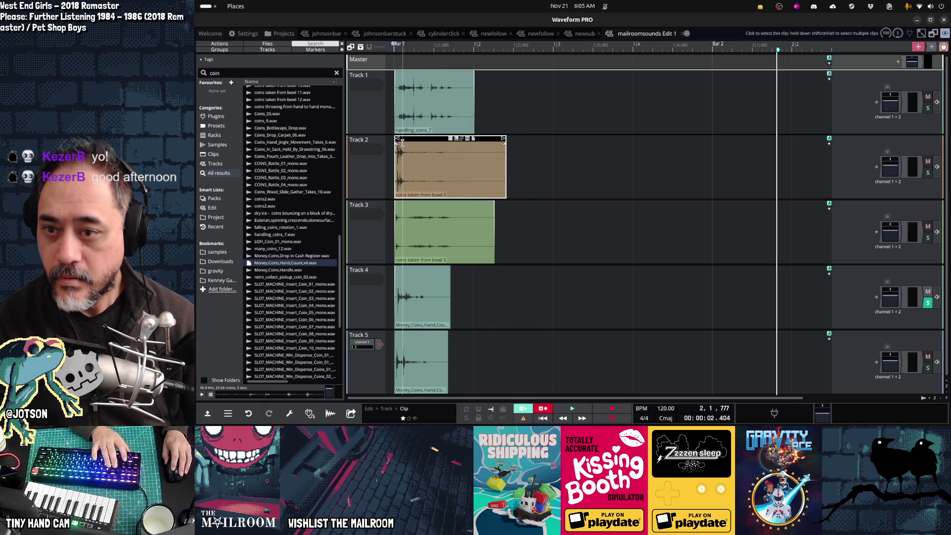
key(space)
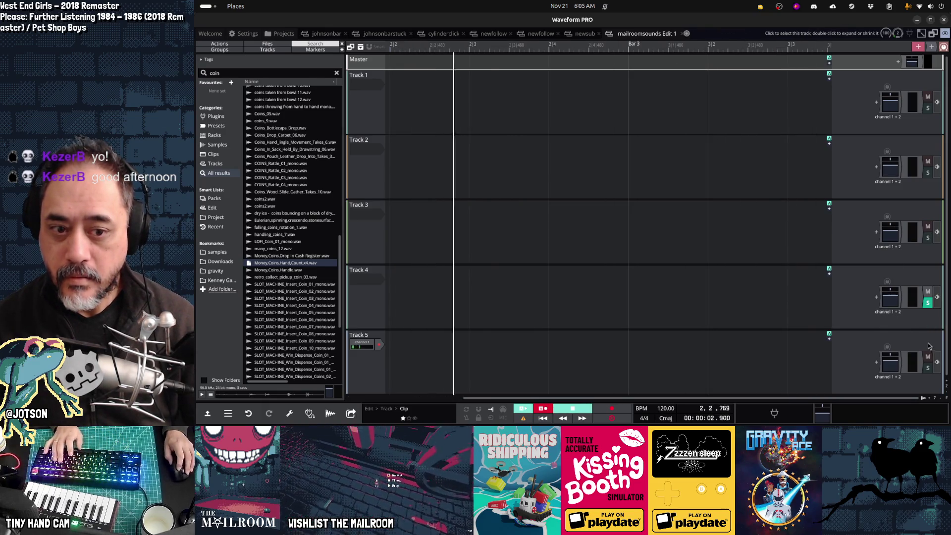
- Solo Tracks 5, 3, 2 and 1 in turn, replaying from bar 1 to hear each clip
key(space)
key(space)
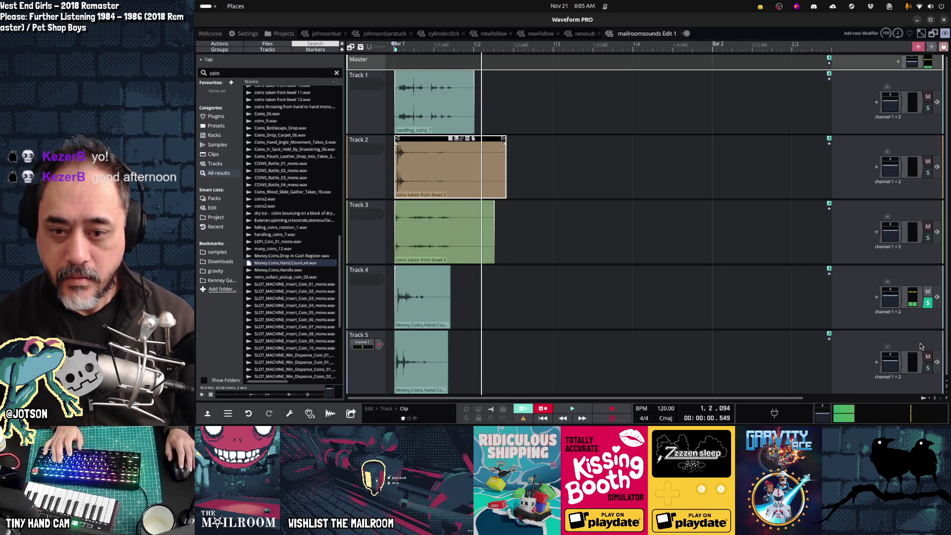
click(928, 303)
click(928, 369)
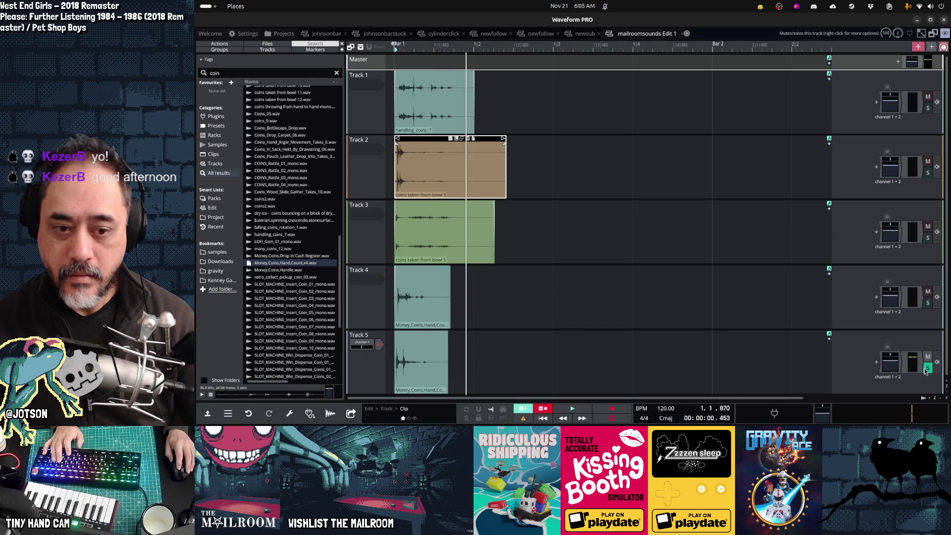
click(924, 302)
click(928, 238)
key(space)
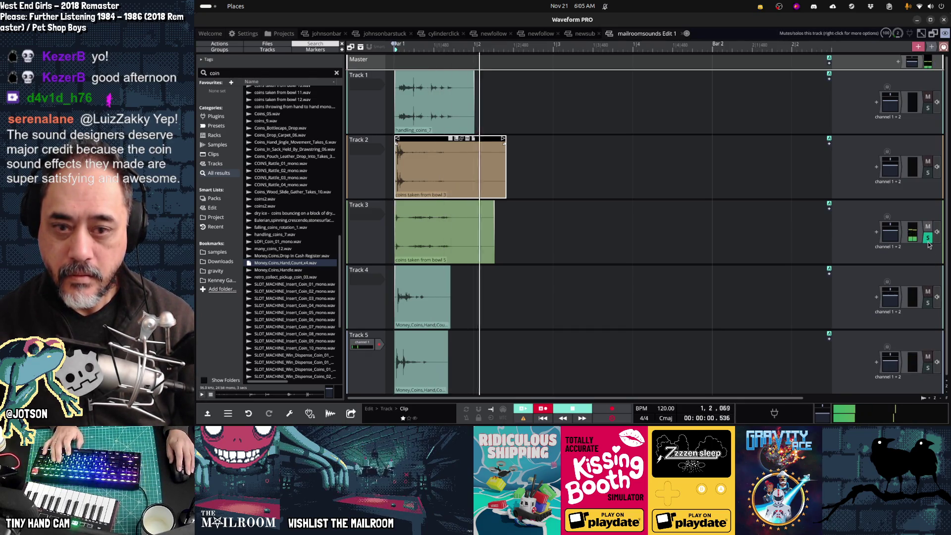
click(928, 173)
key(space)
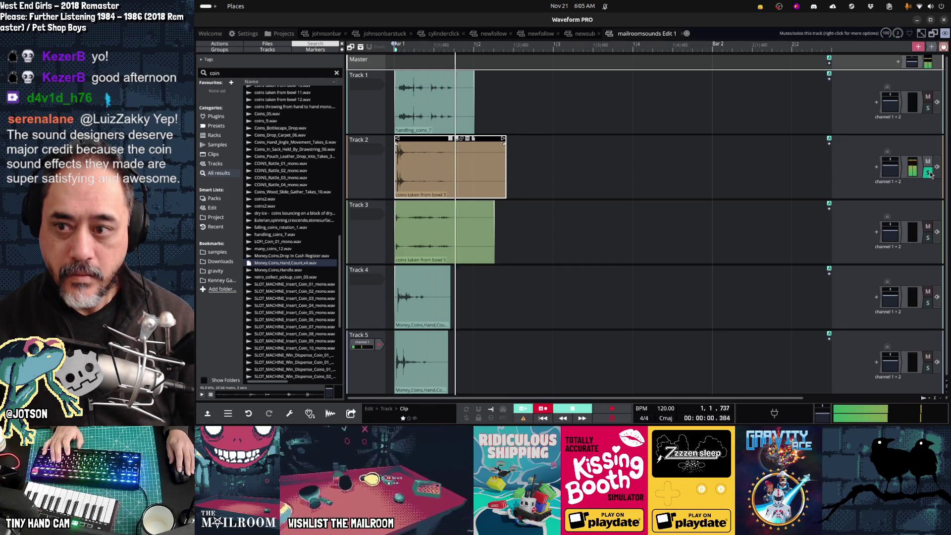
click(928, 108)
key(space)
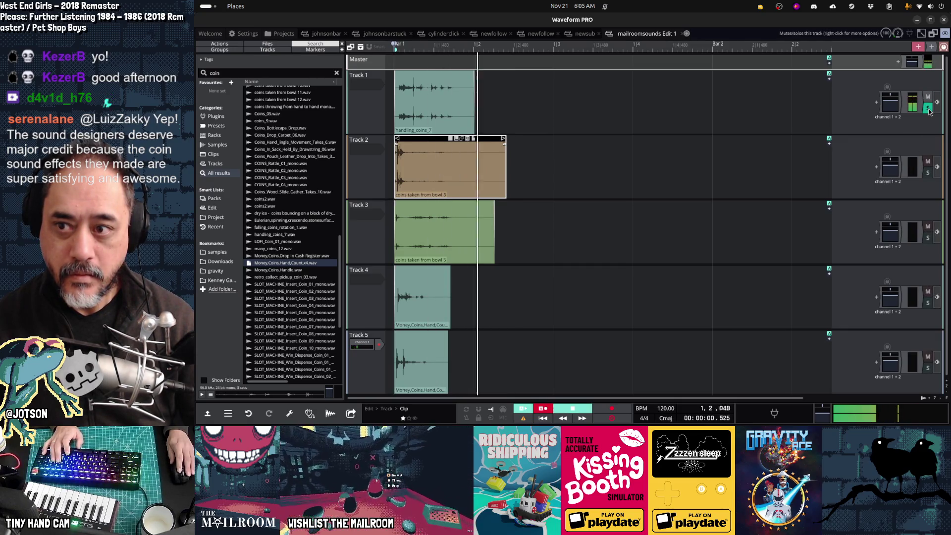
key(space)
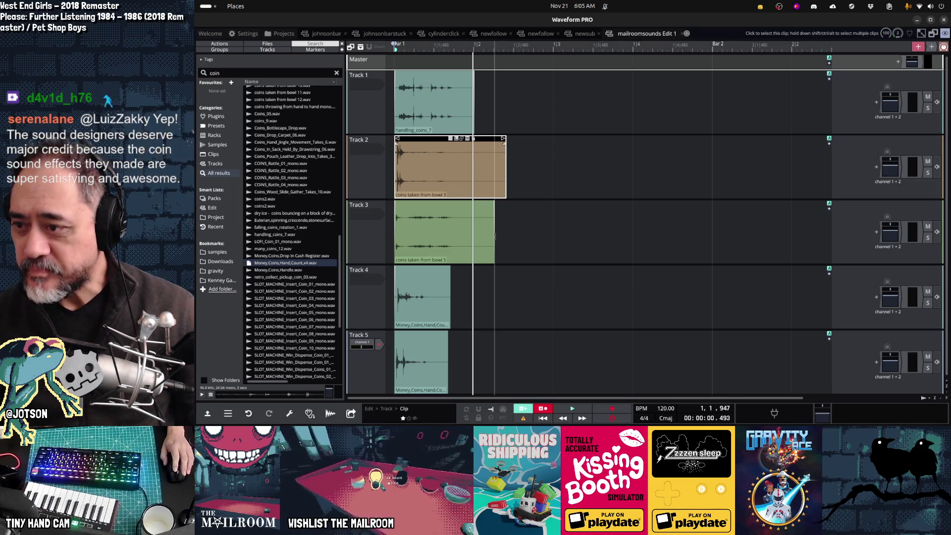
- Preview handling_coins_7, LOFI_Coin_01_mono, many_coins_12 and the Money,Coins samples
click(292, 213)
click(289, 235)
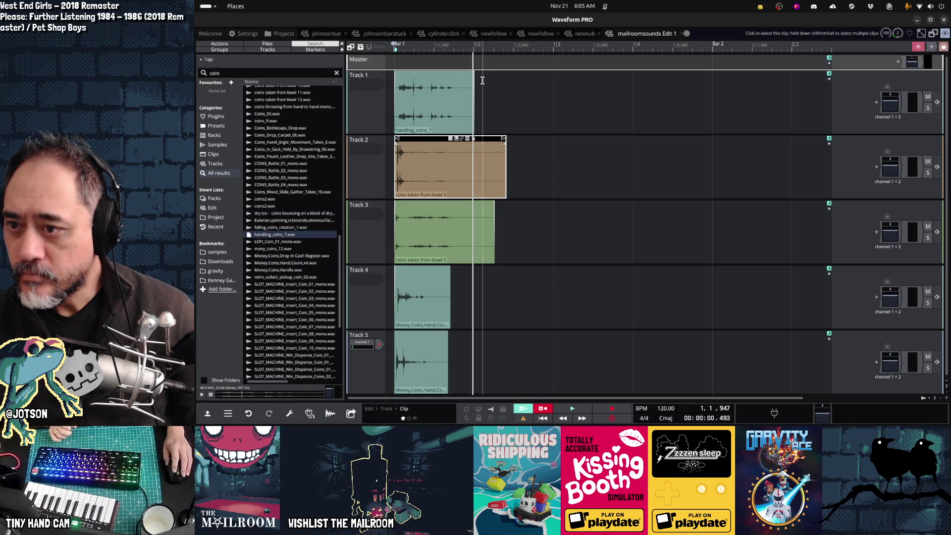
click(286, 242)
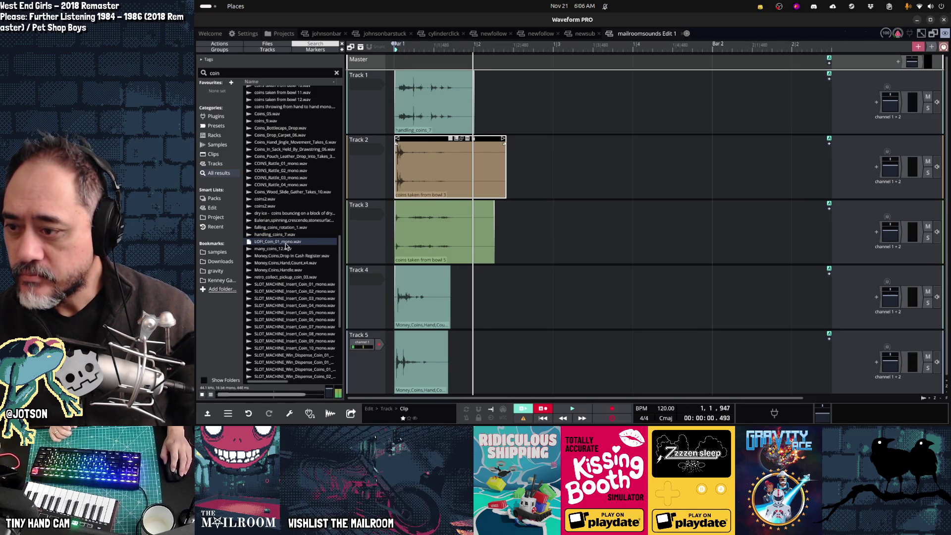
click(286, 249)
click(285, 263)
click(284, 270)
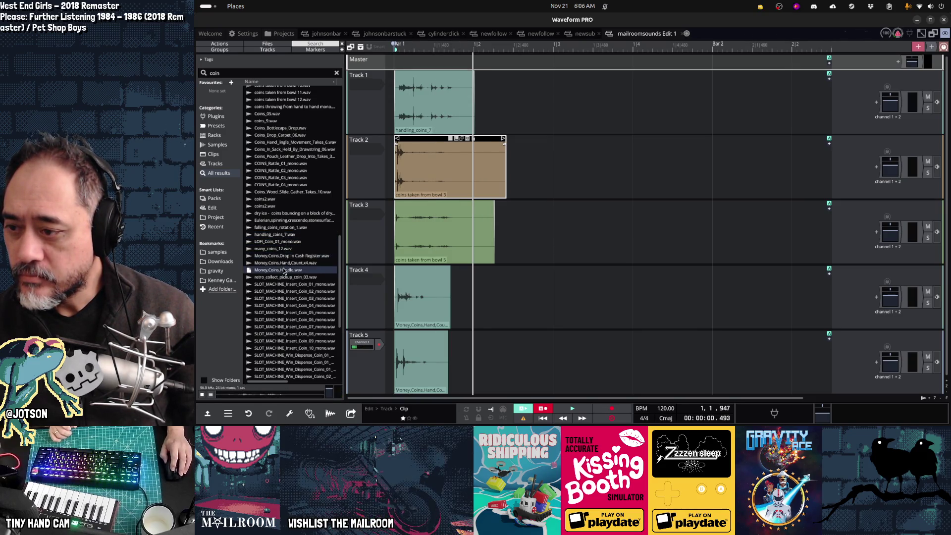
- Preview the ZITHER Coin Scrapes 03 and 04 files, then search for 'money'
scroll(315, 251, down, 7)
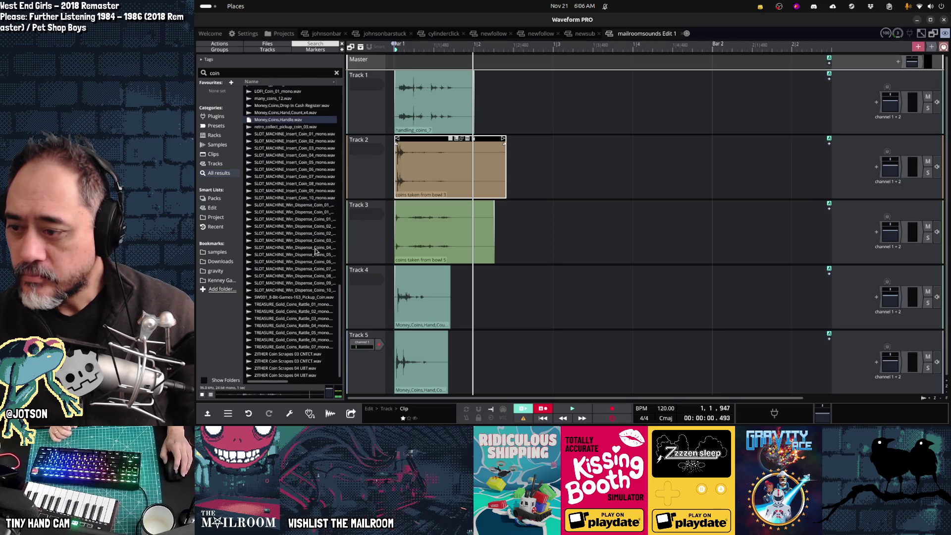
click(286, 354)
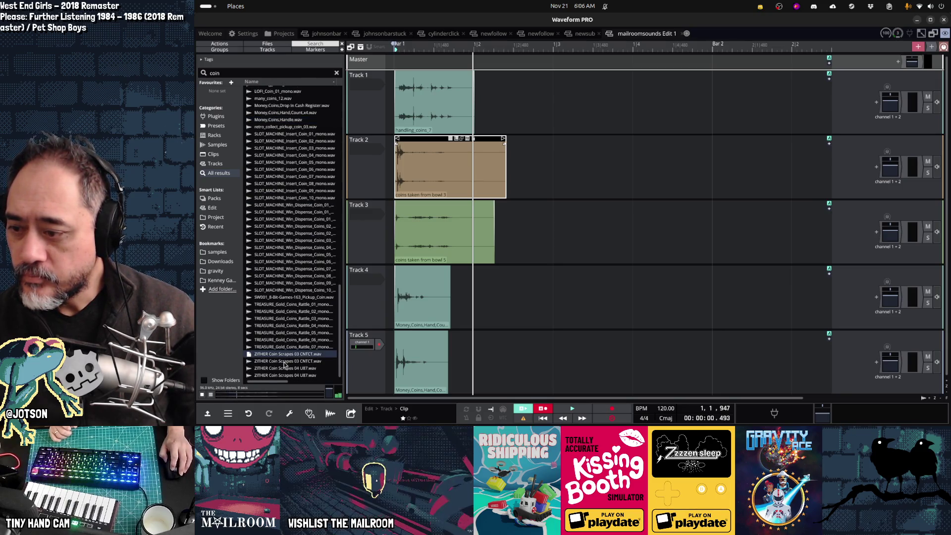
click(284, 362)
click(285, 376)
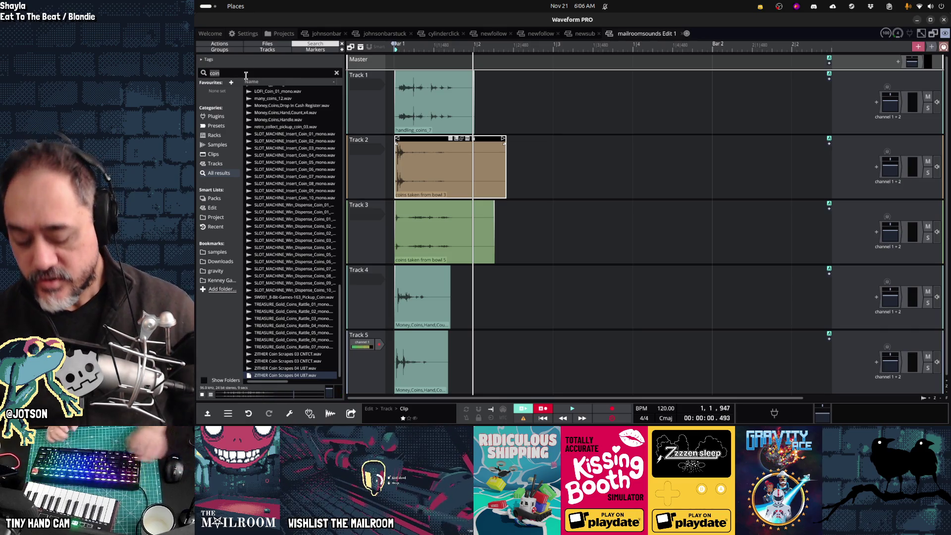
text(money)
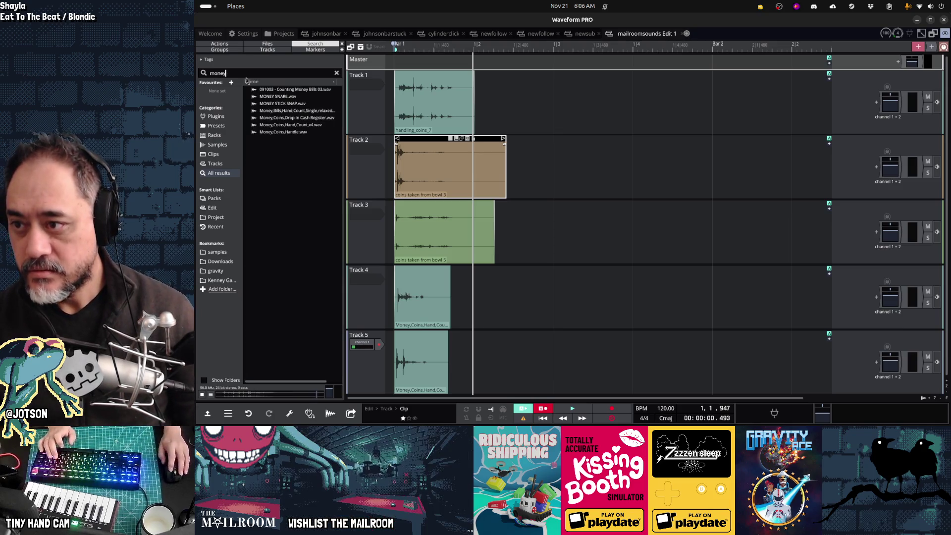
- Preview the money results, repeatedly comparing MONEY SNARE.wav with MONEY STICK SNAP.wav
click(281, 125)
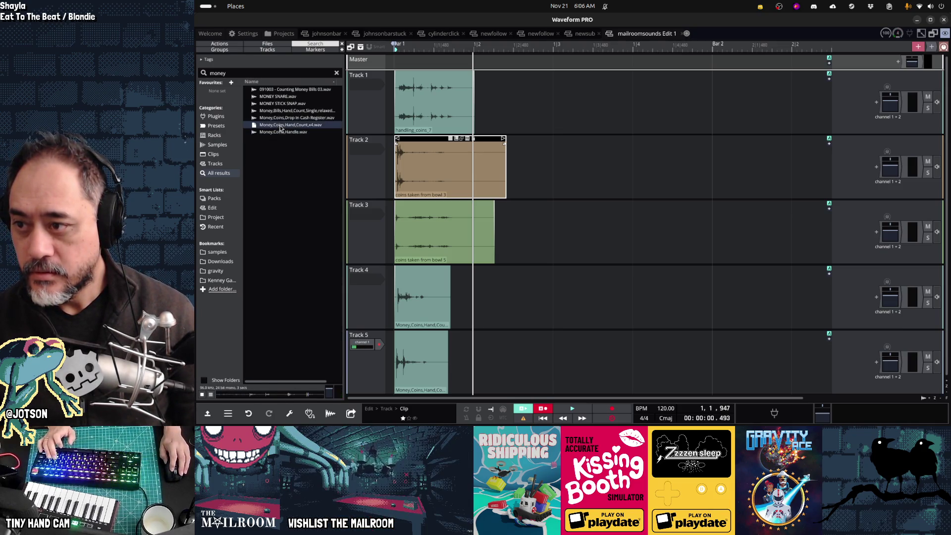
click(281, 103)
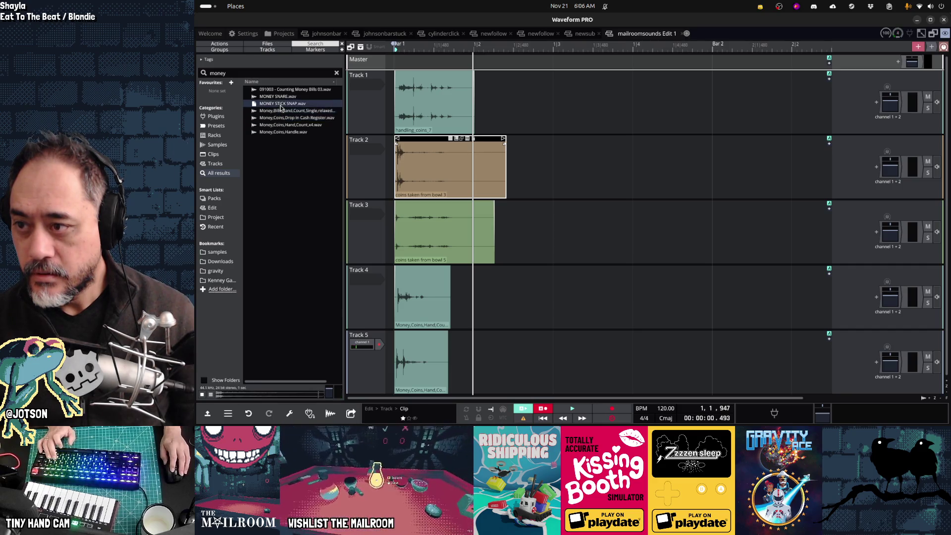
key(Up)
key(Up)
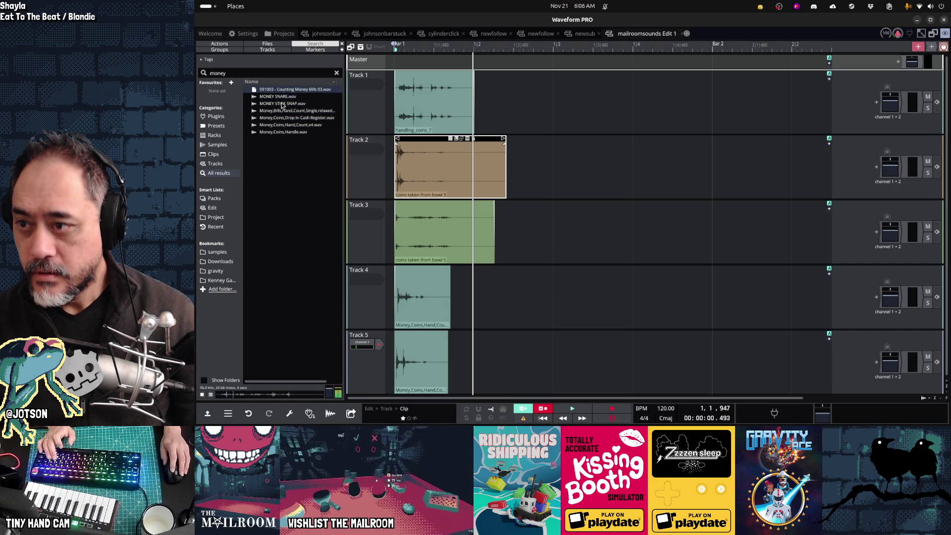
click(282, 105)
click(283, 98)
click(285, 105)
click(286, 97)
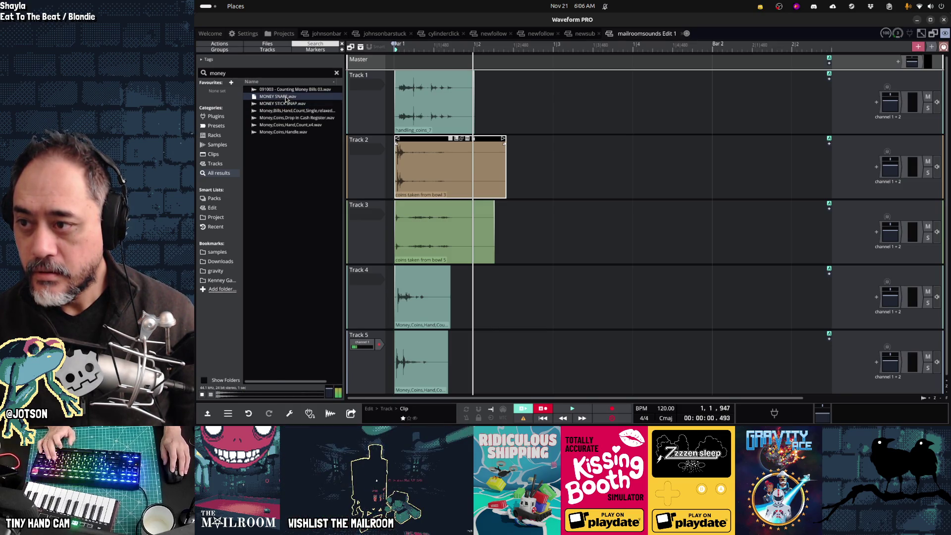
click(286, 104)
click(282, 106)
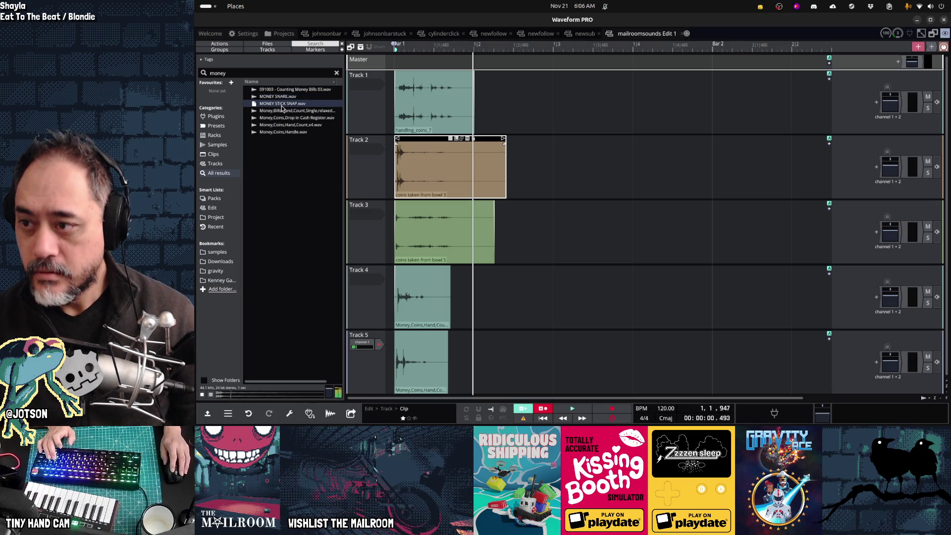
click(284, 97)
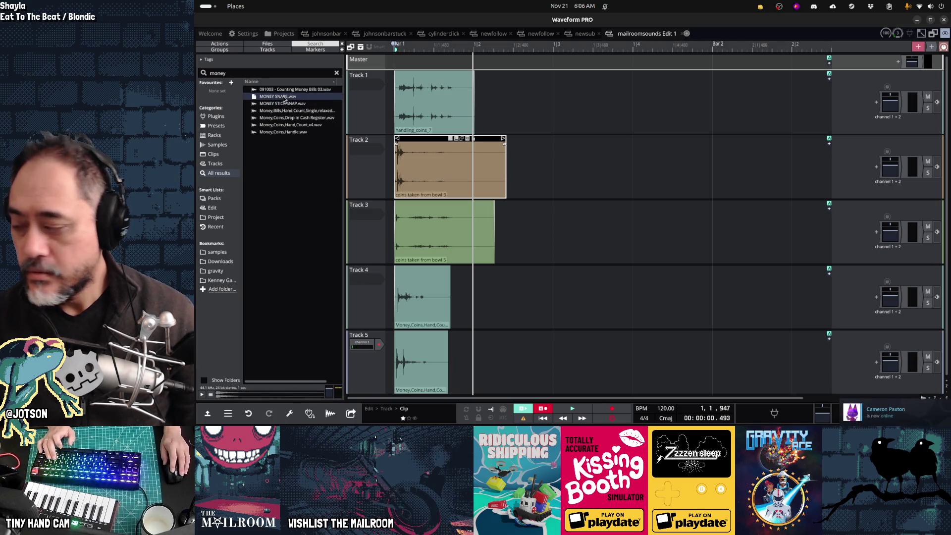
click(283, 104)
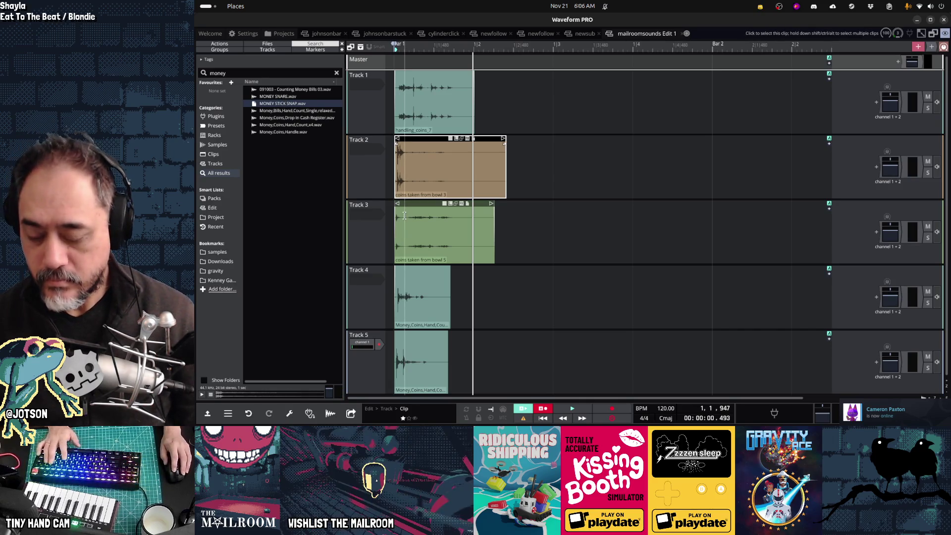
- Preview Money,Coins,Drop In Cash Register.wav and Money,Coins,Handle.wav, then select the search text
click(304, 118)
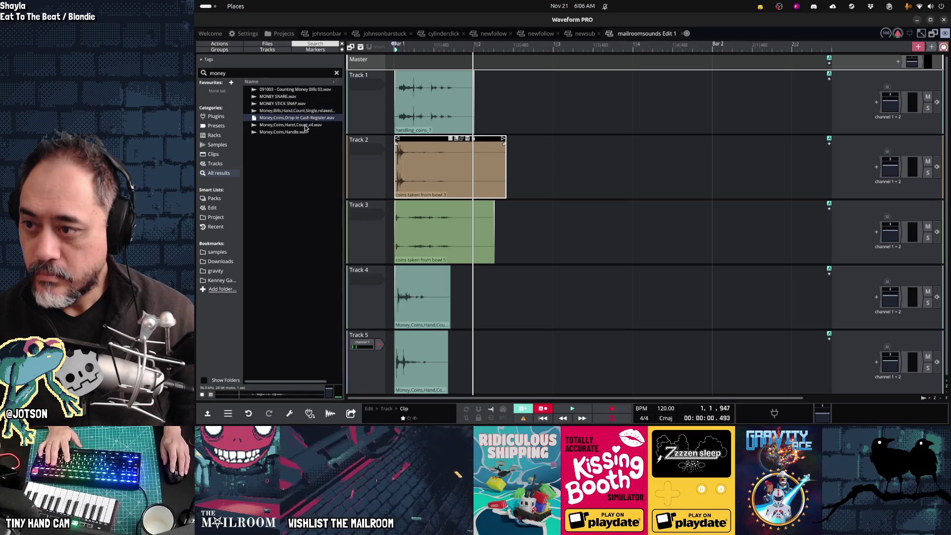
click(301, 131)
click(278, 73)
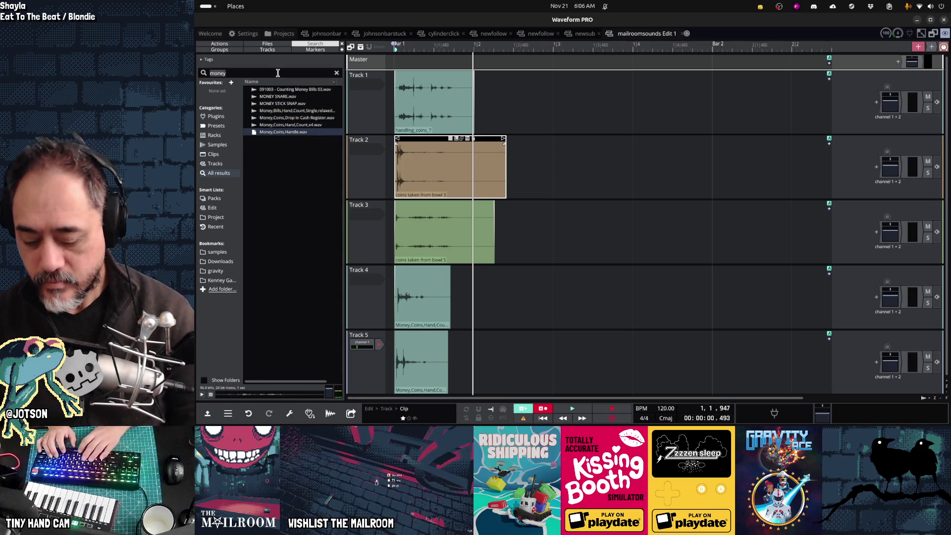
text(ding)
click(272, 231)
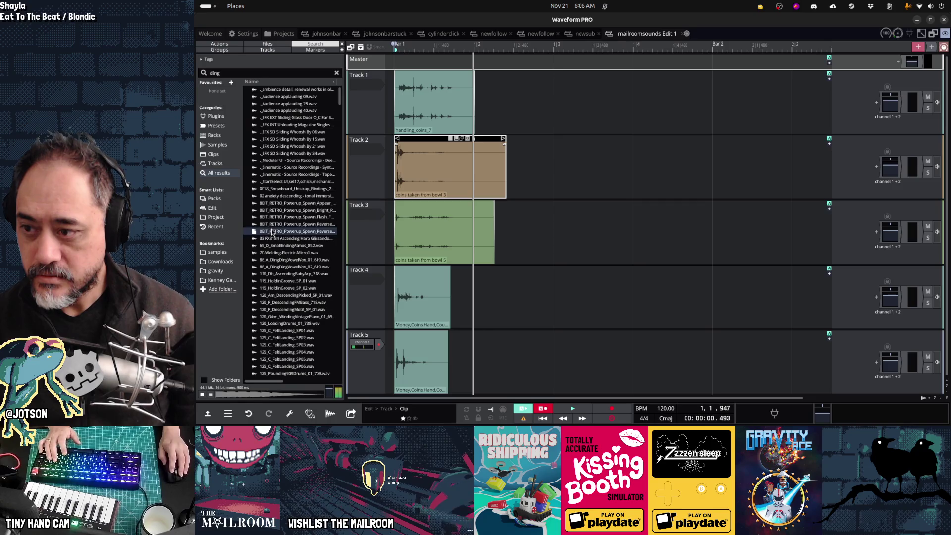
click(281, 281)
scroll(303, 271, down, 6)
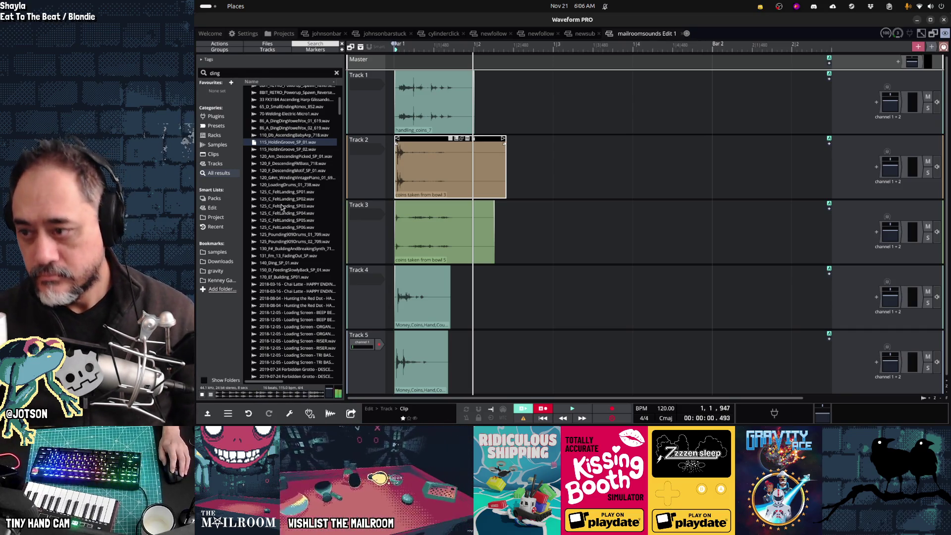
click(285, 171)
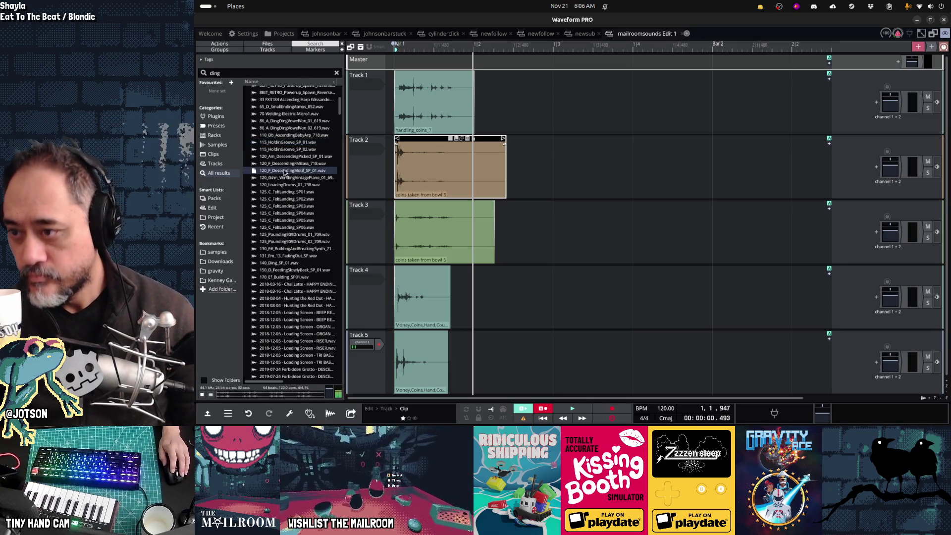
click(280, 209)
click(284, 214)
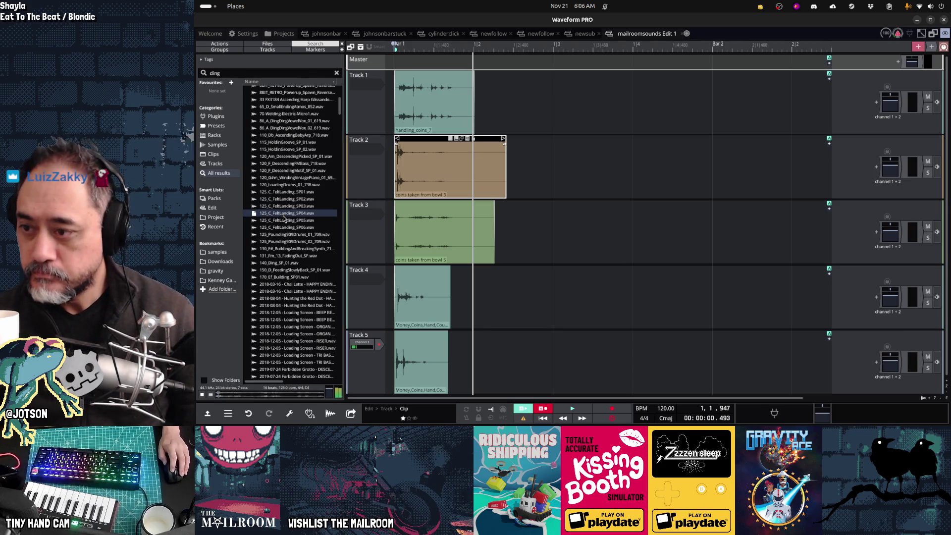
click(290, 264)
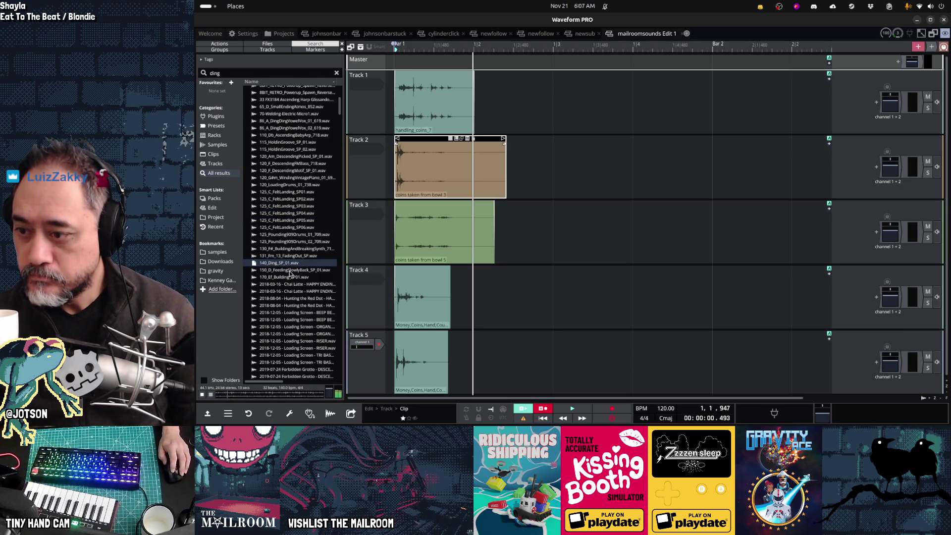
scroll(290, 274, down, 5)
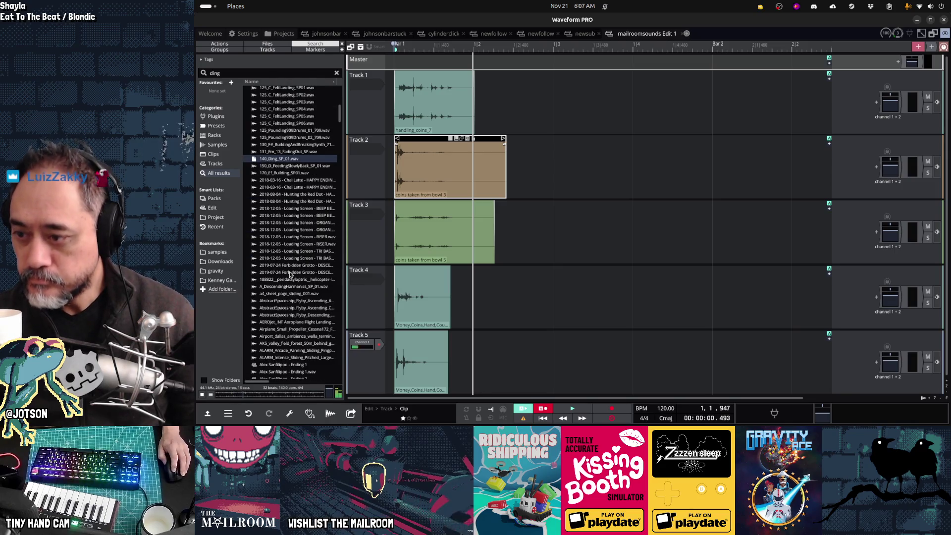
click(288, 217)
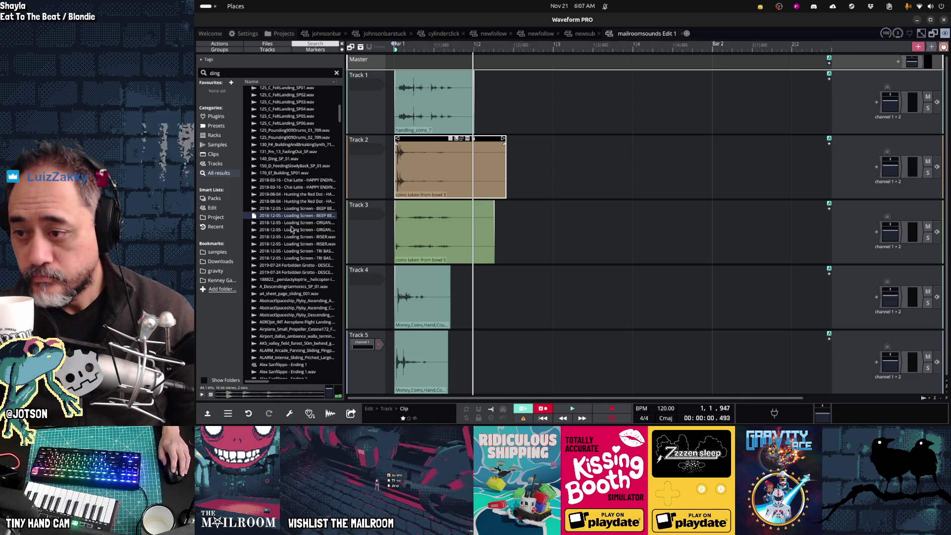
click(291, 229)
click(293, 244)
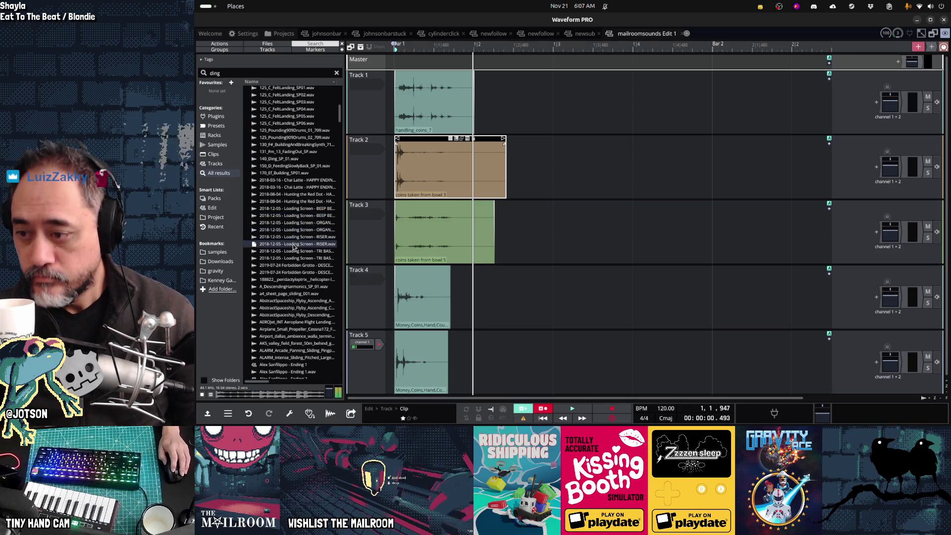
scroll(294, 246, down, 5)
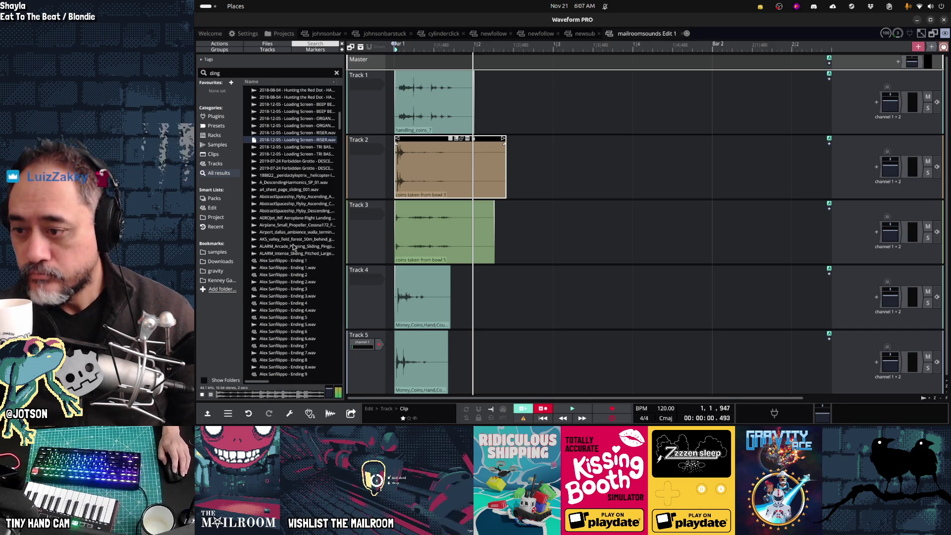
click(294, 261)
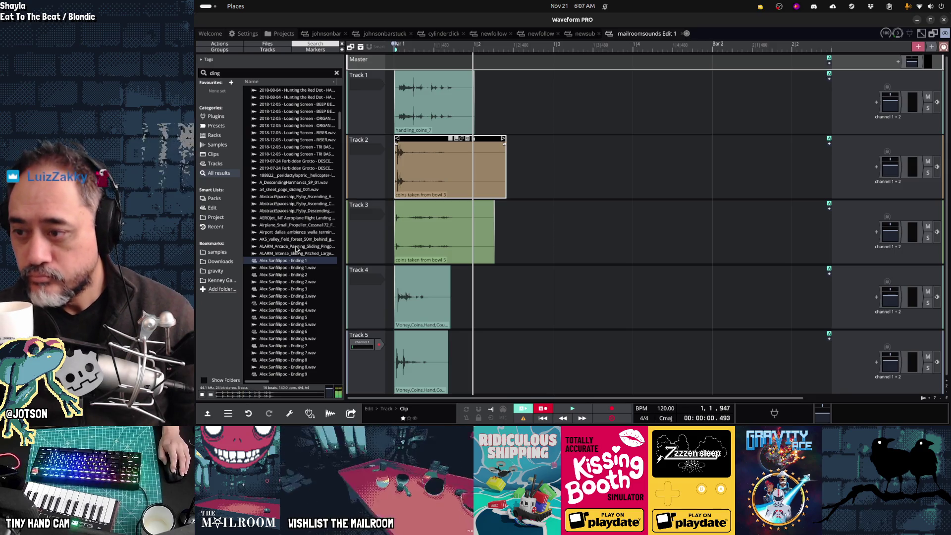
scroll(296, 249, down, 15)
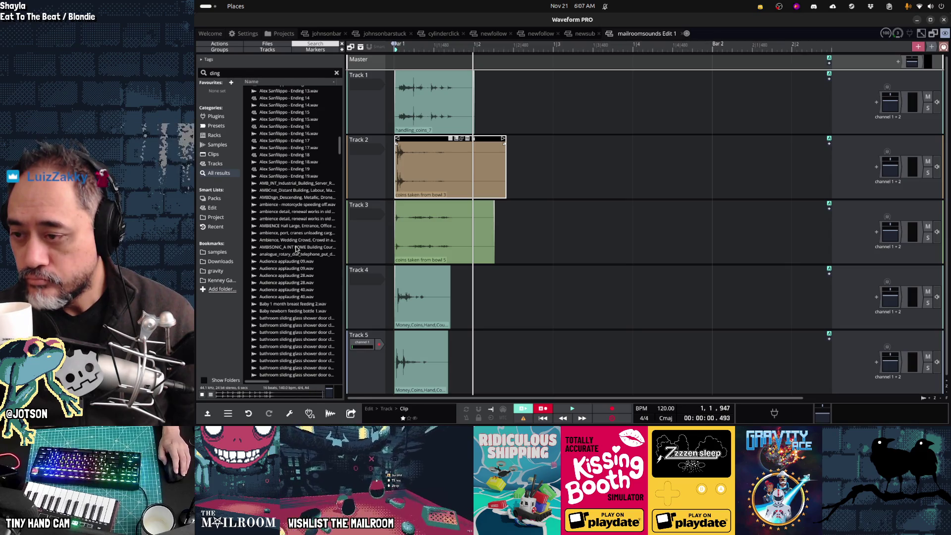
click(292, 220)
click(291, 283)
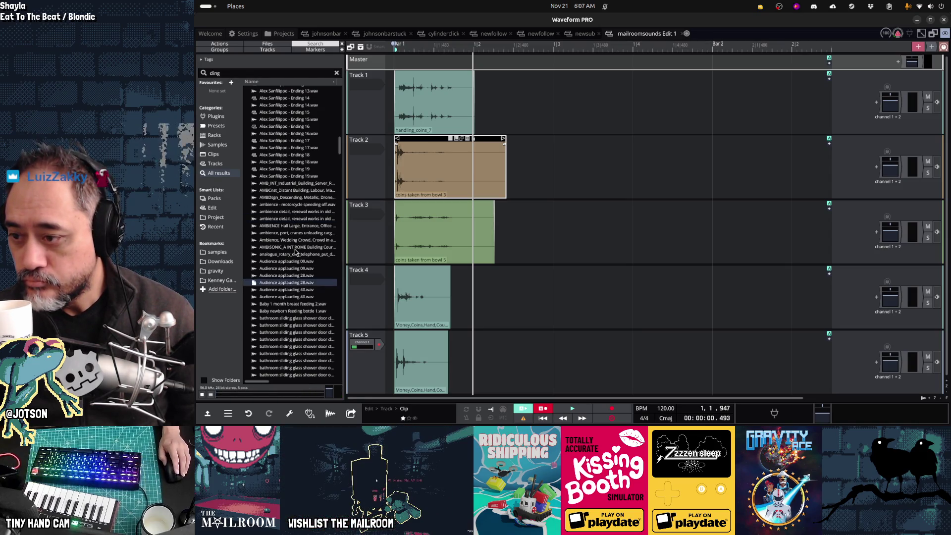
scroll(296, 251, down, 6)
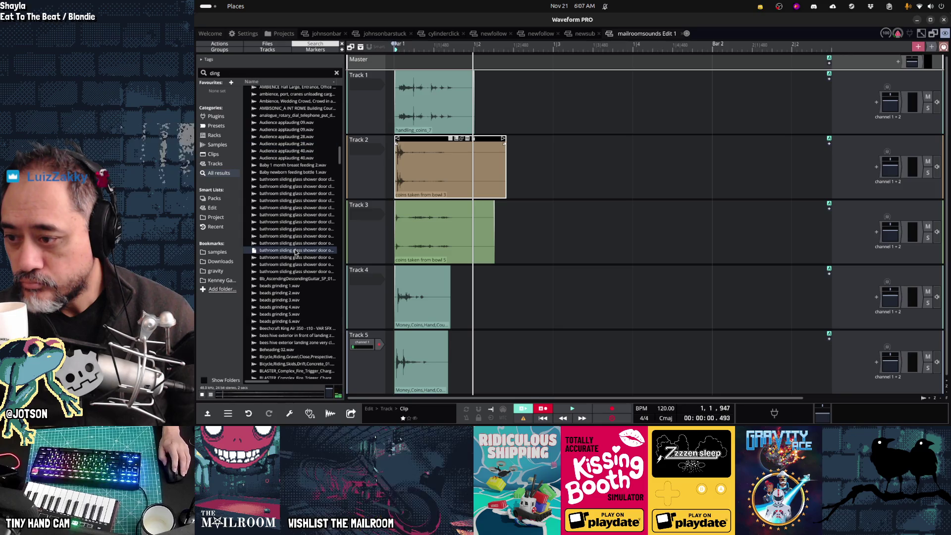
scroll(296, 253, down, 8)
click(278, 147)
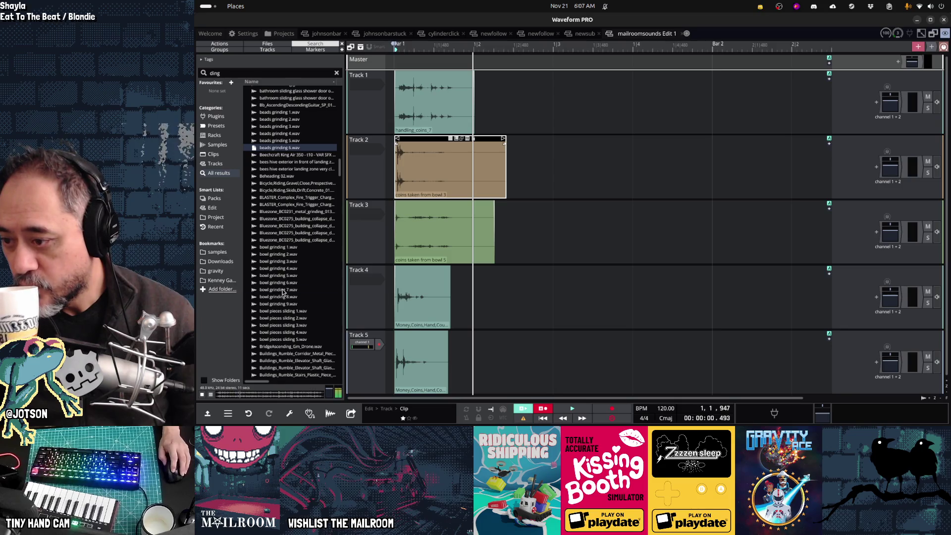
click(283, 290)
scroll(283, 292, down, 7)
click(283, 287)
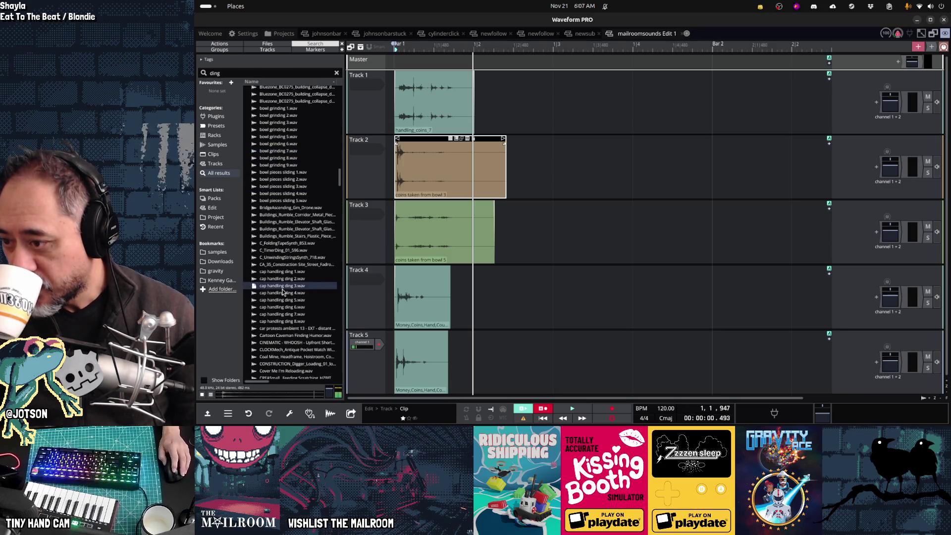
scroll(282, 292, down, 3)
click(282, 224)
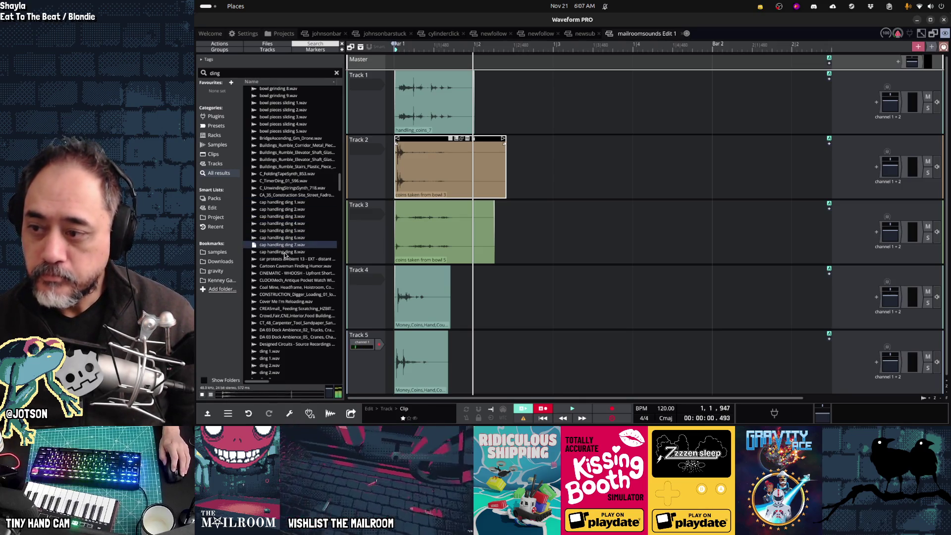
click(289, 231)
click(286, 216)
click(286, 209)
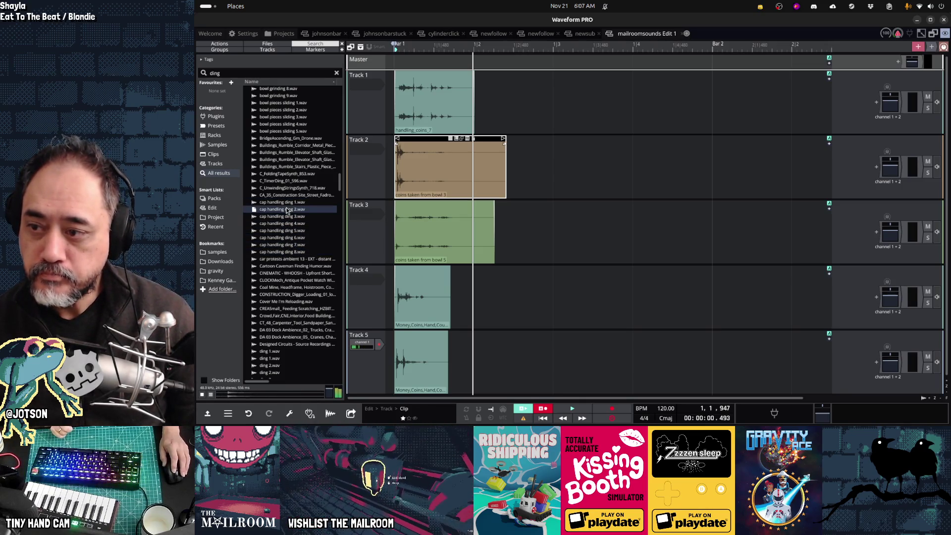
click(287, 203)
click(288, 217)
click(286, 247)
scroll(282, 228, down, 5)
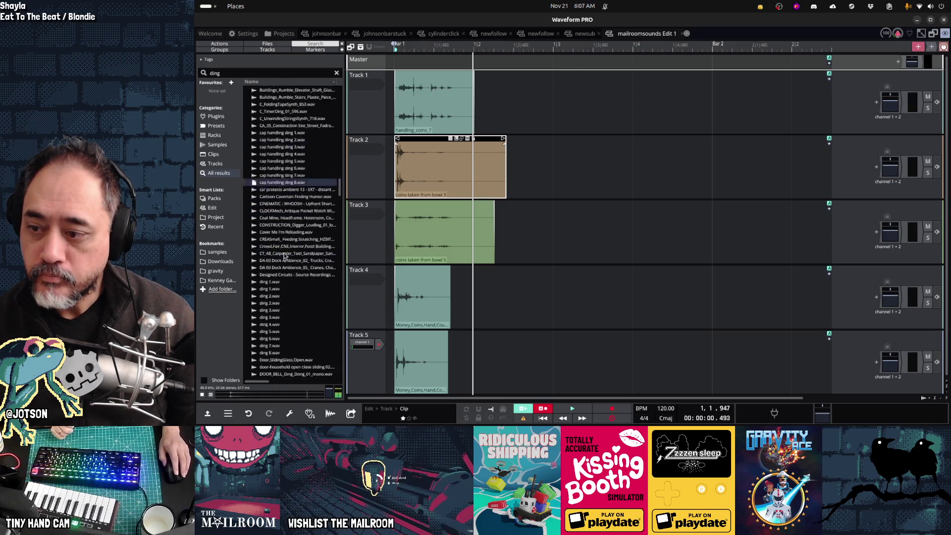
click(278, 220)
click(280, 234)
click(280, 242)
click(280, 248)
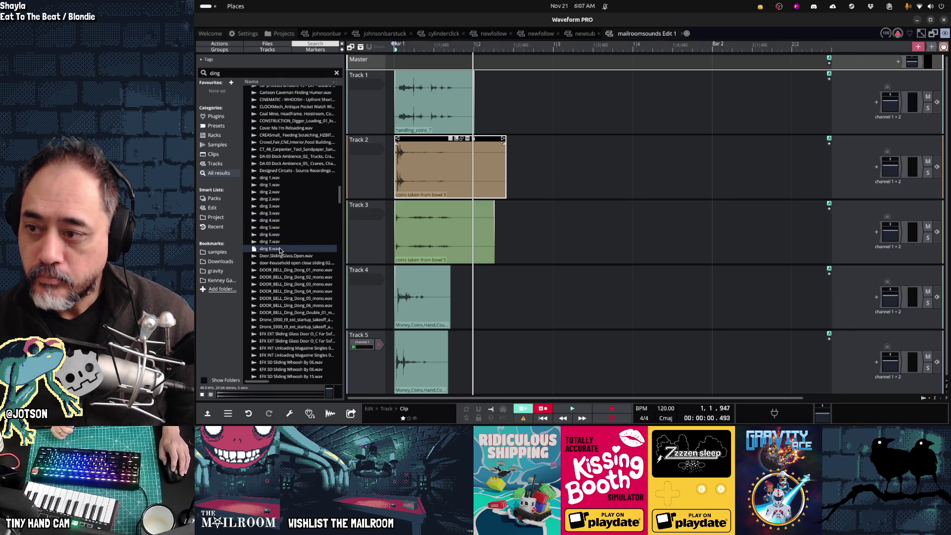
click(279, 199)
click(281, 184)
click(281, 179)
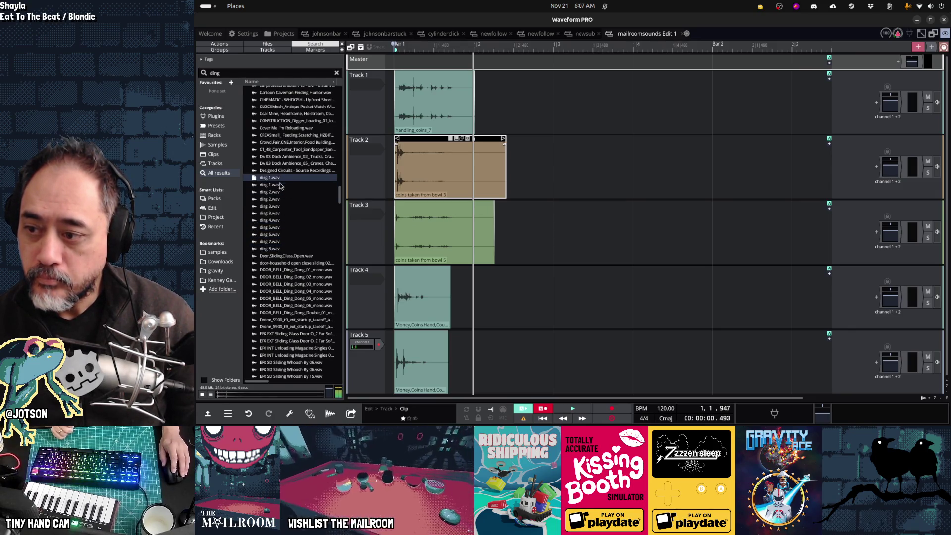
scroll(289, 223, down, 5)
click(298, 266)
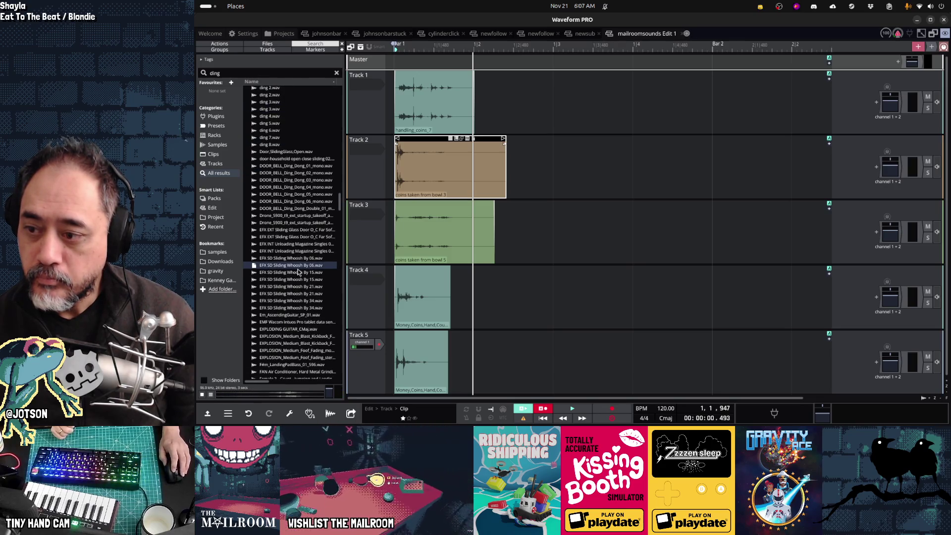
click(283, 201)
click(281, 180)
click(278, 152)
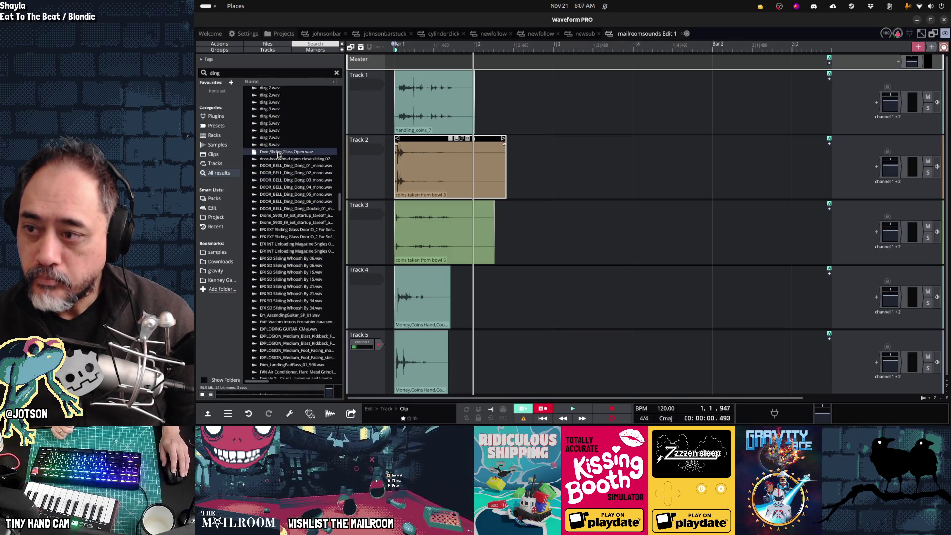
scroll(284, 290, down, 5)
click(284, 282)
click(284, 310)
scroll(284, 310, down, 5)
click(279, 229)
click(278, 256)
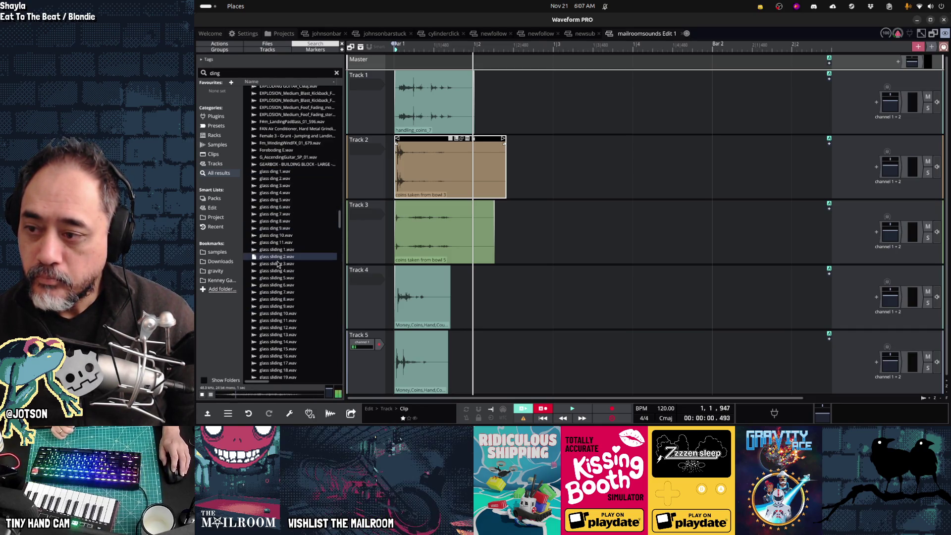
click(278, 286)
click(275, 228)
click(278, 207)
click(276, 201)
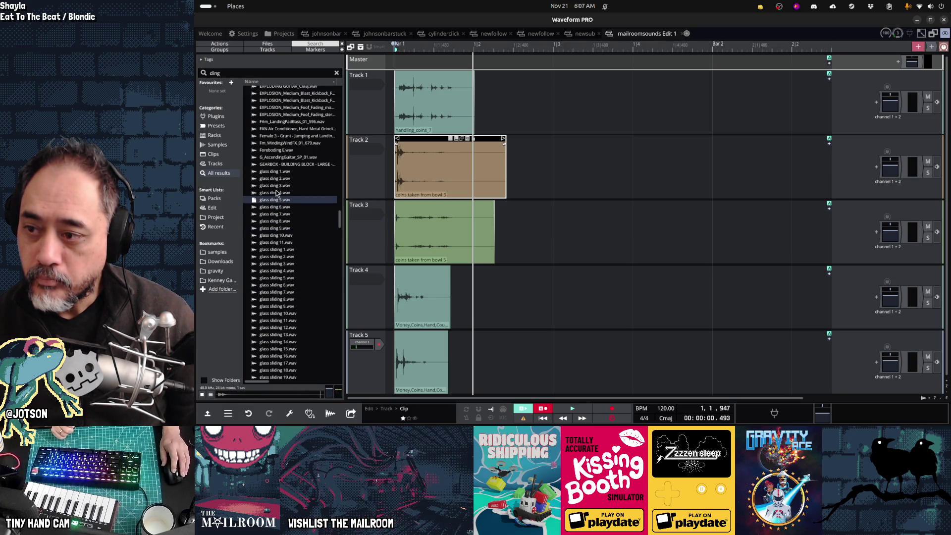
click(276, 192)
click(276, 185)
click(276, 178)
click(276, 172)
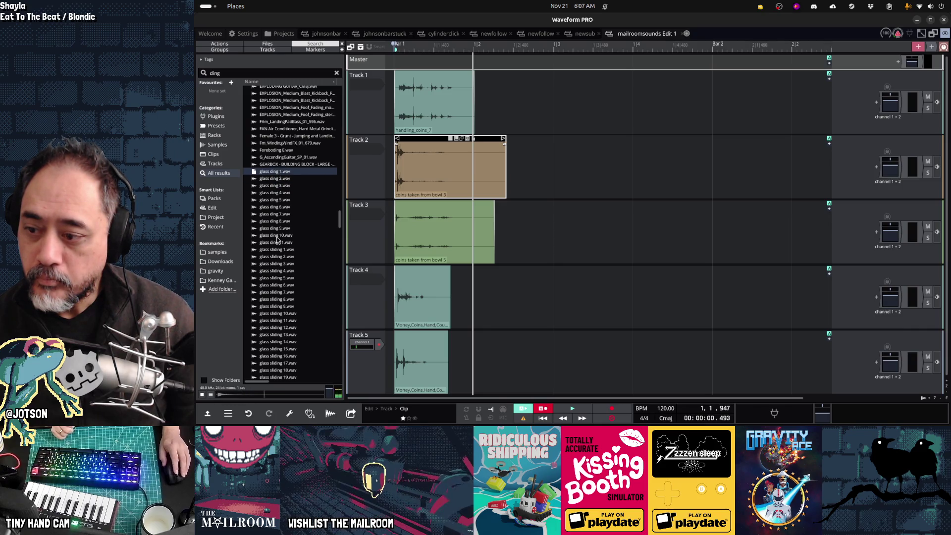
scroll(277, 240, down, 10)
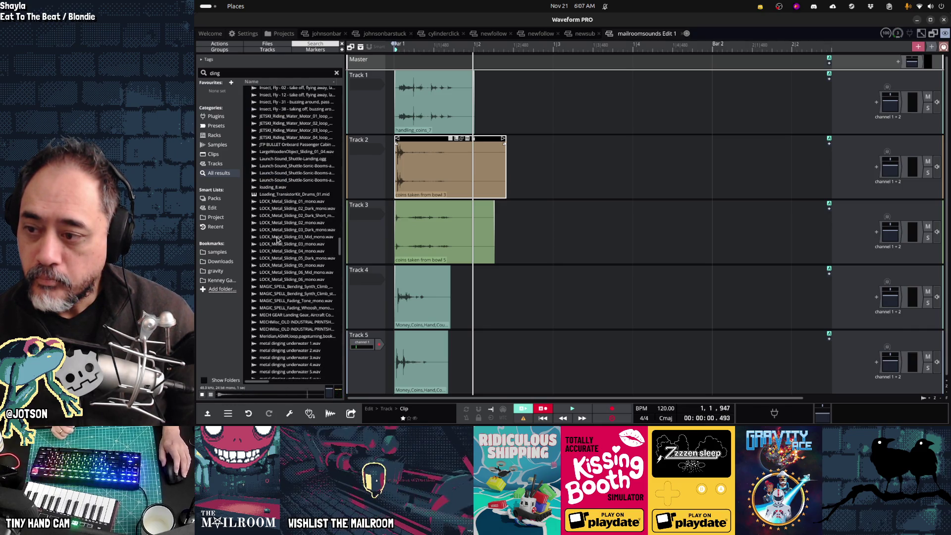
click(277, 194)
click(278, 267)
scroll(276, 257, down, 5)
click(275, 268)
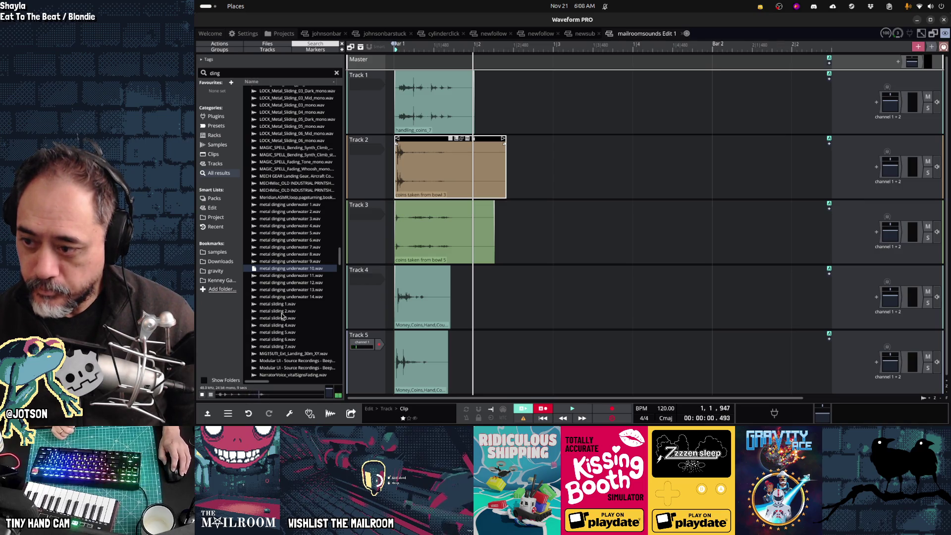
click(278, 235)
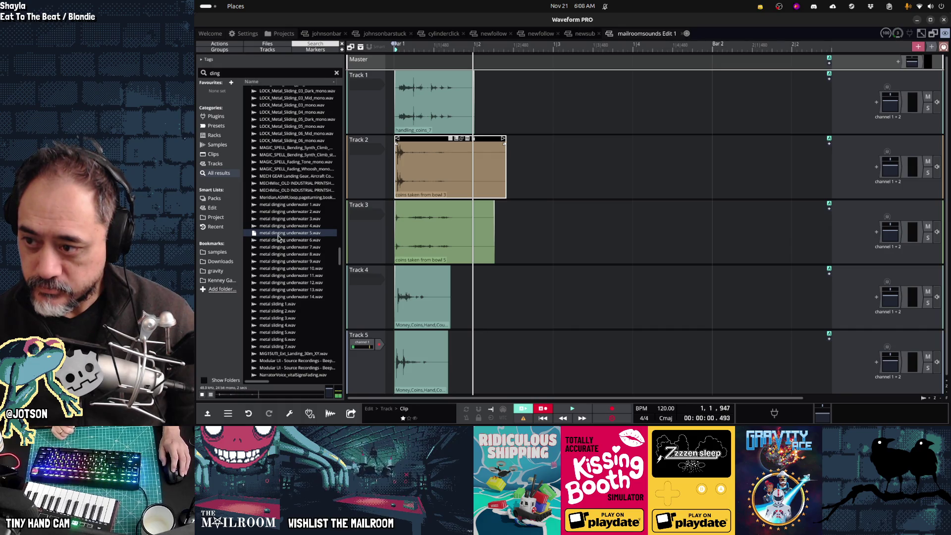
click(279, 275)
scroll(278, 279, down, 5)
scroll(279, 278, down, 2)
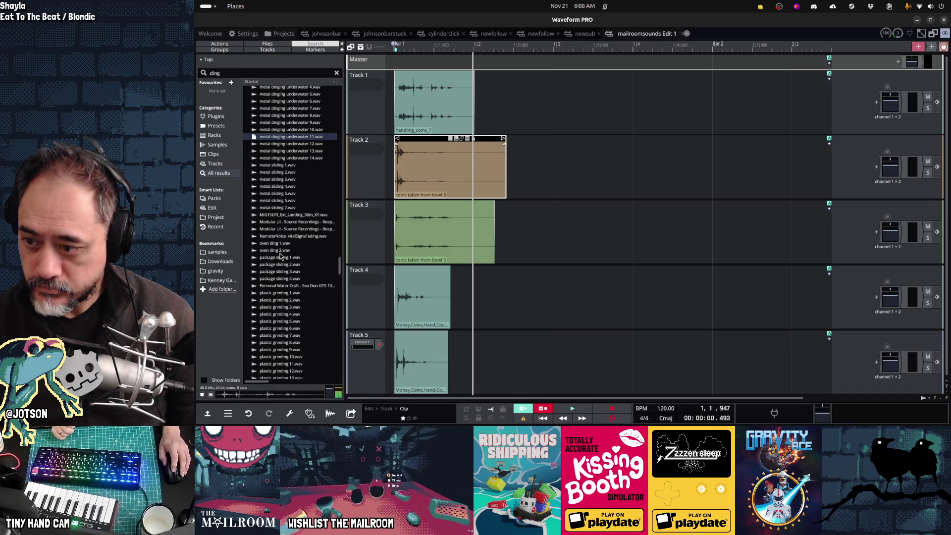
click(279, 272)
scroll(284, 303, down, 8)
click(281, 219)
click(280, 262)
scroll(297, 267, down, 10)
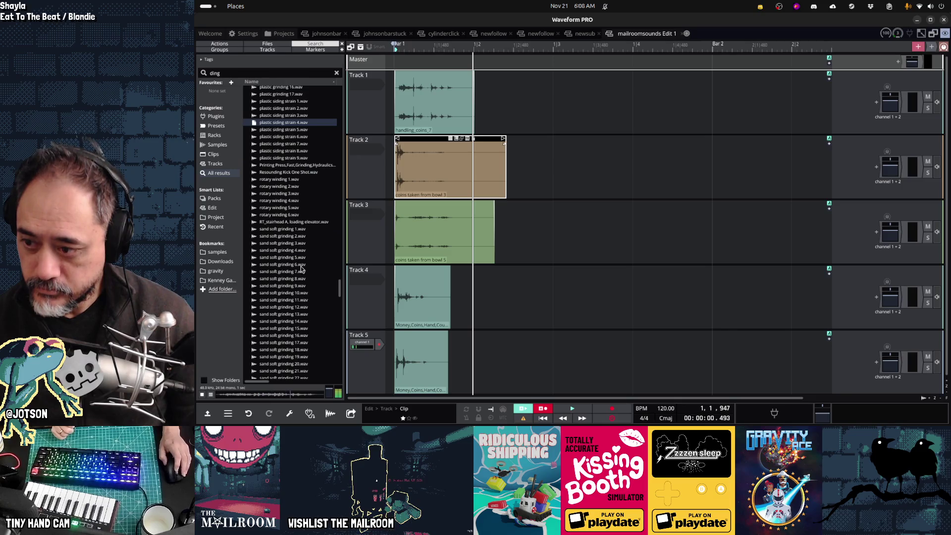
scroll(302, 269, down, 5)
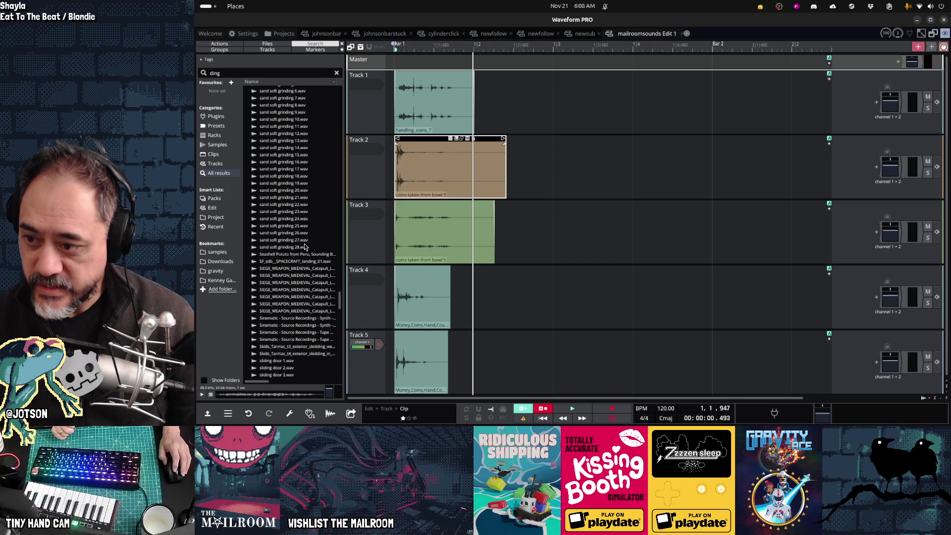
scroll(305, 246, up, 5)
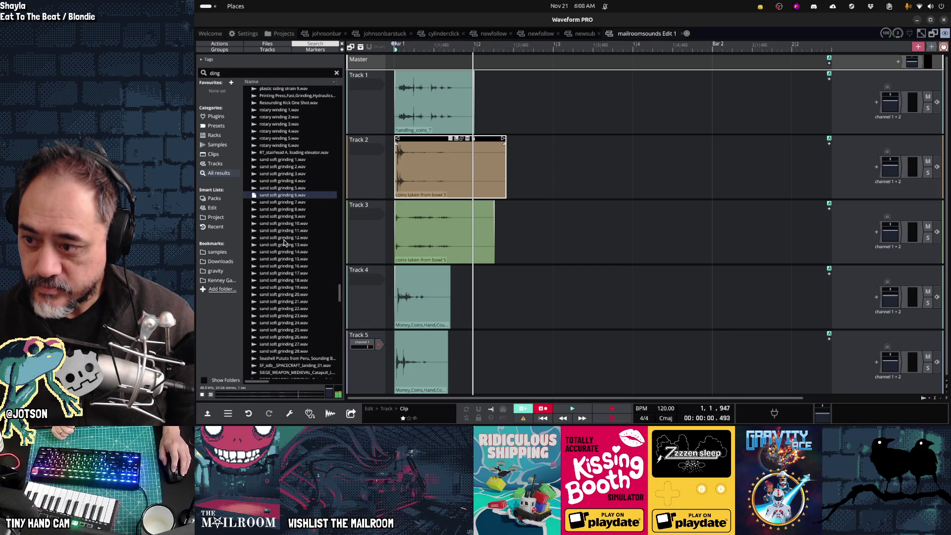
click(285, 239)
click(289, 273)
click(291, 306)
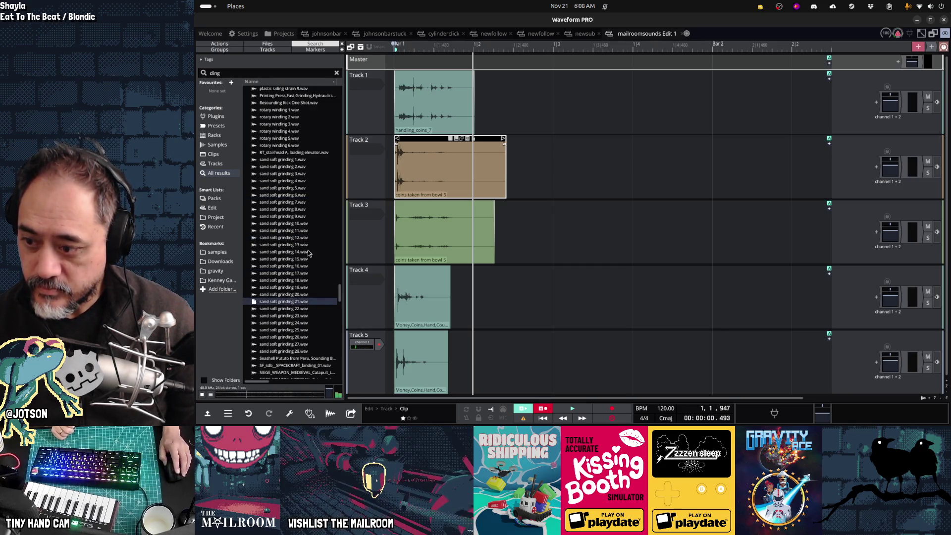
scroll(307, 253, down, 13)
scroll(306, 254, down, 8)
click(306, 255)
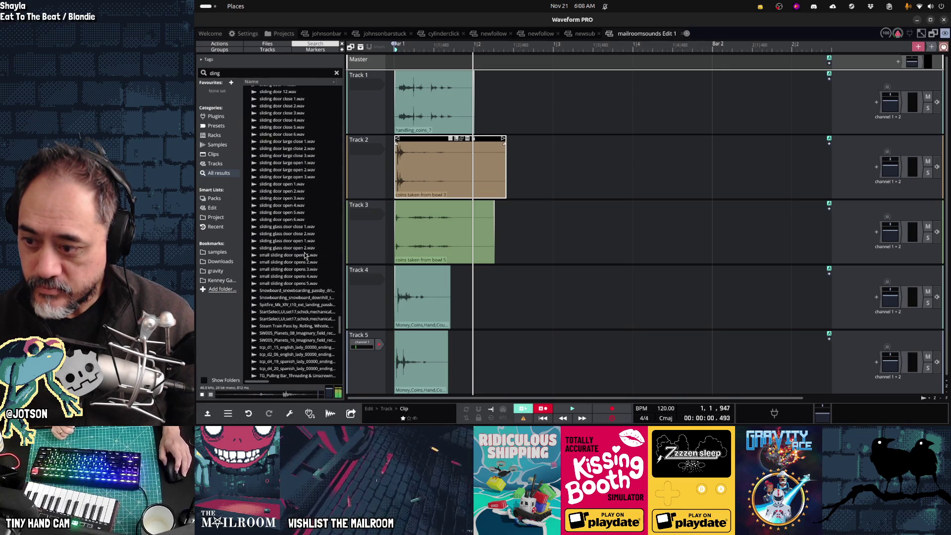
scroll(300, 257, down, 10)
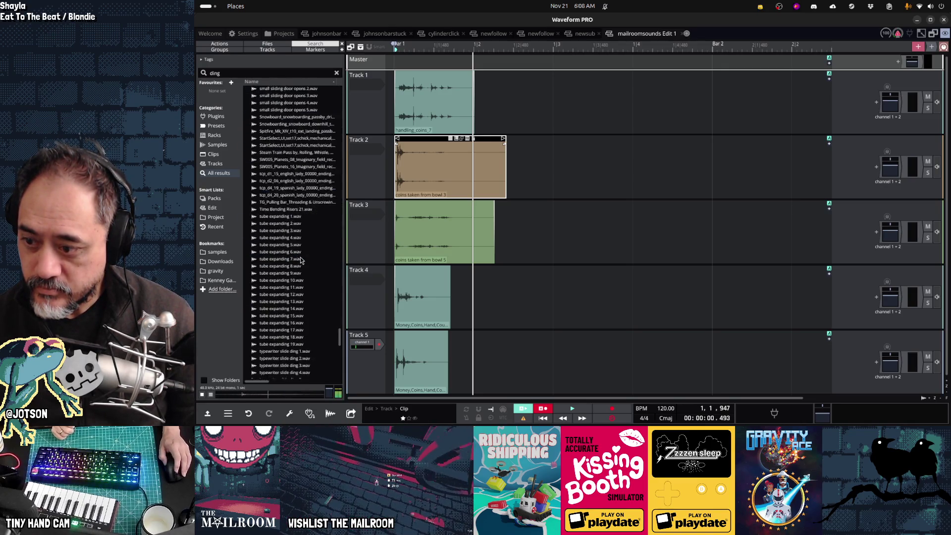
click(299, 289)
scroll(299, 289, down, 8)
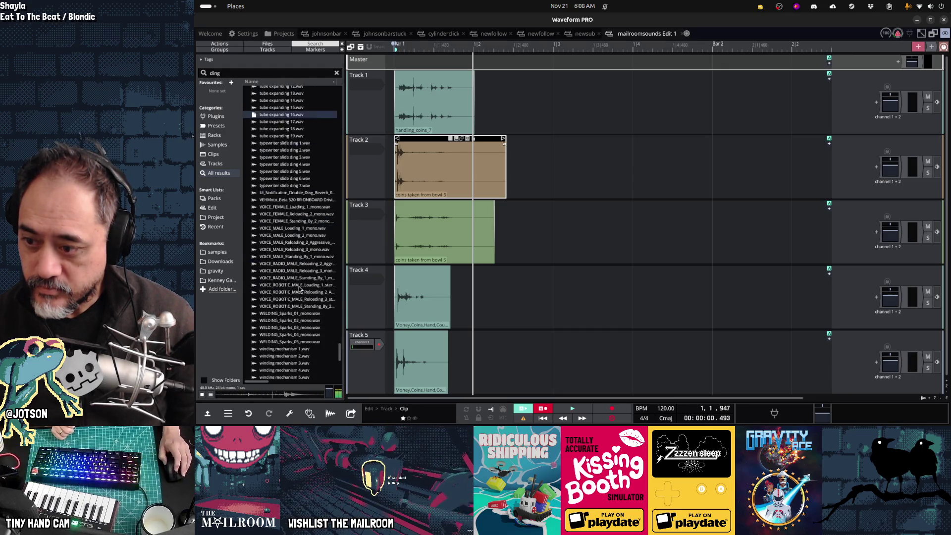
scroll(299, 289, down, 8)
click(286, 282)
scroll(286, 283, down, 3)
click(286, 283)
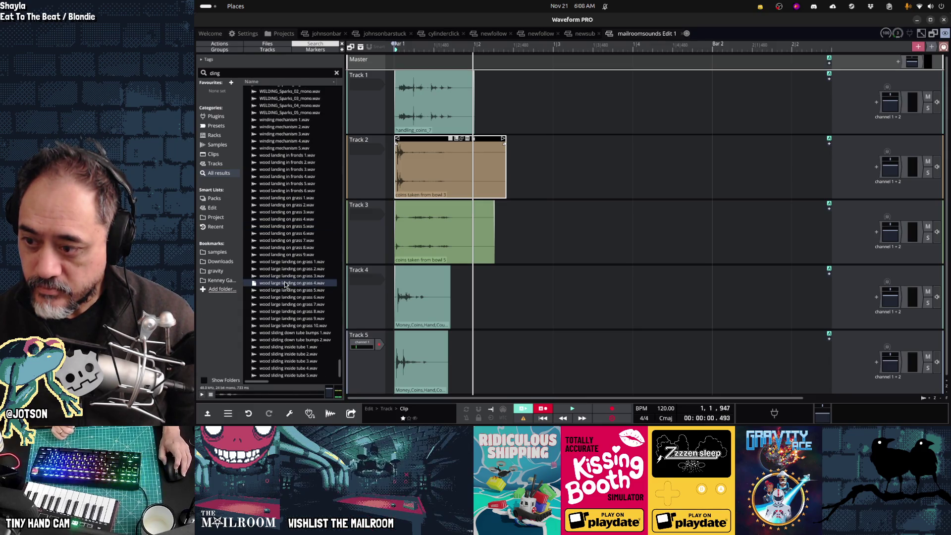
click(293, 334)
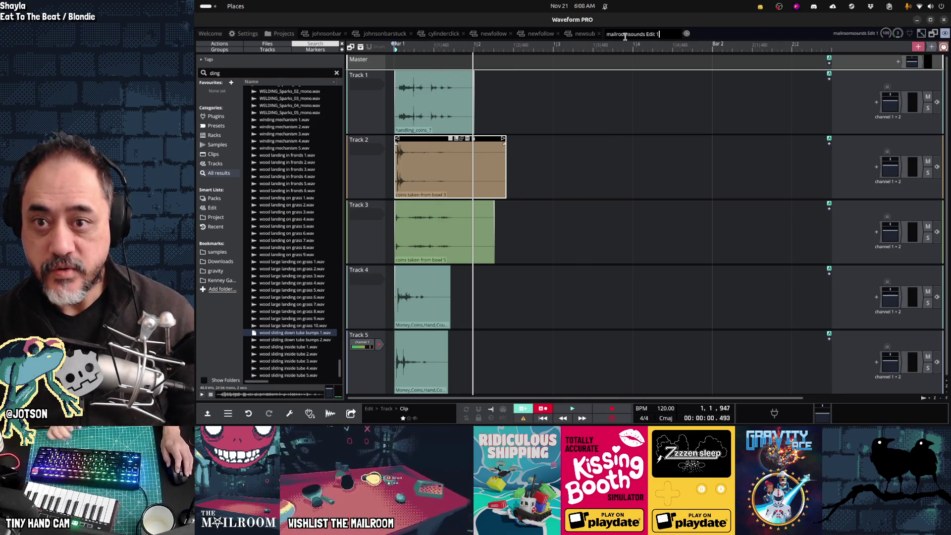
double_click(625, 35)
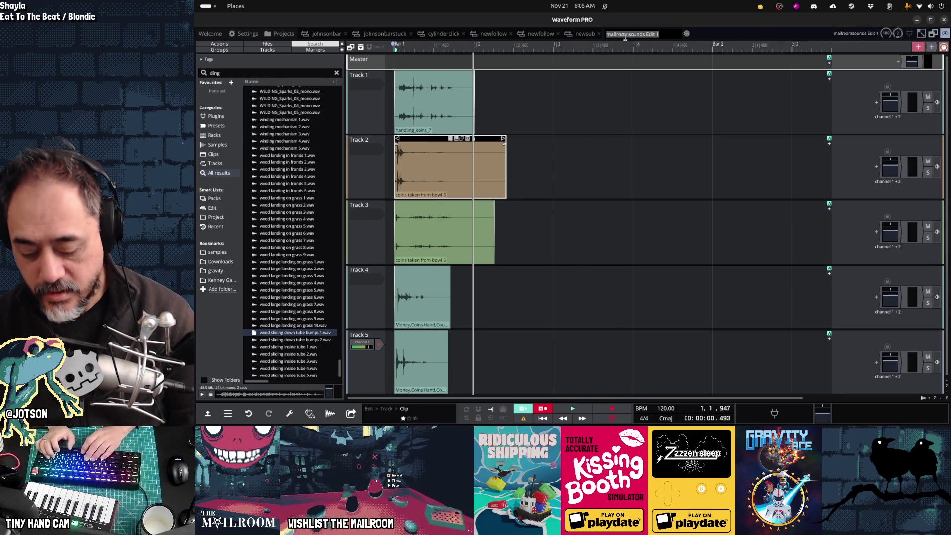
- Rename the edit to 'coinpickup', then open and close the main menu
text(coinpickup)
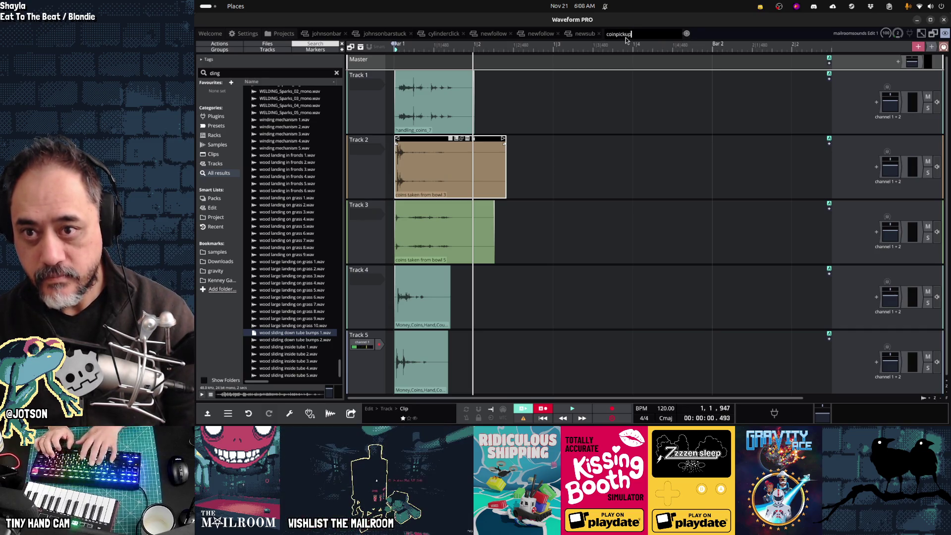
key(Return)
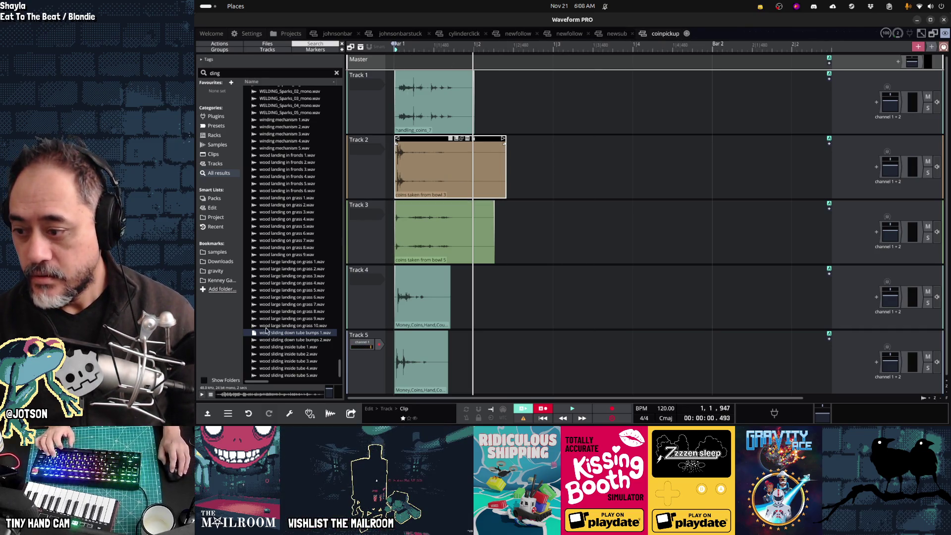
click(227, 416)
click(228, 417)
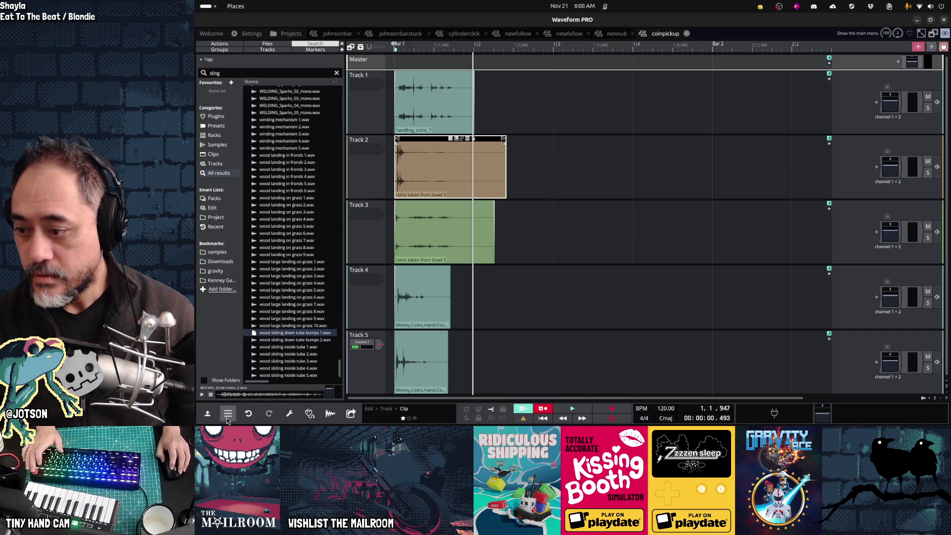
- Run the support/movefiles script from the mailroom project folder in the Tilix terminal, then hide it
key(ctrl+alt+t)
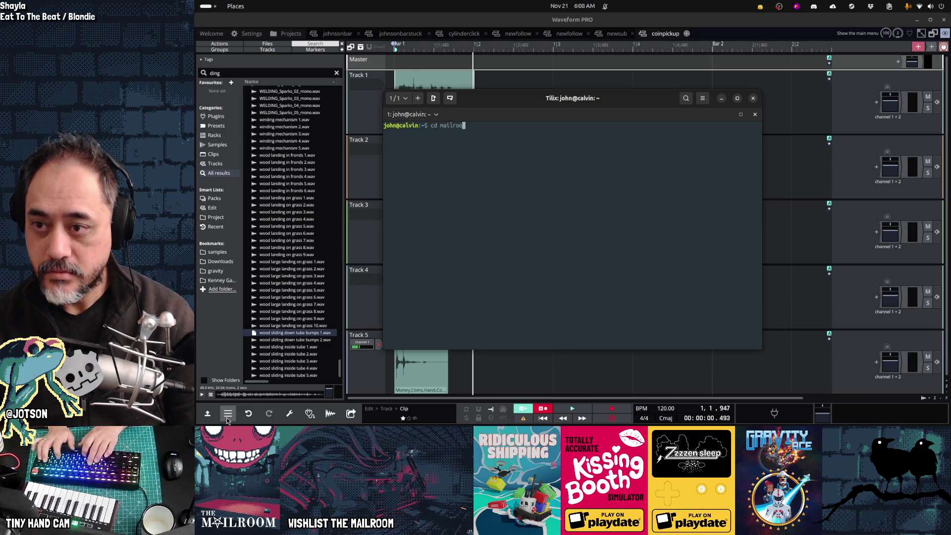
key(Tab)
key(Return)
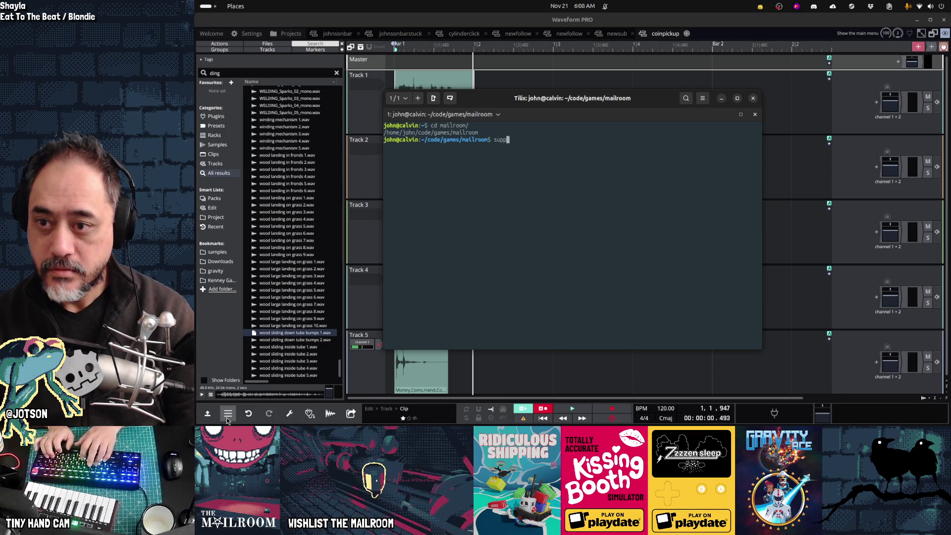
text(ort/movefil)
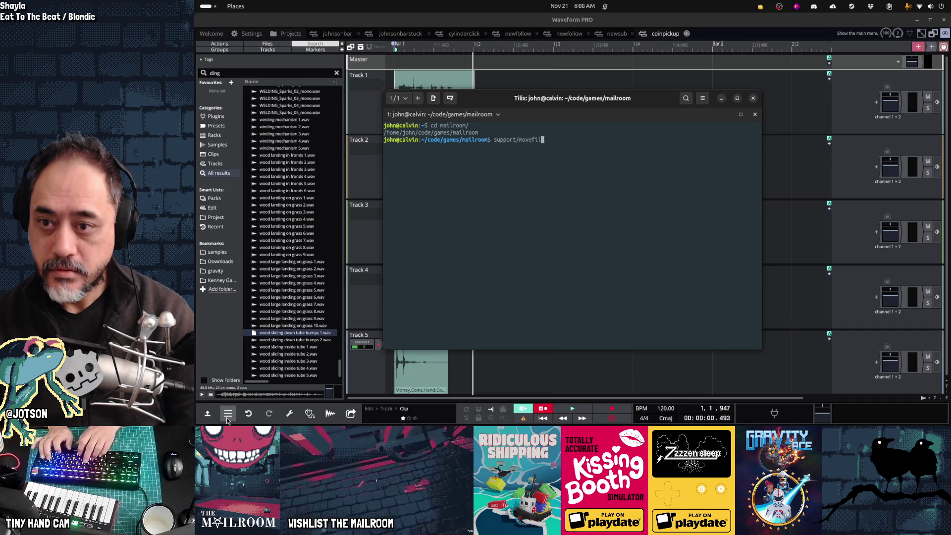
key(Tab)
key(Return)
key(ctrl+d)
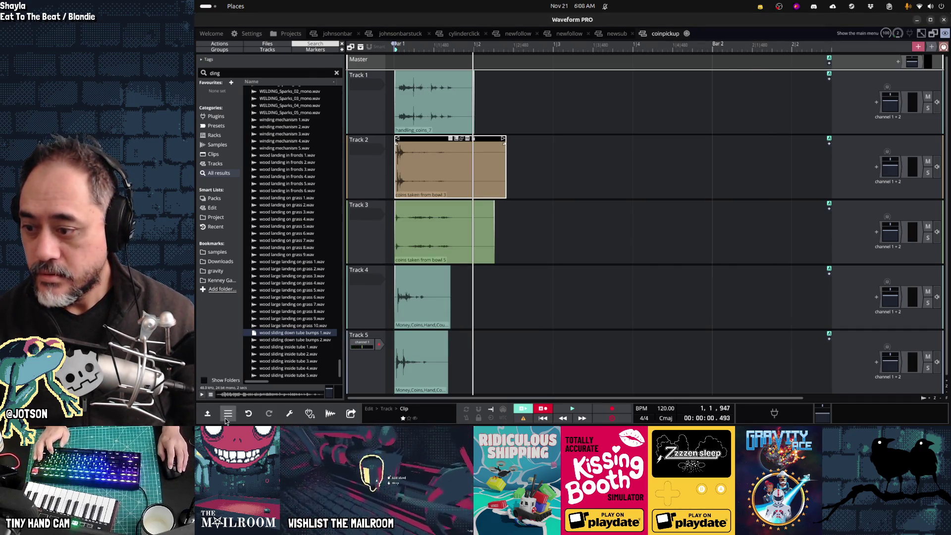
- Render the coinpickup edit to Ogg with each track exported as its own separate file
click(226, 420)
mouse_move(249, 291)
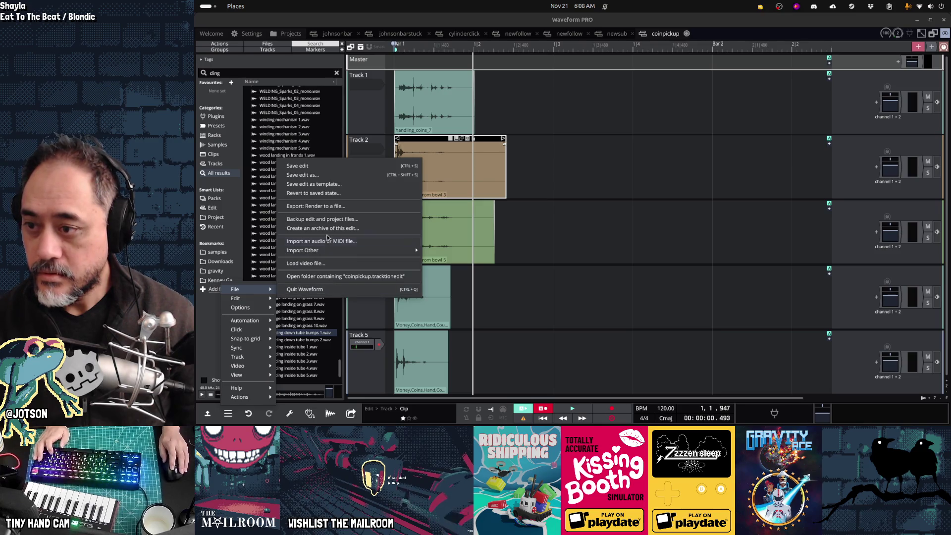
click(320, 206)
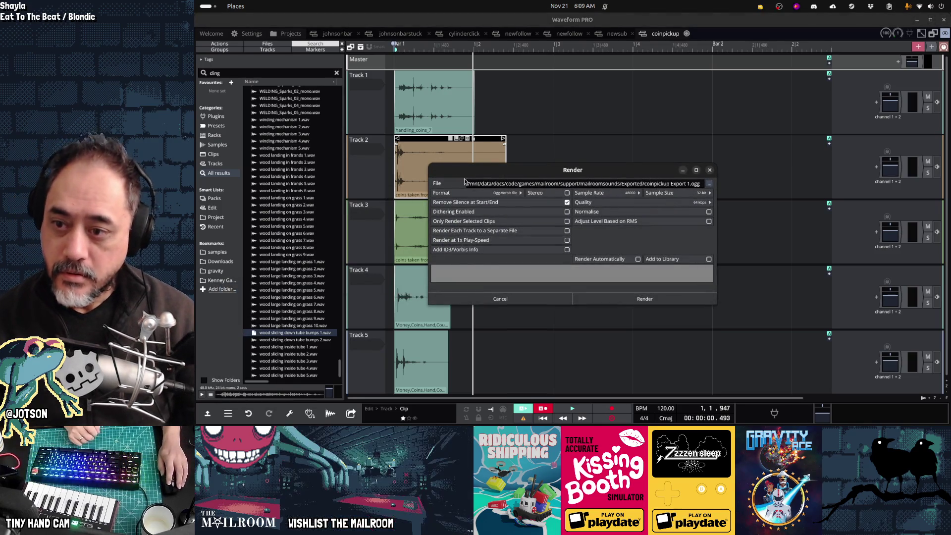
click(488, 231)
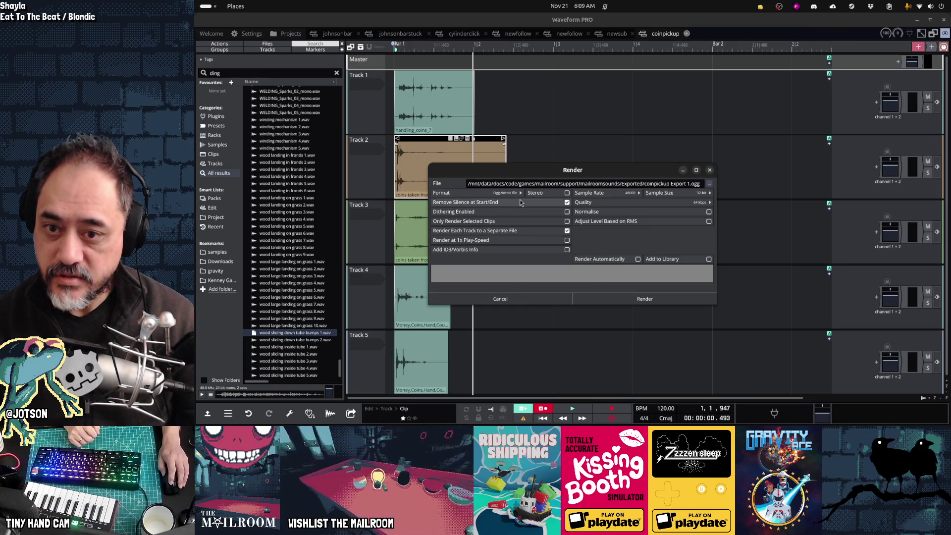
click(664, 298)
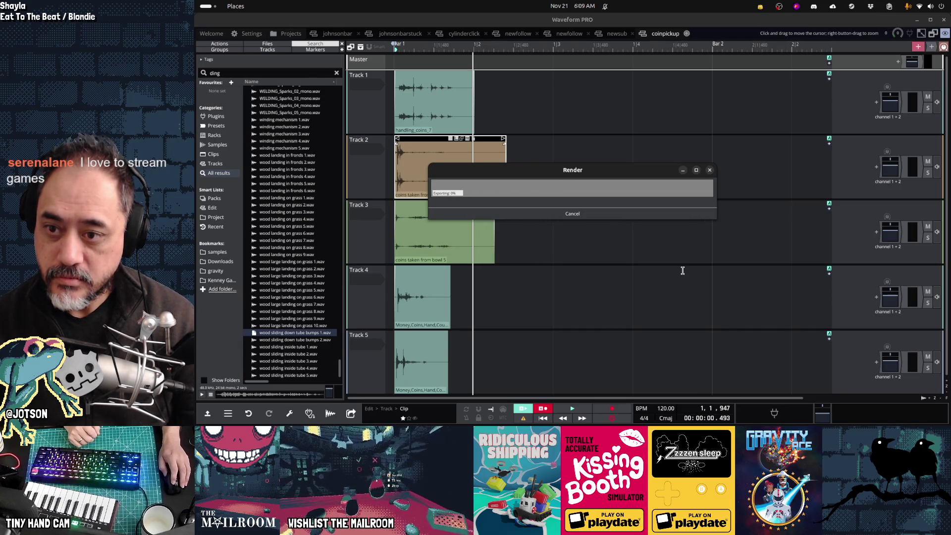
key(alt+Tab)
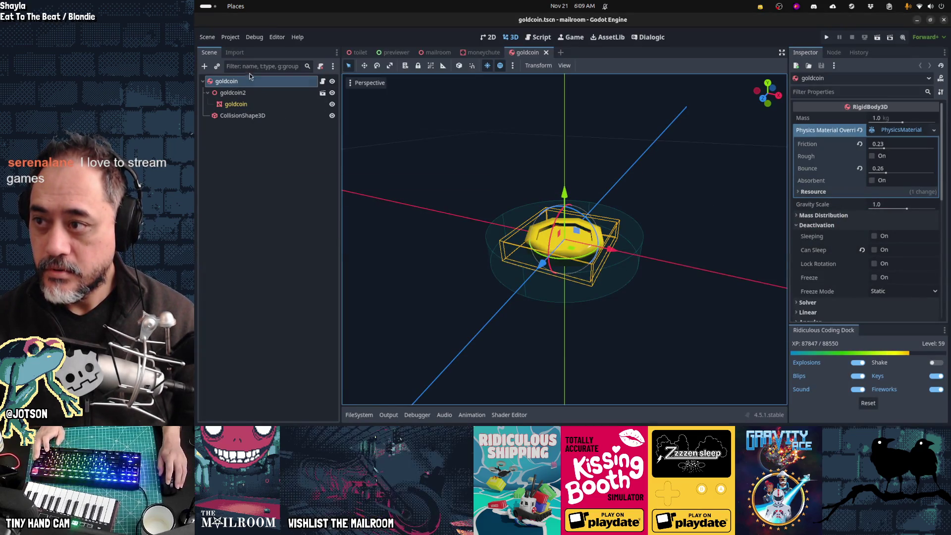
- Add an AudioStreamPlayer3D child to the goldcoin scene and rename it CoinSound
click(205, 69)
text(audiostsream)
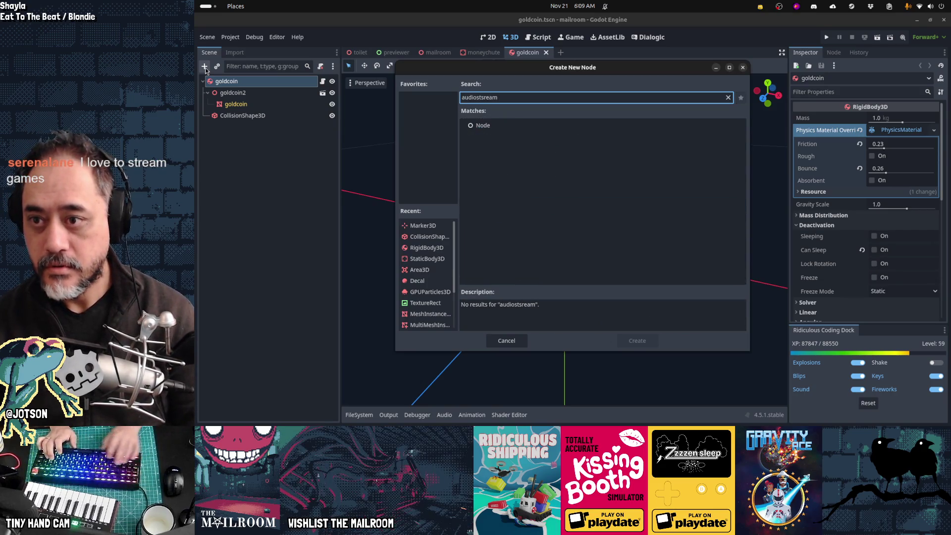
key(ctrl+a)
text(audiostream)
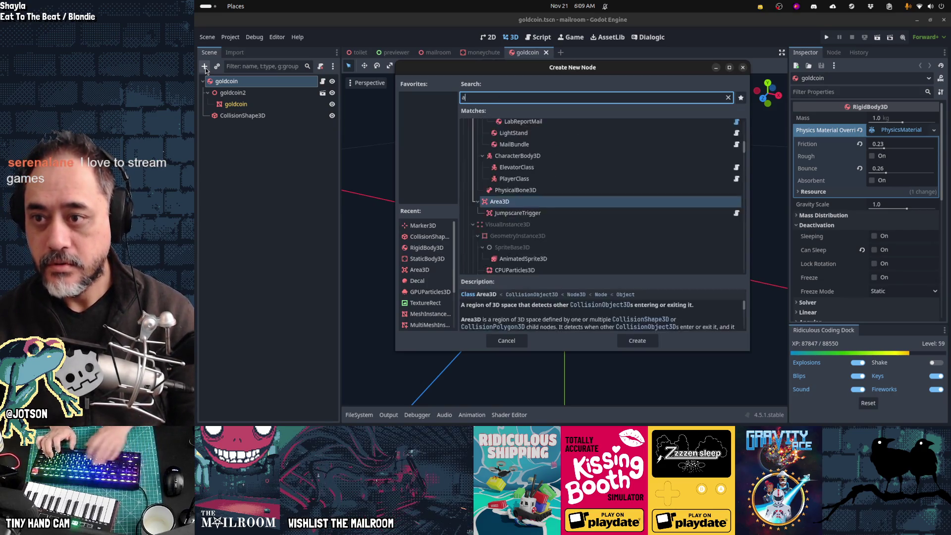
key(Return)
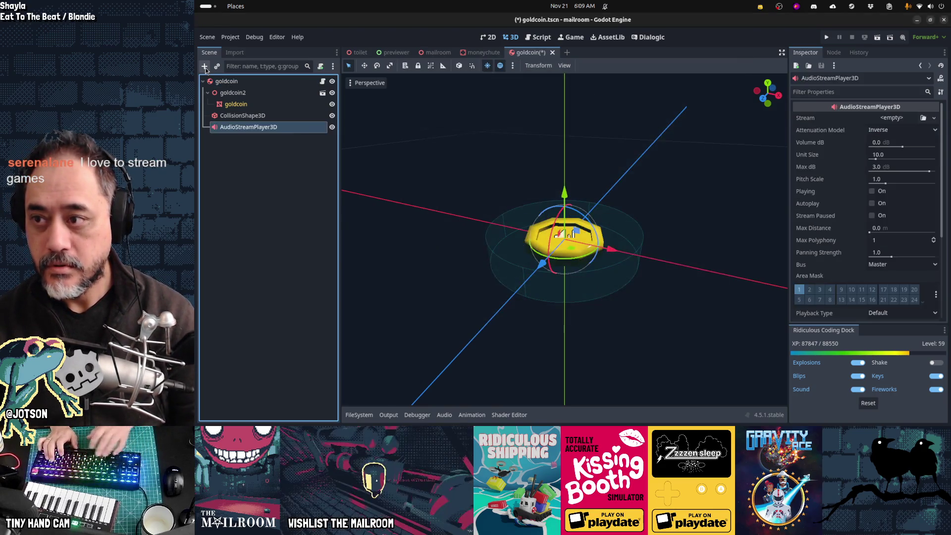
key(F2)
text(CoinSound)
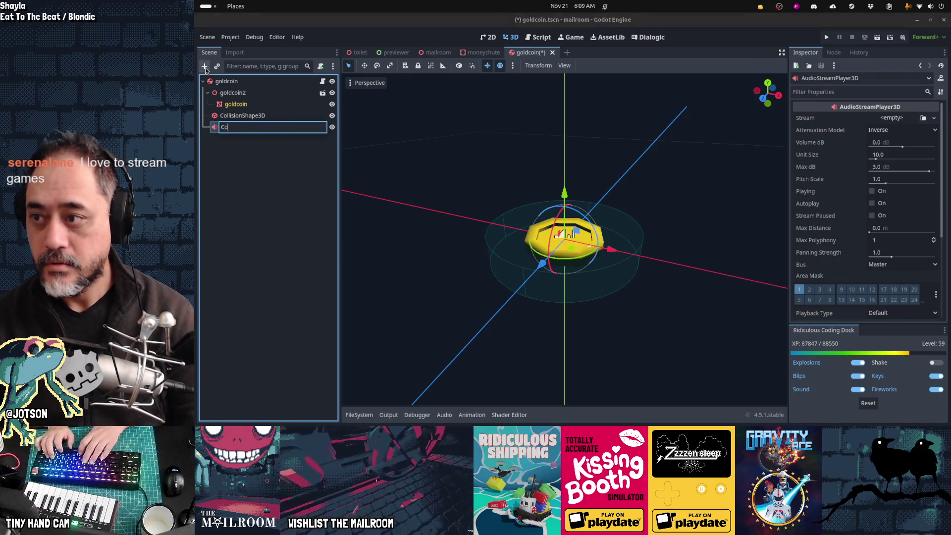
key(Return)
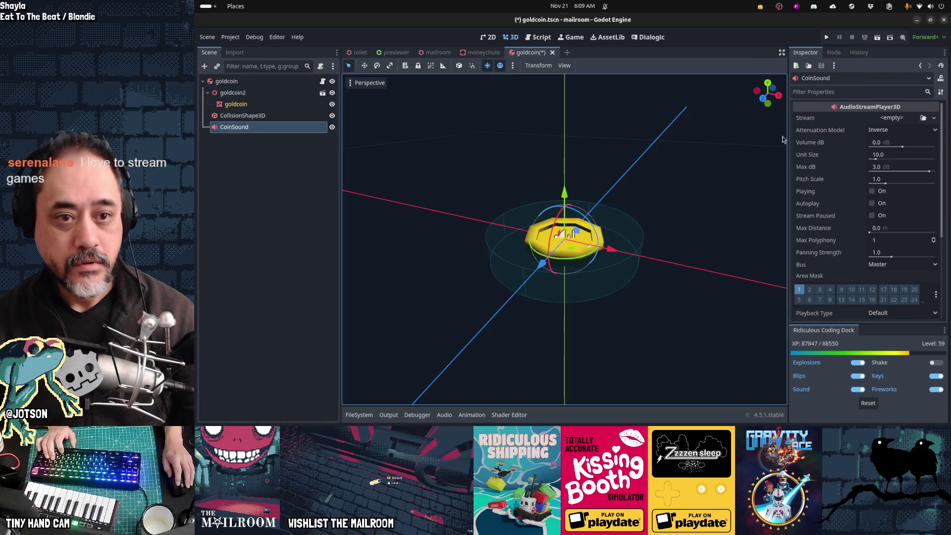
click(934, 119)
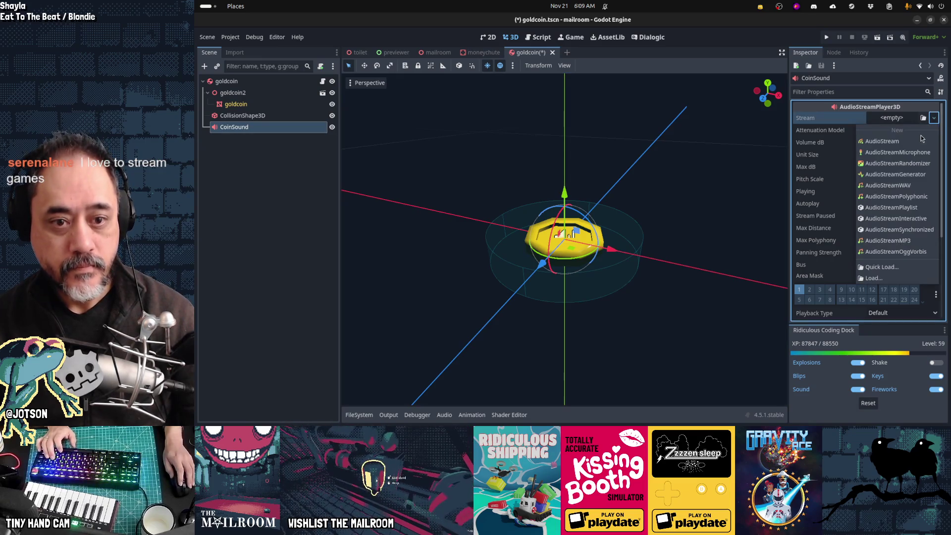
- Give CoinSound a new AudioStreamRandomizer stream and route it through the sfx bus
click(906, 159)
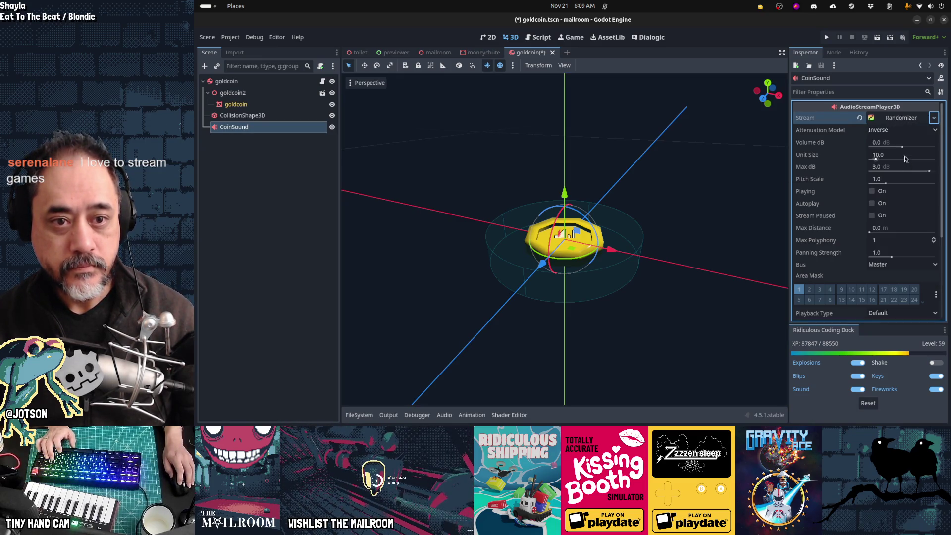
click(885, 266)
click(885, 293)
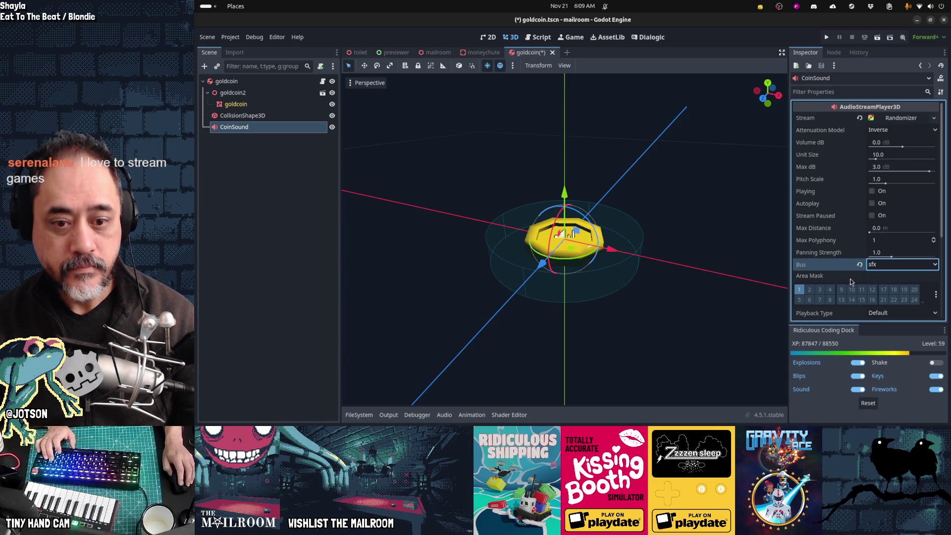
scroll(851, 281, down, 3)
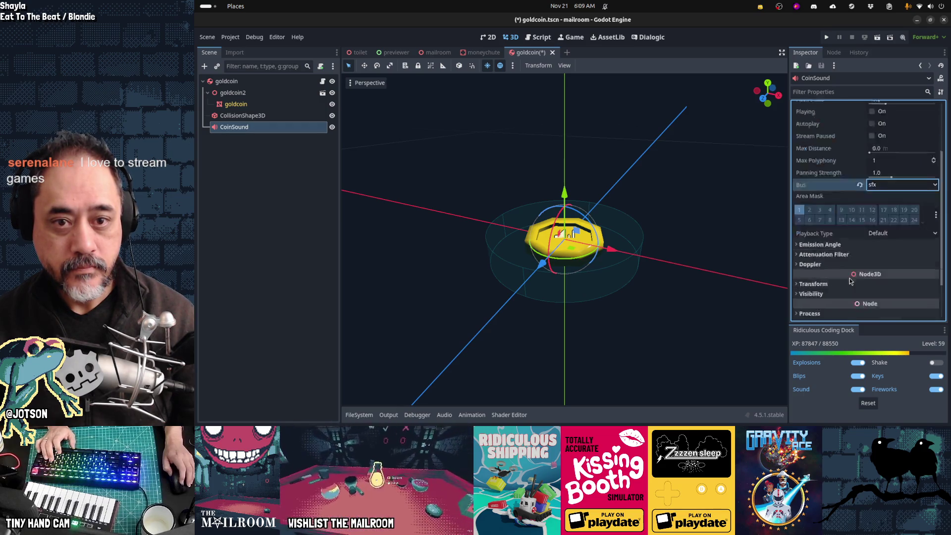
scroll(887, 174, up, 3)
scroll(895, 149, up, 3)
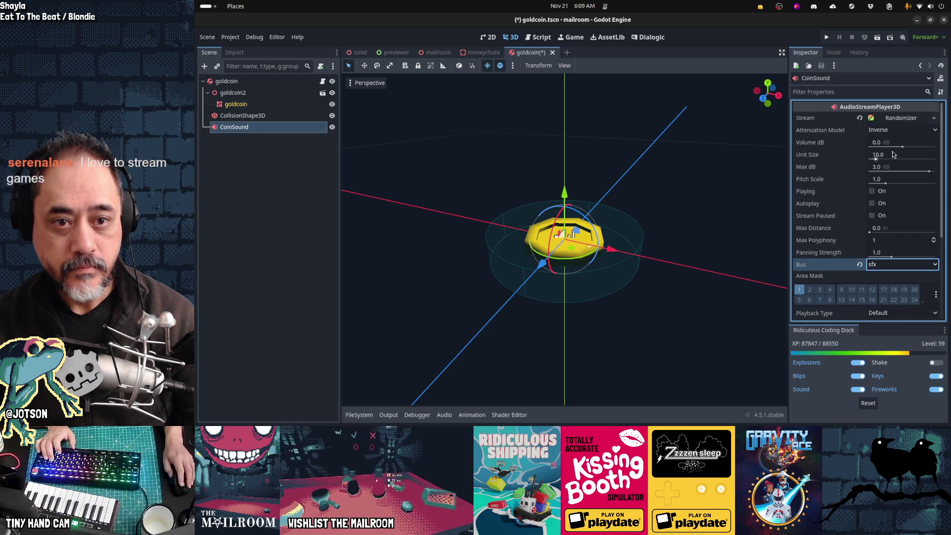
- Add five empty stream slots to the randomizer's Streams list
click(875, 167)
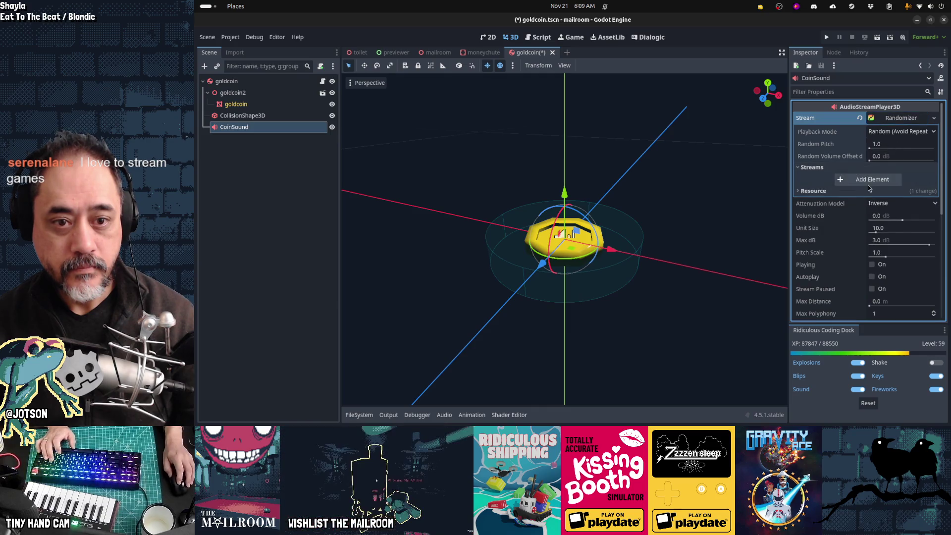
click(871, 181)
click(874, 208)
click(890, 240)
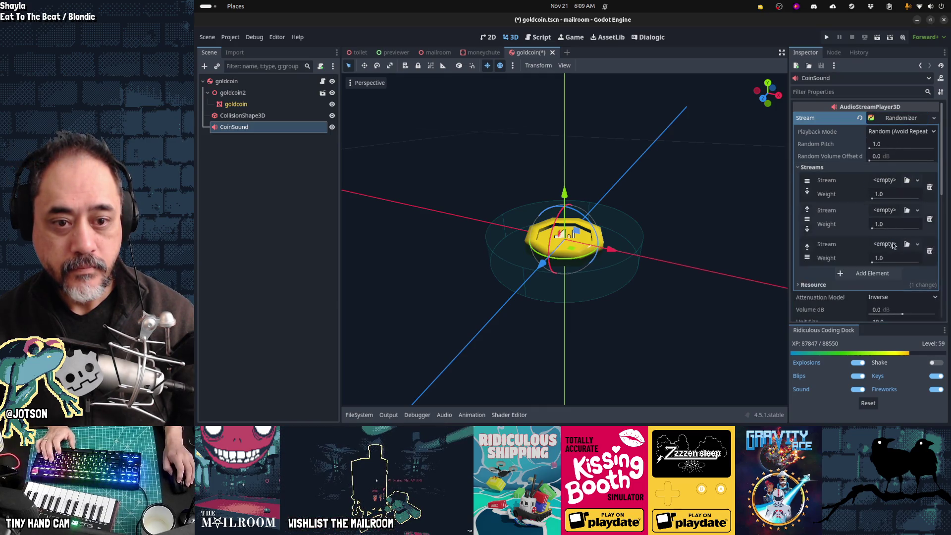
click(891, 274)
click(890, 308)
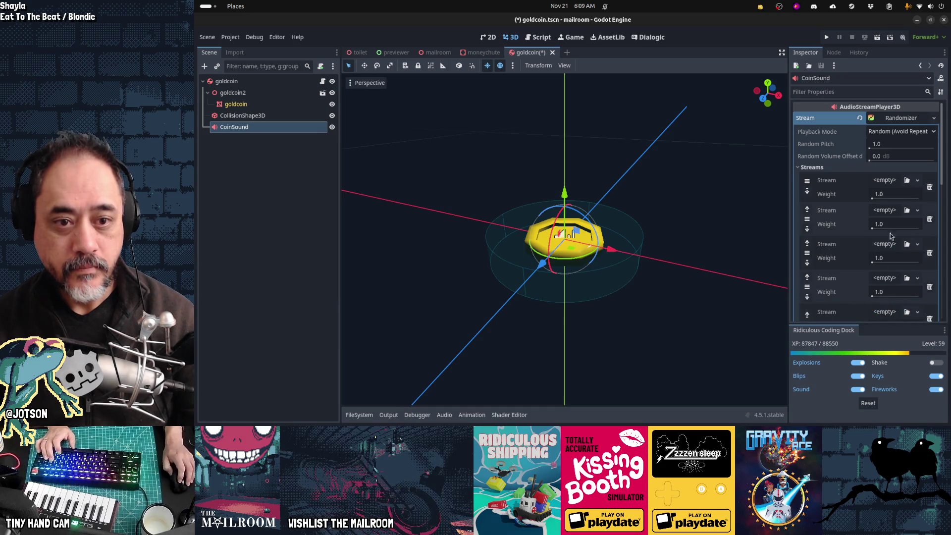
- Quick-load coinpickup1.ogg and coinpickup2.ogg into the first two stream slots
click(907, 181)
text(coinpick)
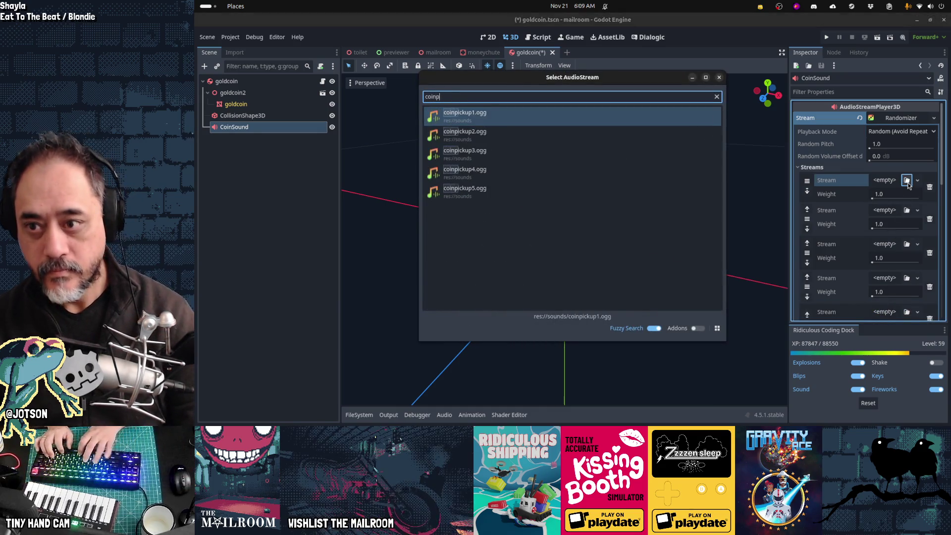
key(Return)
click(908, 223)
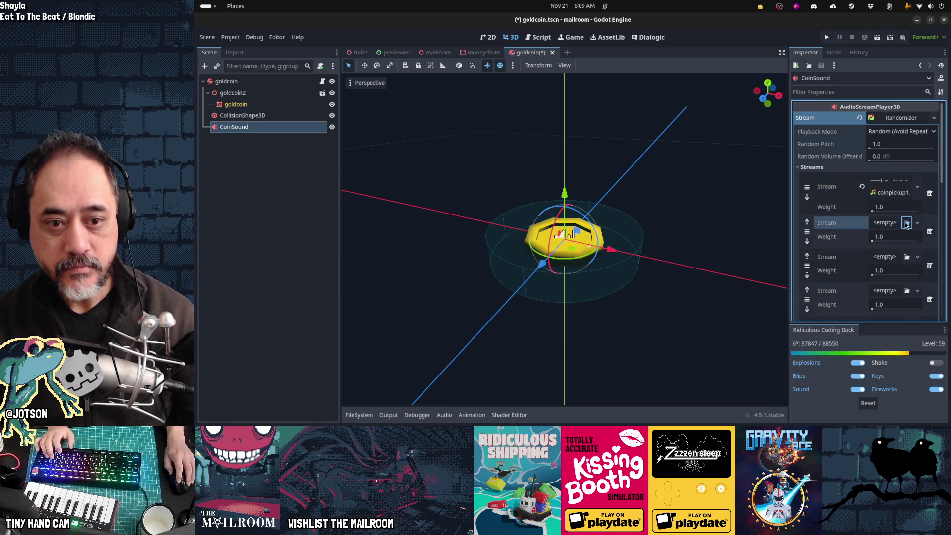
text(pickup)
key(Down)
key(Down)
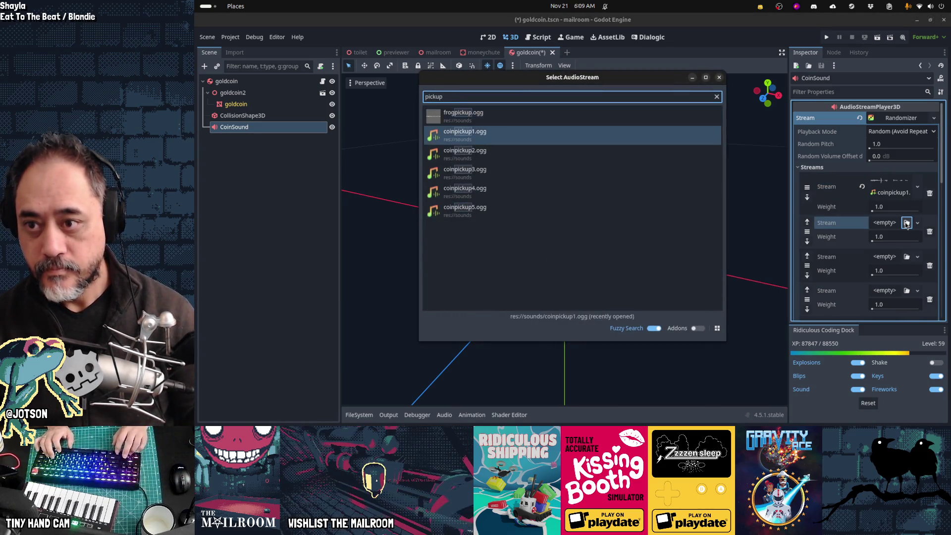
key(Return)
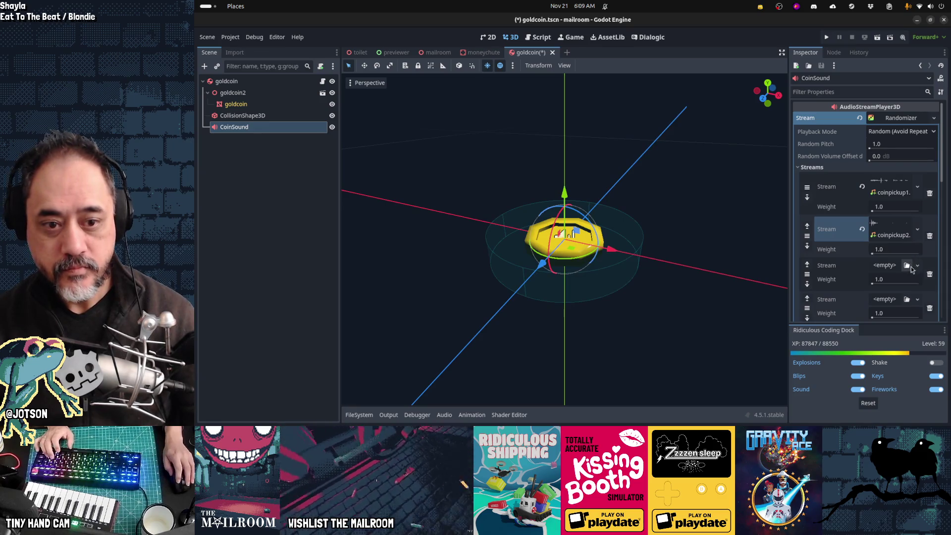
- Quick-load coinpickup3.ogg and coinpickup4.ogg into the third and fourth stream slots
click(907, 265)
text(coinpick)
key(Down)
key(Down)
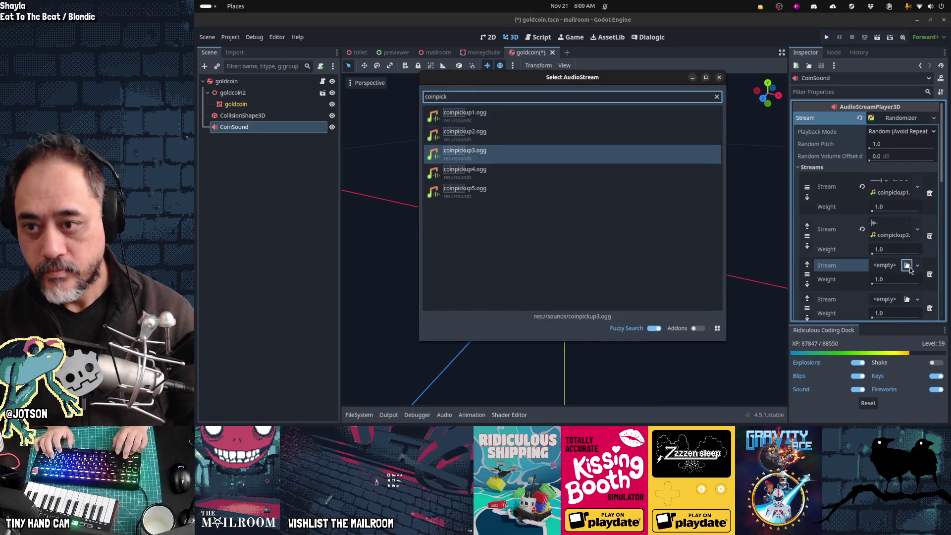
key(Return)
scroll(911, 271, down, 3)
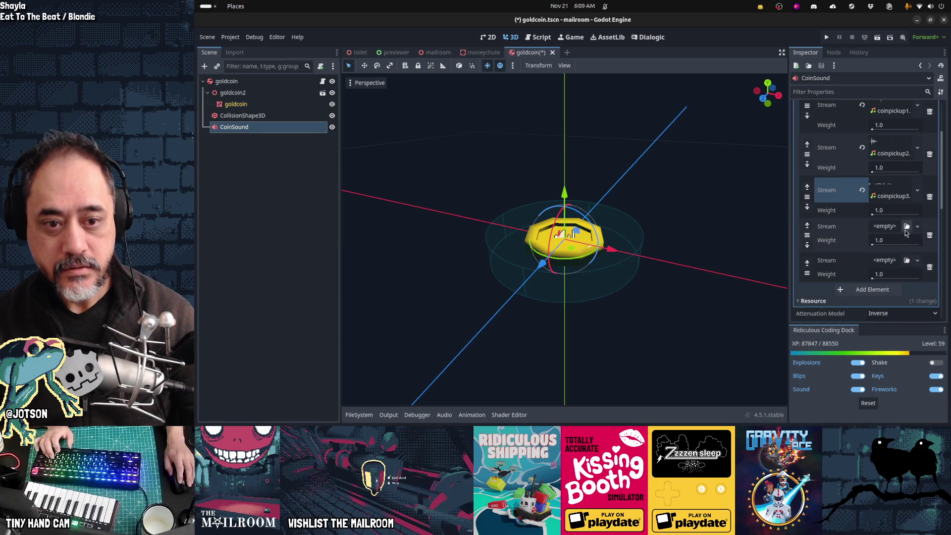
click(905, 230)
text(coinpickup)
key(Down)
key(Down)
key(Down)
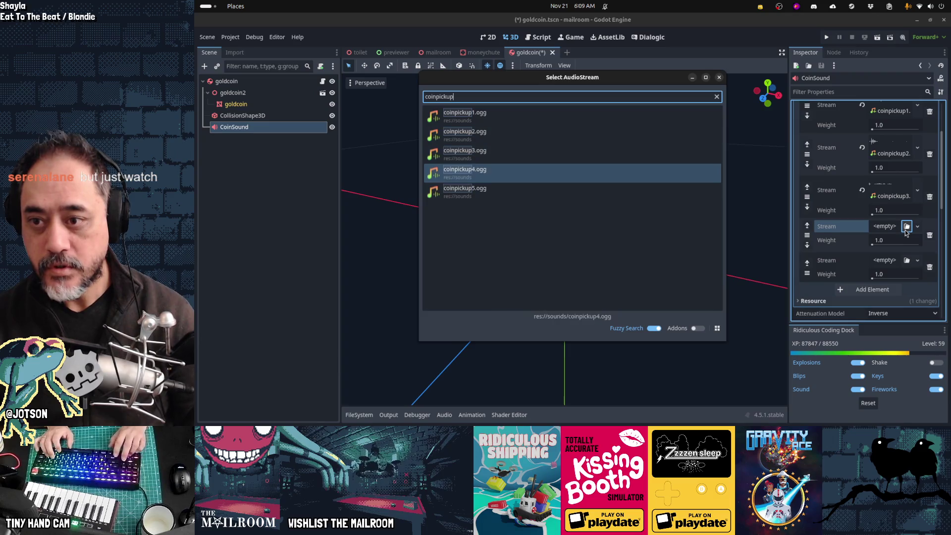
key(Return)
- Load coinpickup5.ogg into the fifth slot and save the goldcoin scene
click(907, 269)
text(coinpick)
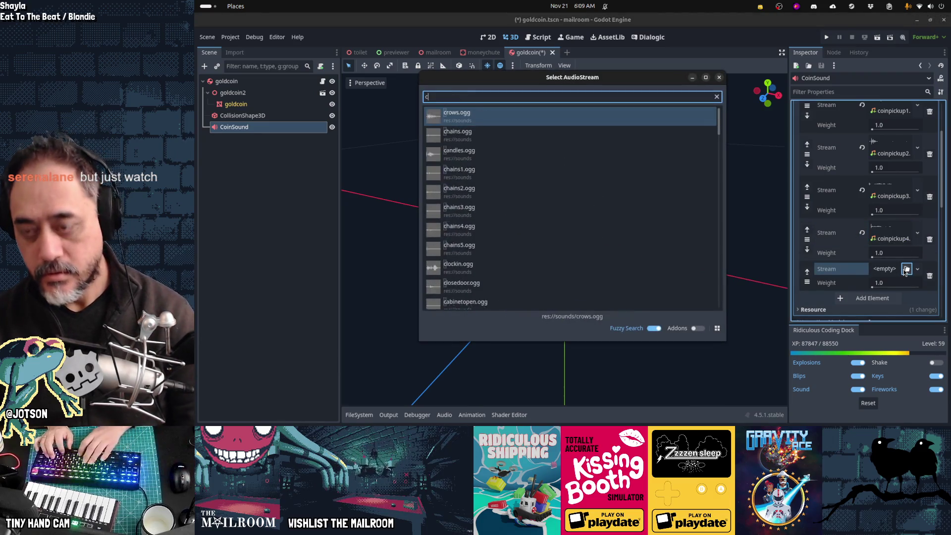
key(Down)
key(Down)
key(Down)
key(Return)
key(ctrl+s)
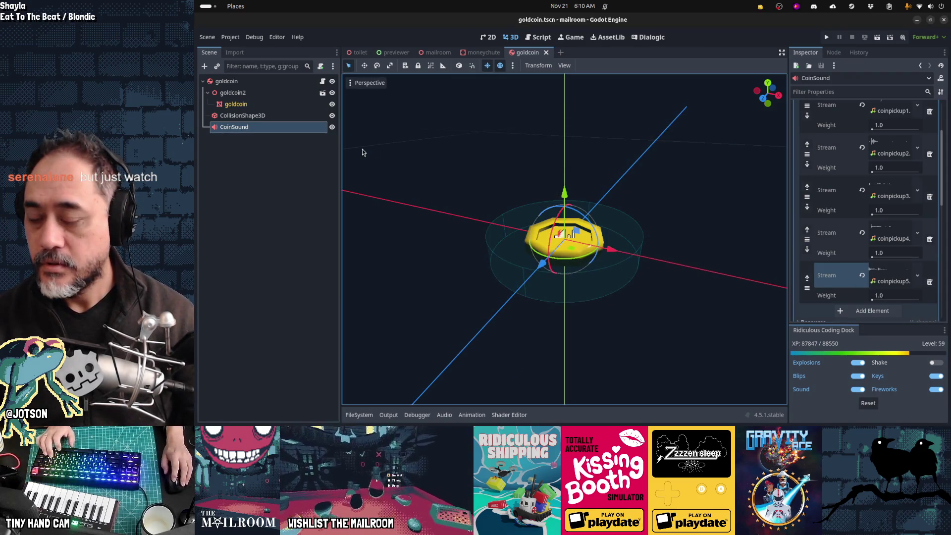
click(322, 81)
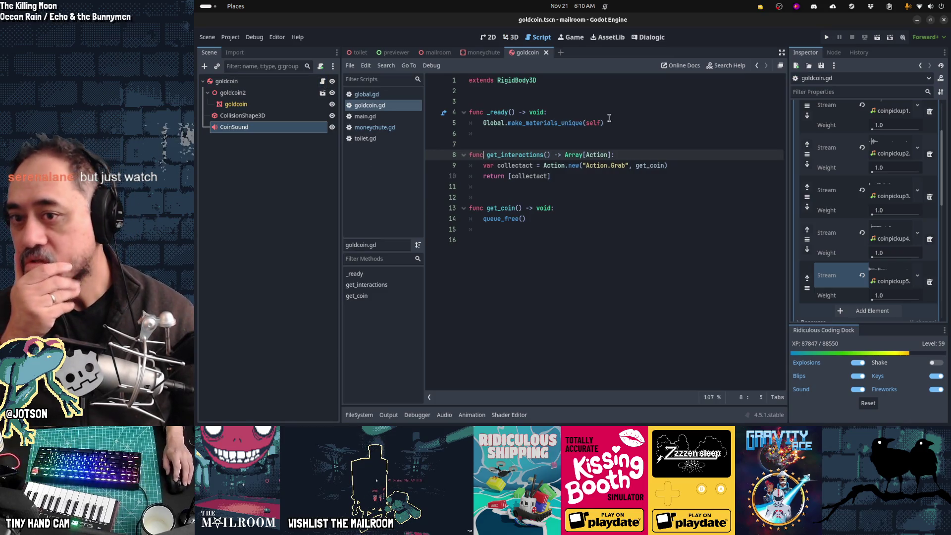
- Add a Global.player.carried.connect(on_carried) line to goldcoin.gd, then cut it out again
click(623, 123)
key(Return)
text(Global.player.)
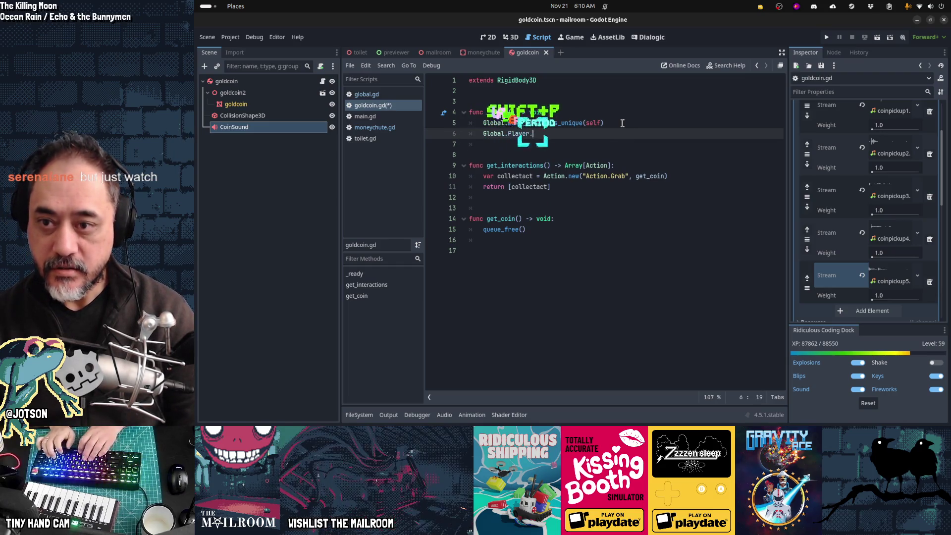
text(carrie)
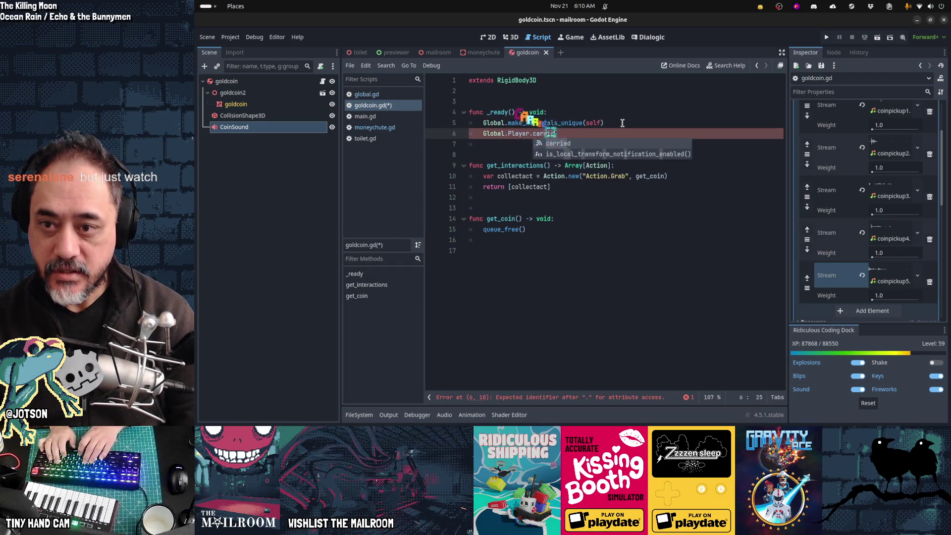
text(d.connect(on_)
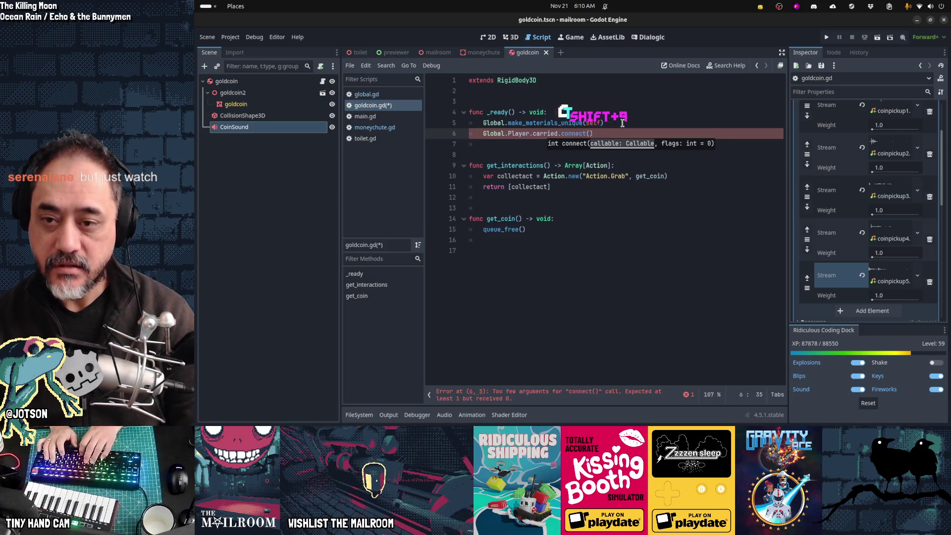
text(carried))
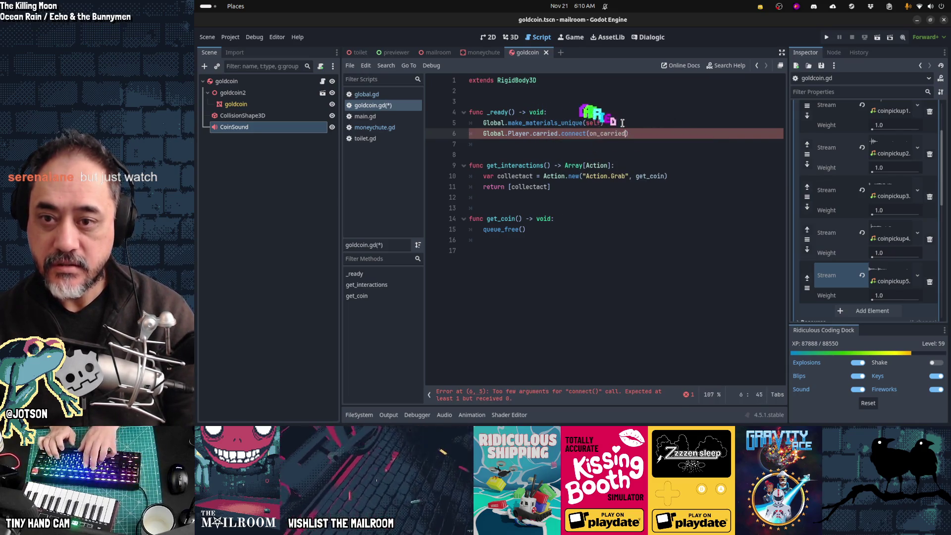
key(Return)
key(ctrl+End)
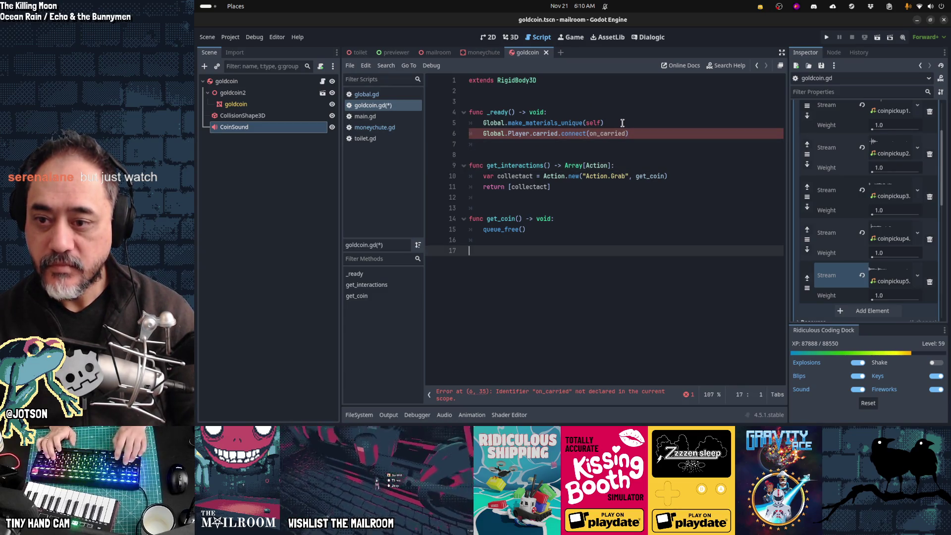
key(Return)
text(func)
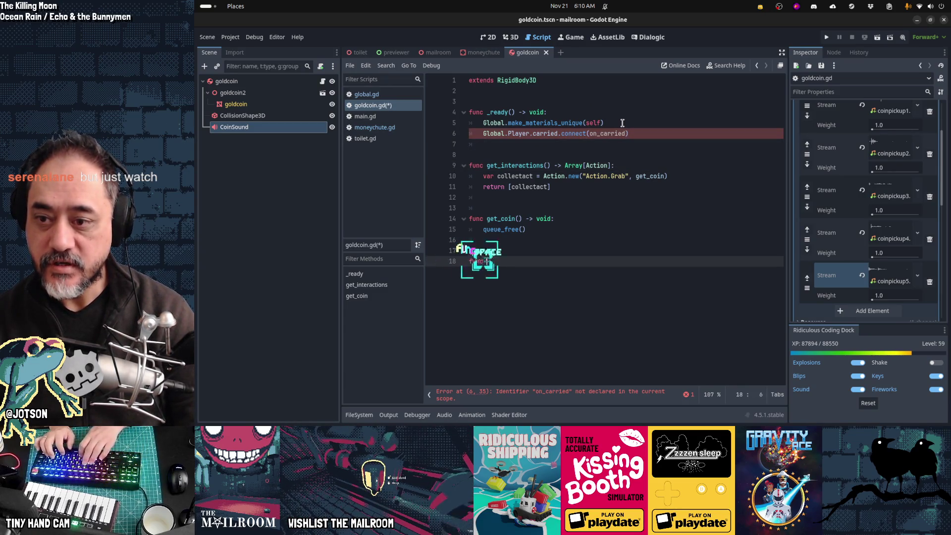
text(on)
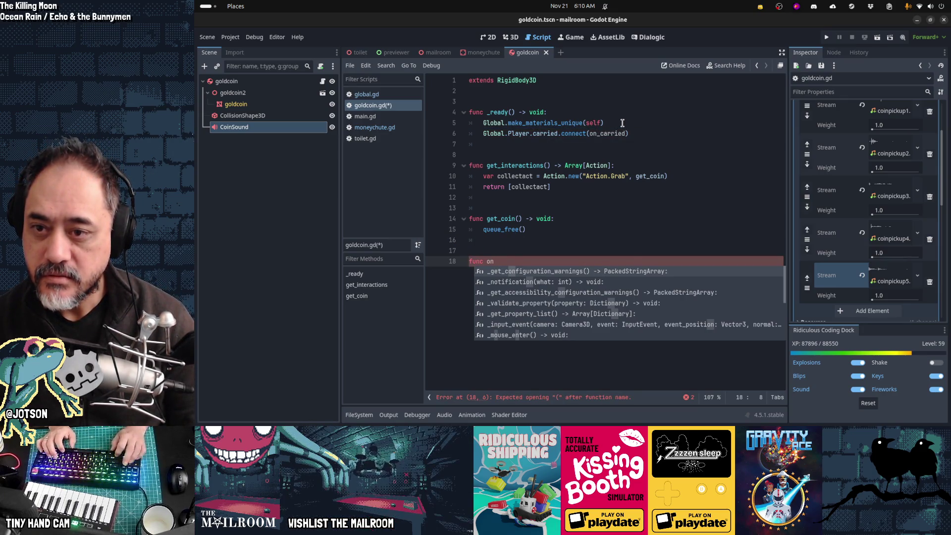
key(BackSpace)
key(BackSpace)
key(BackSpace)
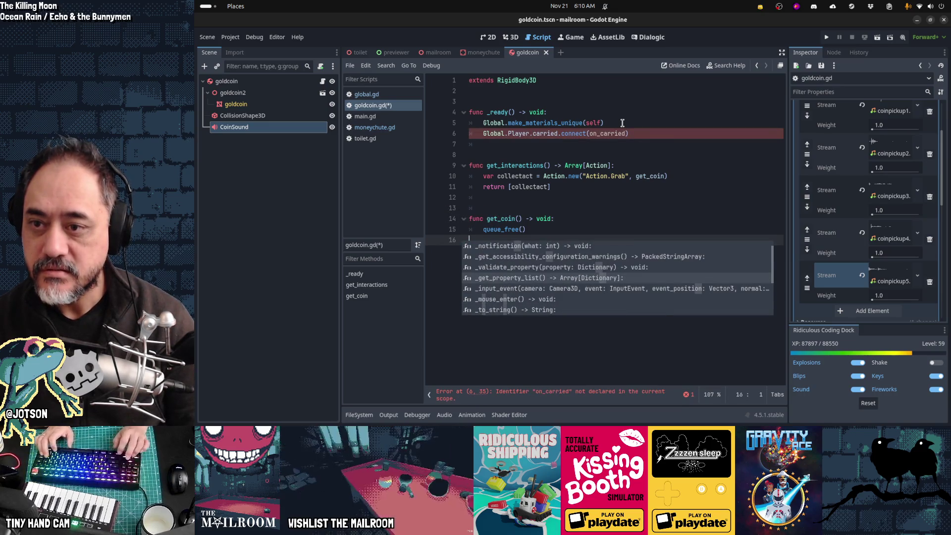
key(Escape)
key(Up)
key(Up)
key(Up)
key(ctrl+x)
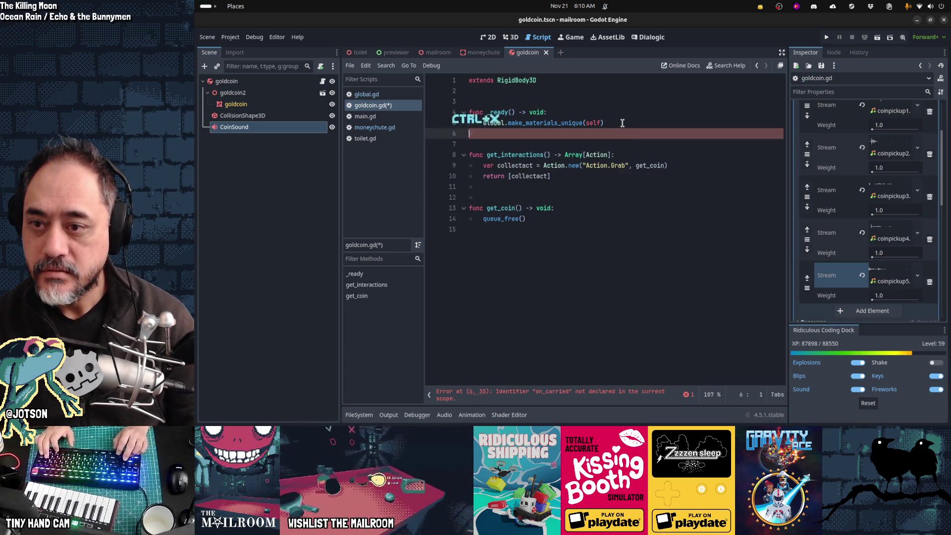
- Add a CoinSound.play() call inside the get_coin function
key(Down)
key(Down)
key(Down)
key(Down)
key(Down)
key(End)
key(Return)
text(CoinSound.play())
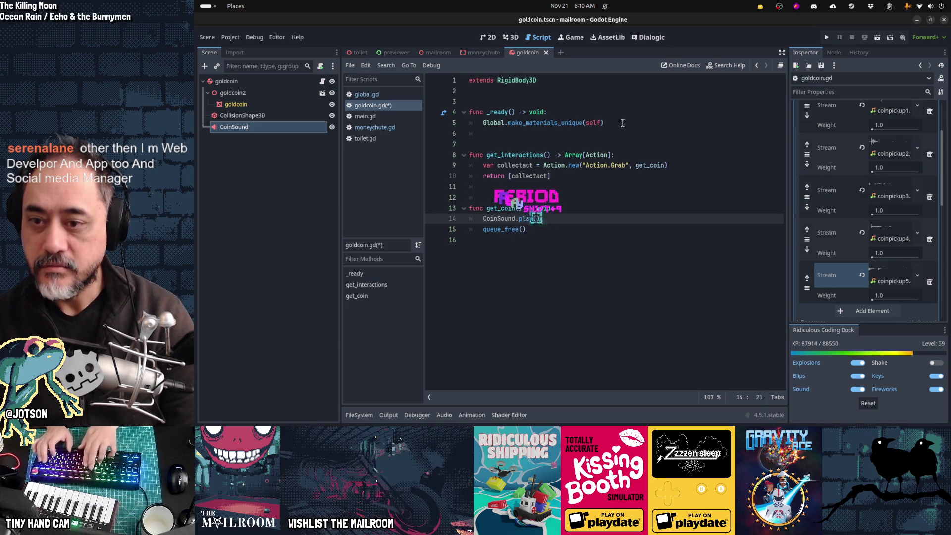
- Make CoinSound accessible as a scene-unique name, then save and run the project with F5
right_click(300, 127)
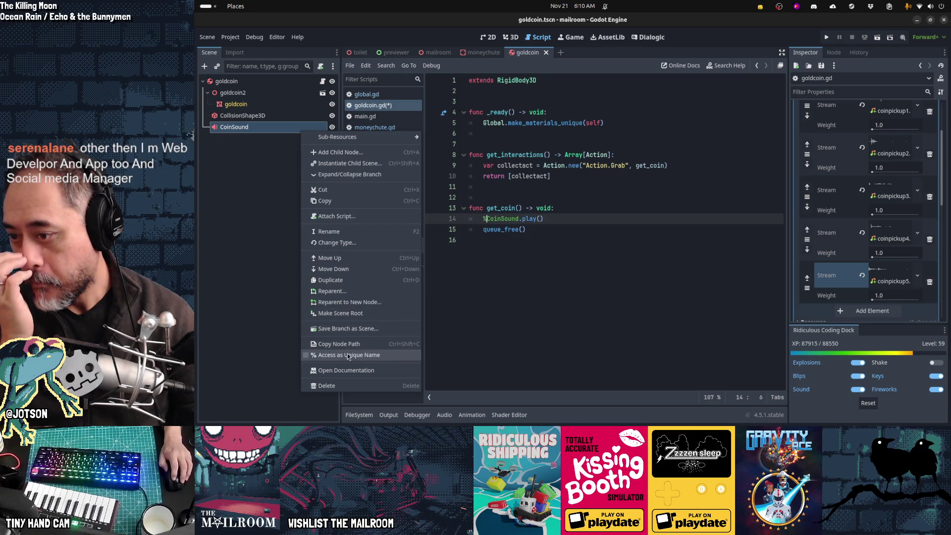
click(342, 356)
click(574, 256)
key(F5)
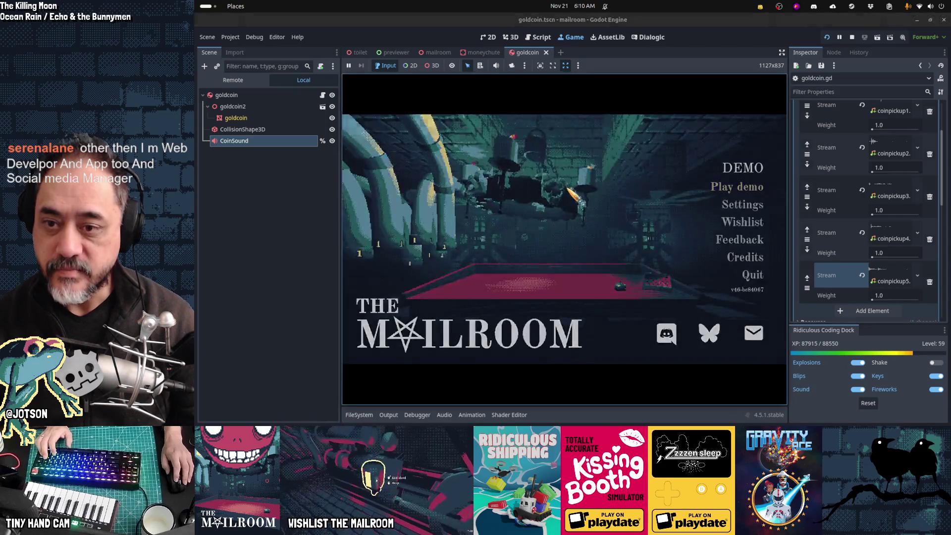
- Start the demo, enter payday in the in-game console, and grab the two dropped coins
key(Return)
mouse_move(564, 240)
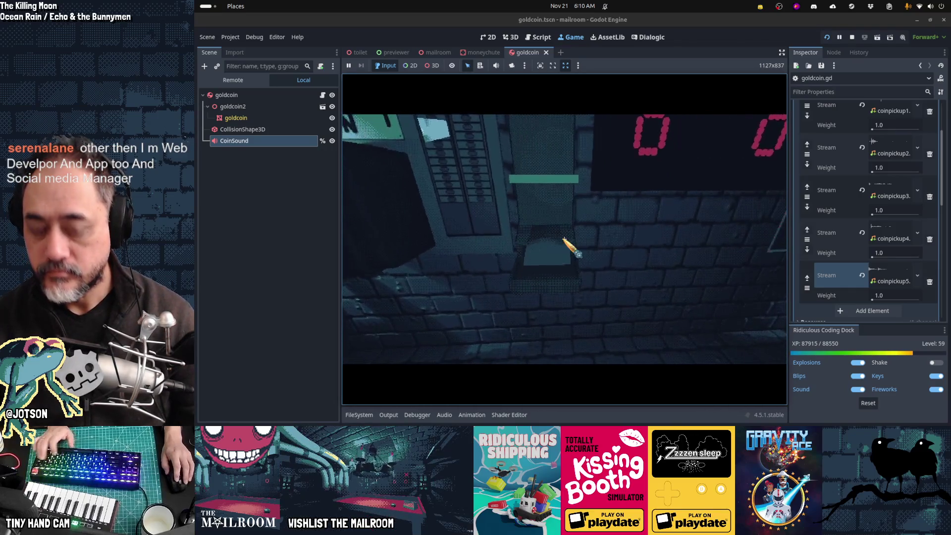
key(grave)
text(payday)
key(Return)
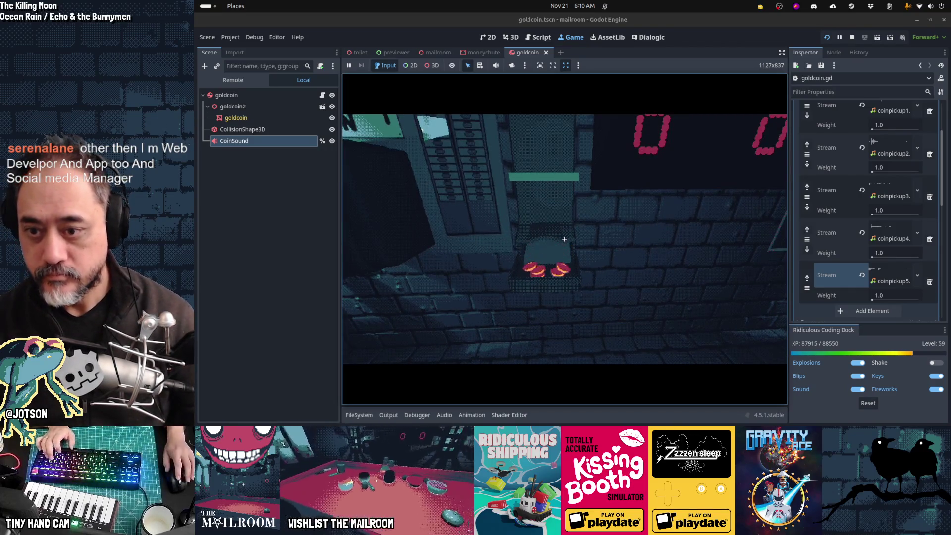
click(564, 240)
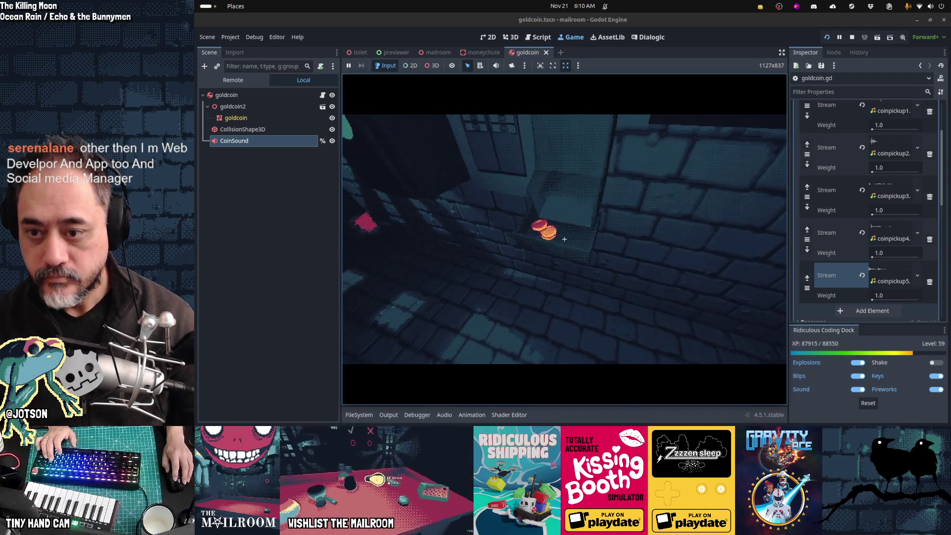
click(564, 239)
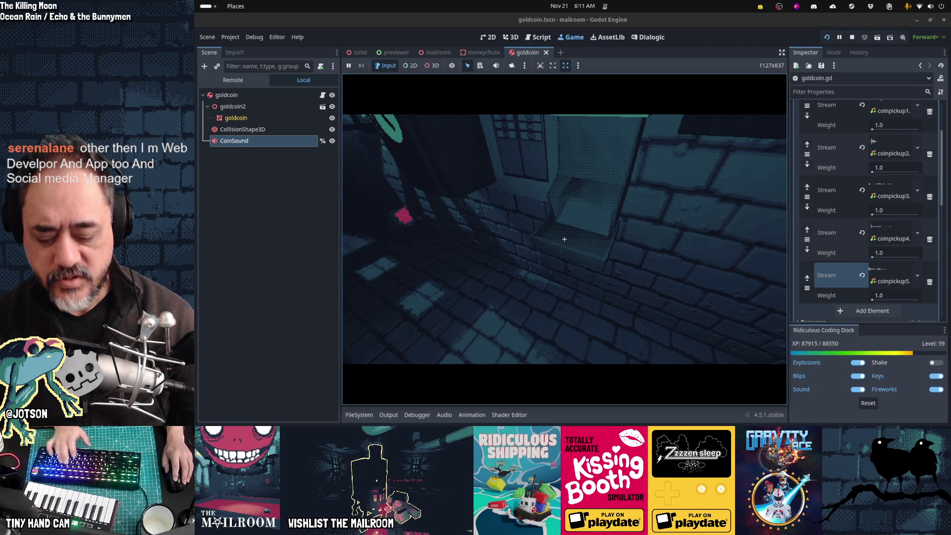
- Stop the game and switch on CoinSound's Playing property in the Inspector
key(F8)
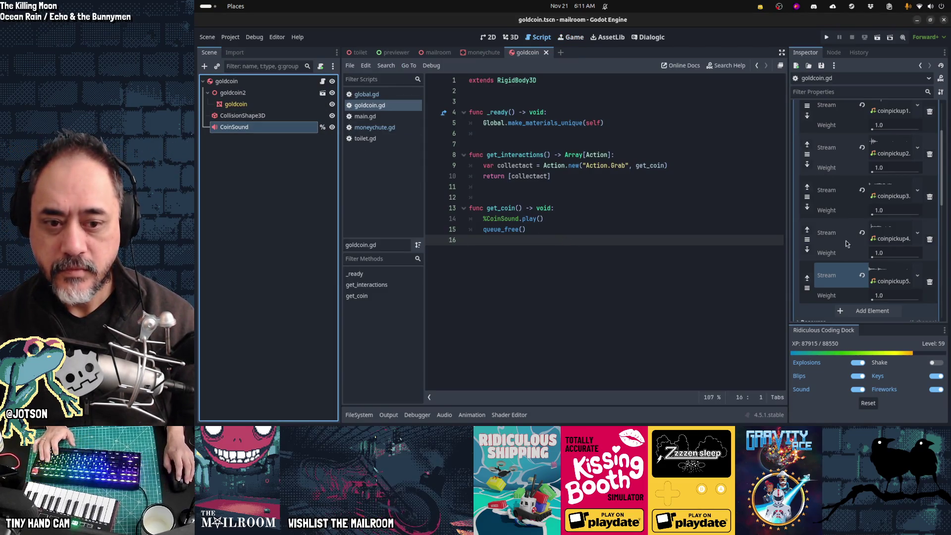
scroll(847, 243, up, 3)
scroll(844, 251, down, 10)
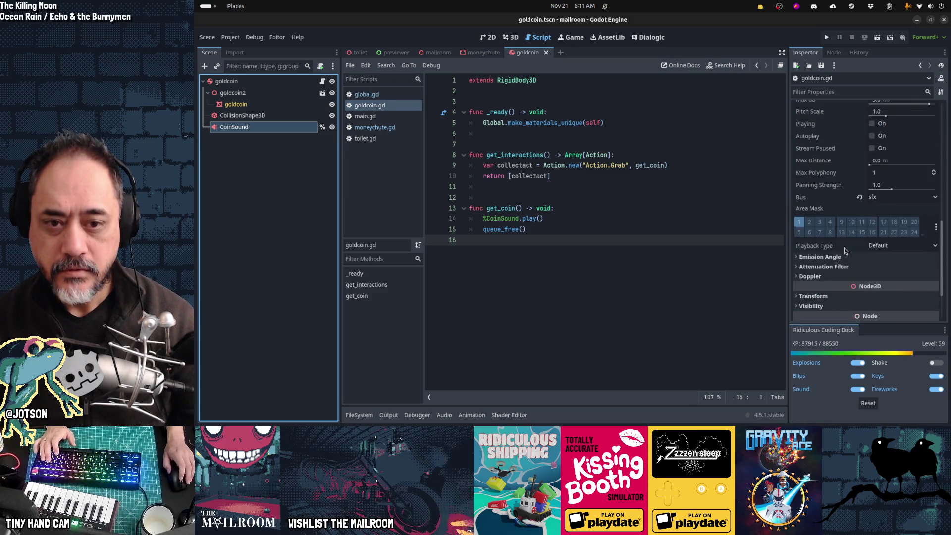
click(873, 206)
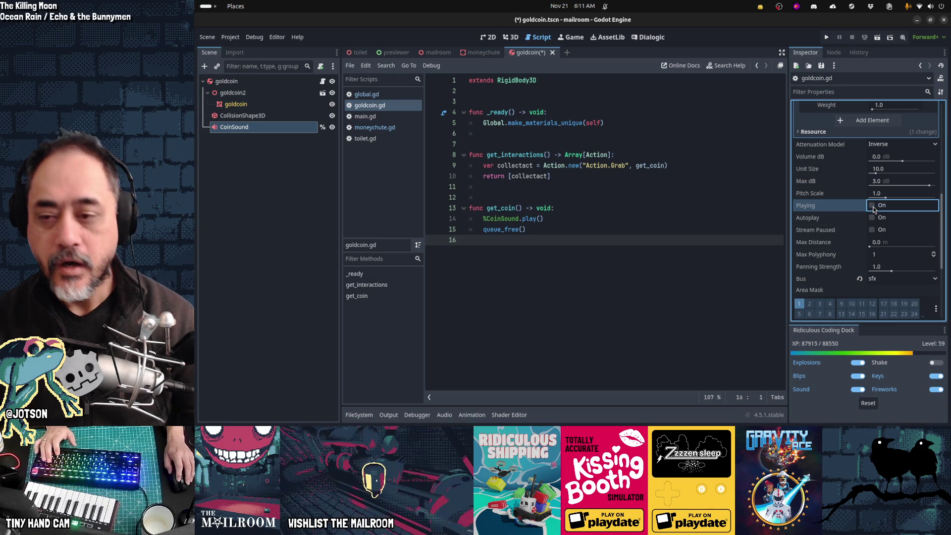
- Put the caret at the end of the %CoinSound.play() line in get_coin
click(580, 217)
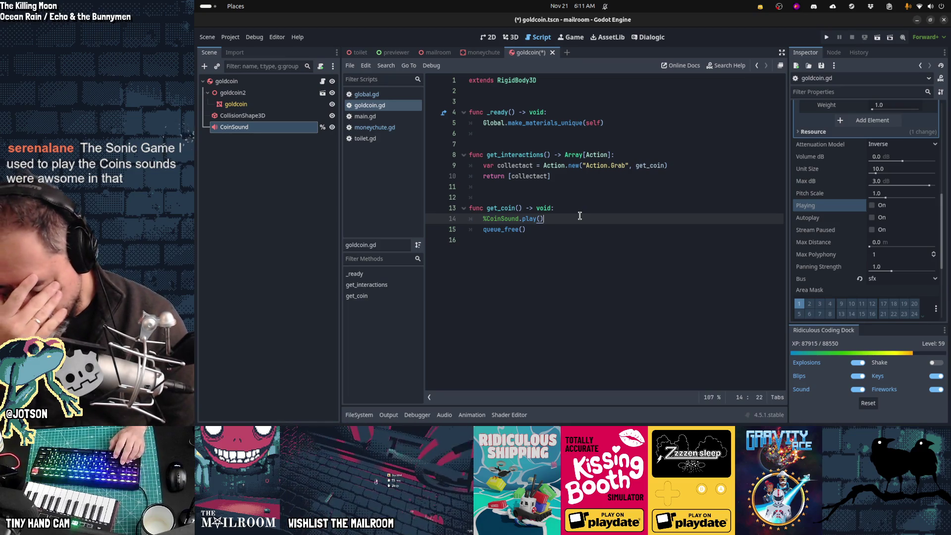
key(Down)
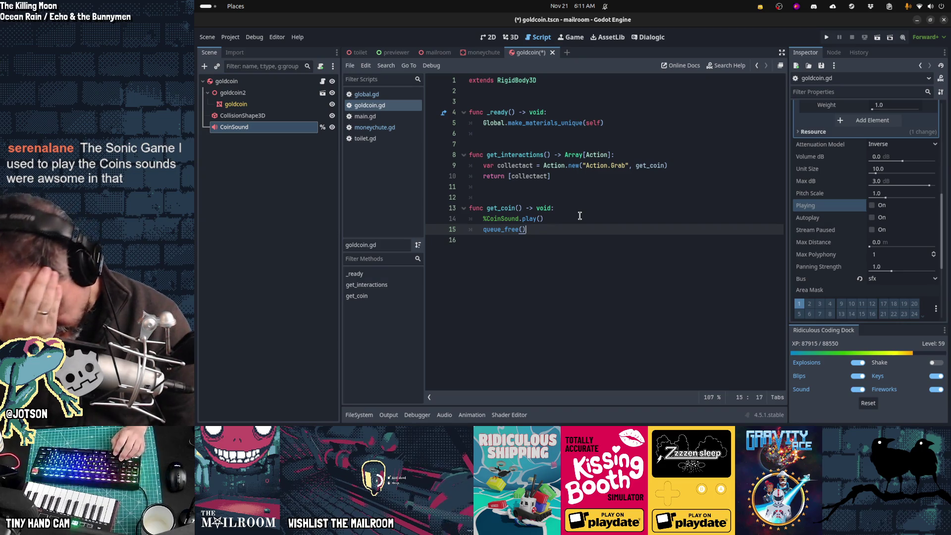
key(Up)
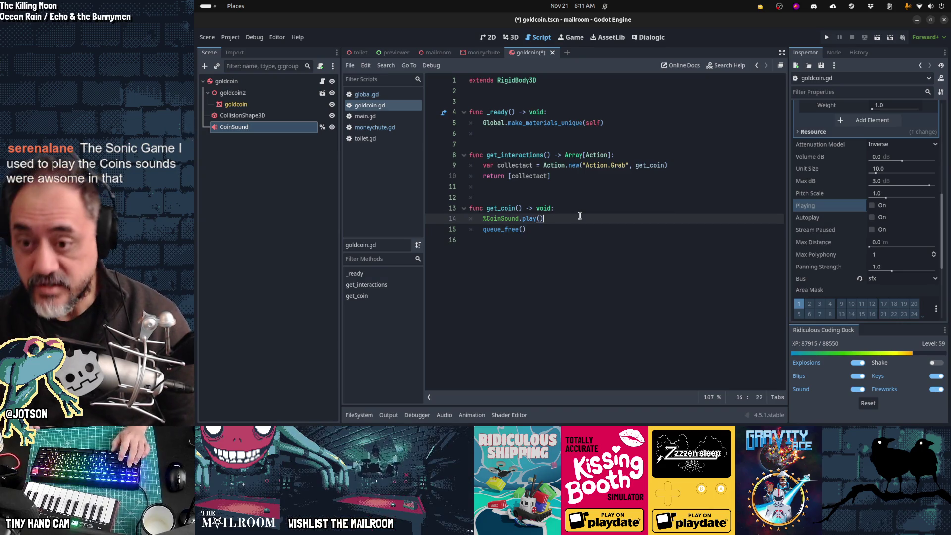
- Replace the play call with collectact.sound = %CoinSound below the Grab action in get_interactions
key(BackSpace)
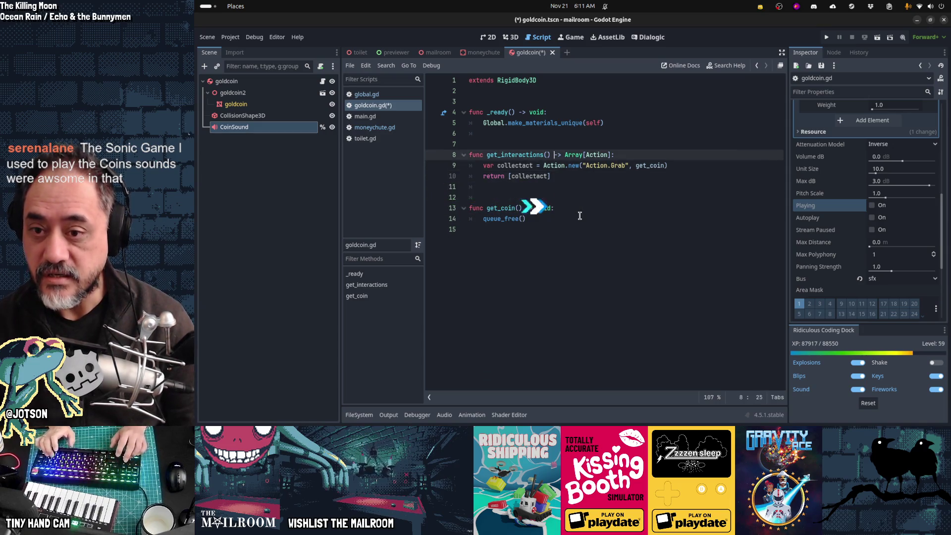
key(ctrl+z)
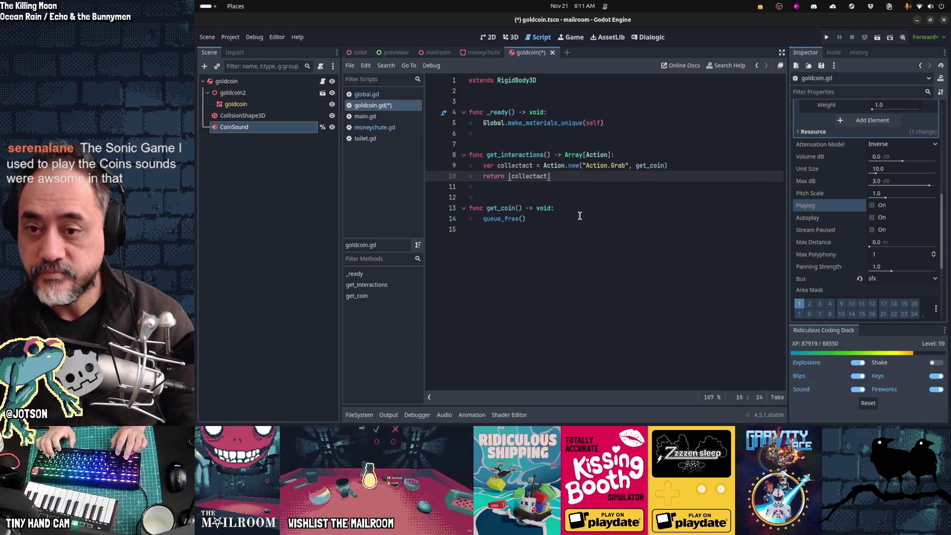
key(End)
key(Return)
text(coll)
key(Return)
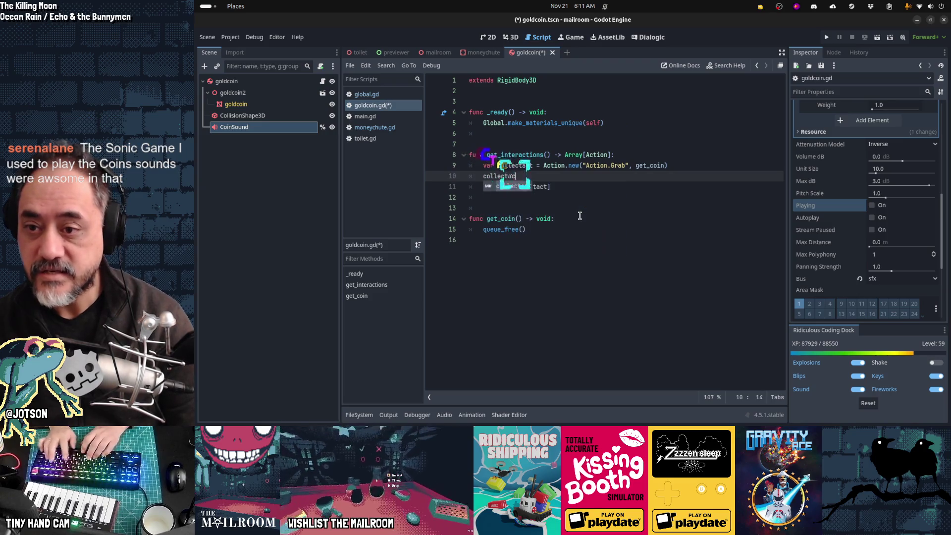
text(t.sound = )
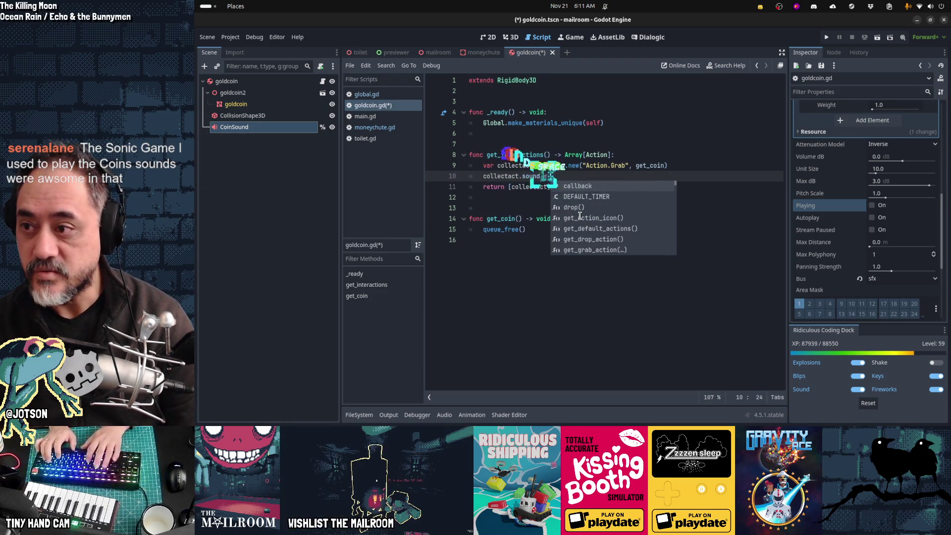
text(%CoinSound)
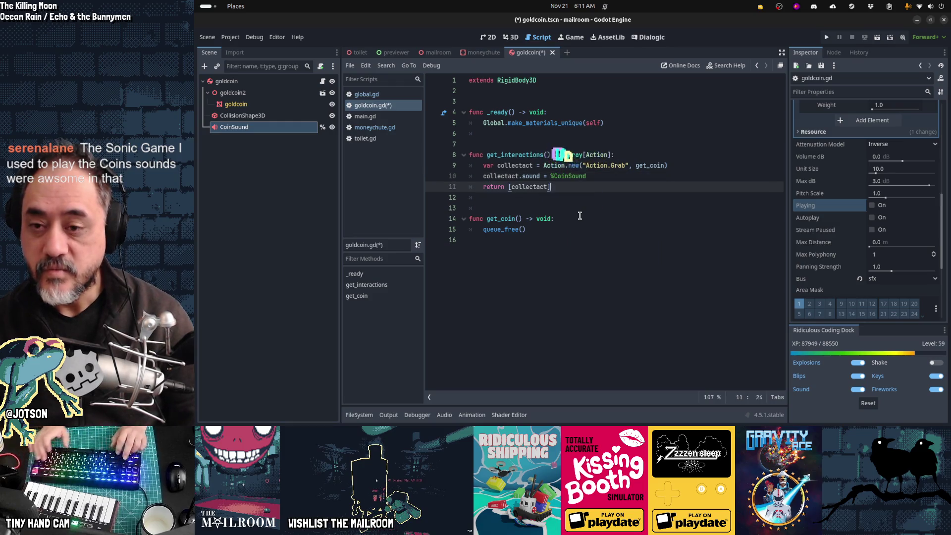
key(shift+Home)
key(Up)
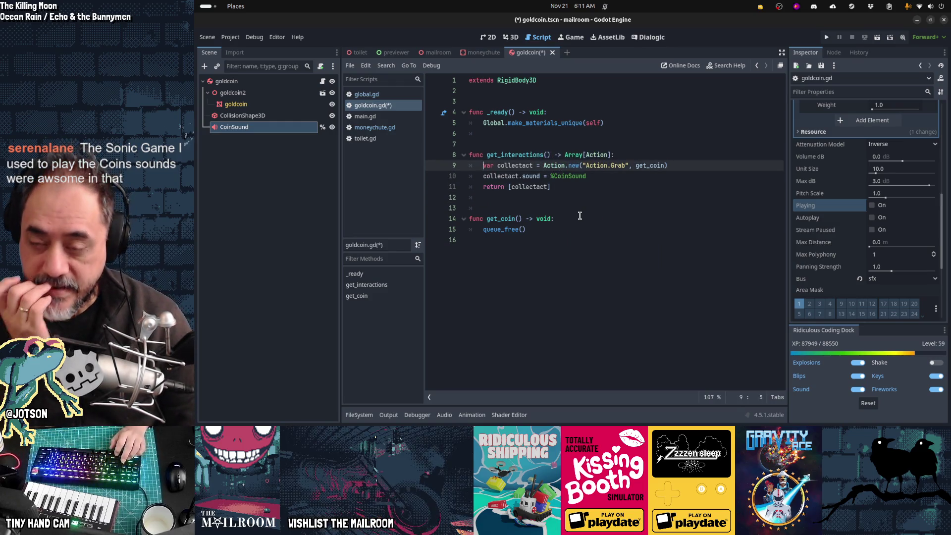
key(Down)
key(shift+End)
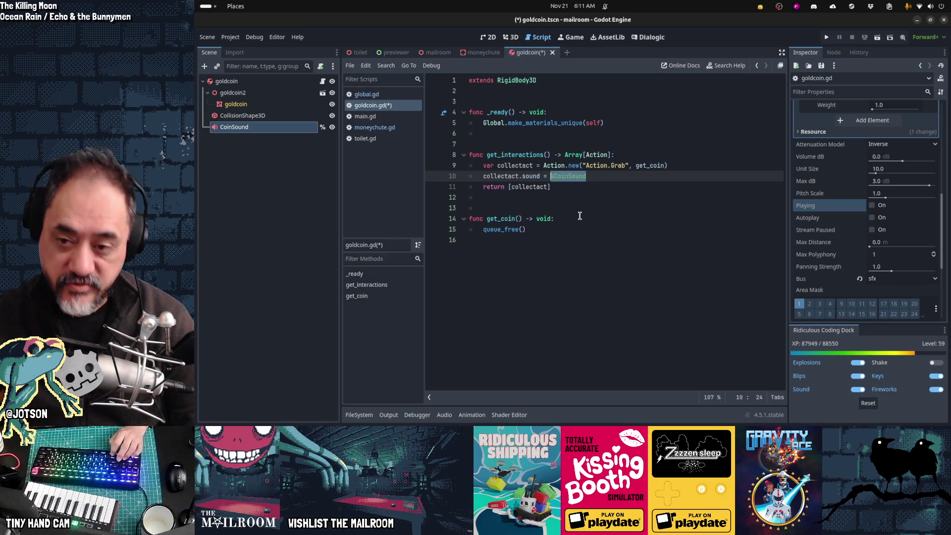
key(Down)
key(Down)
key(Down)
key(Up)
key(Up)
key(Up)
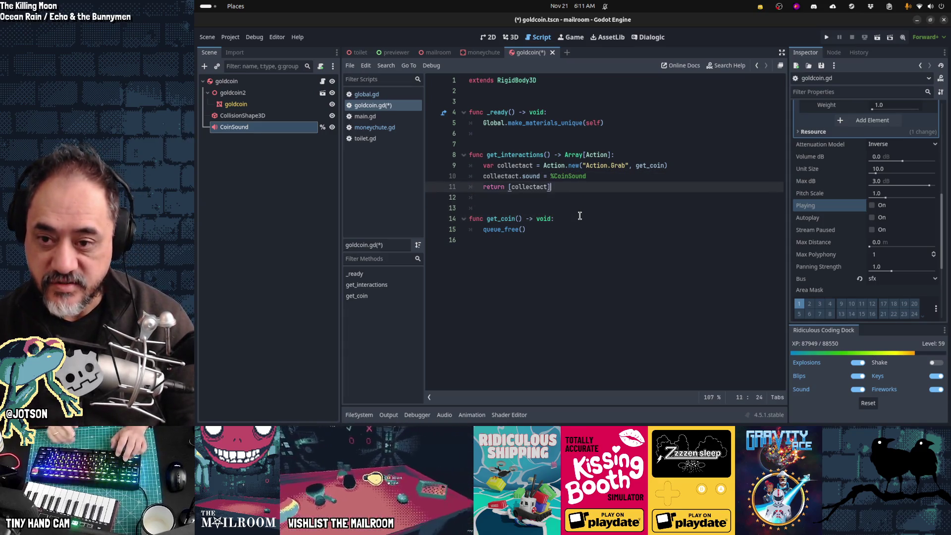
- Run the scene with F6, grab two coins to hear the pickup sound, then stop the game
key(F6)
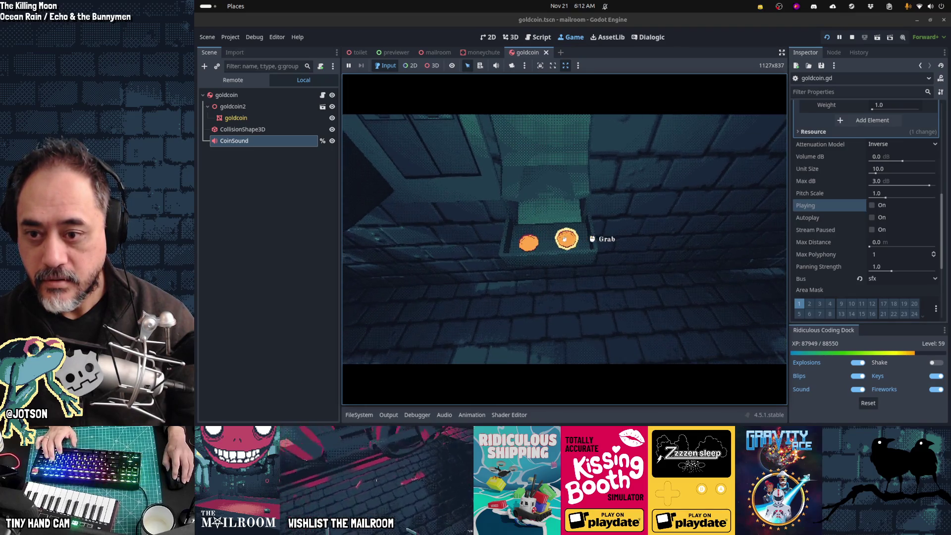
click(565, 239)
click(564, 239)
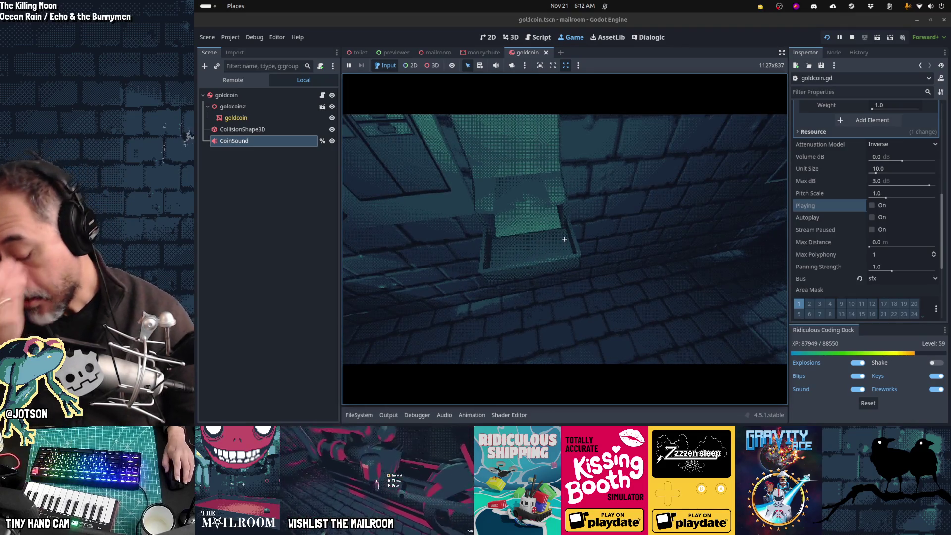
key(F8)
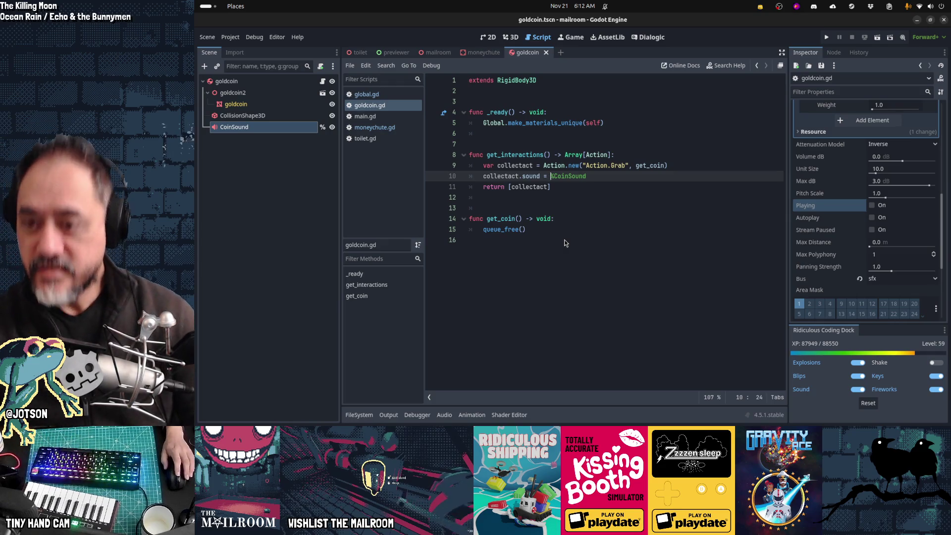
key(alt+Tab)
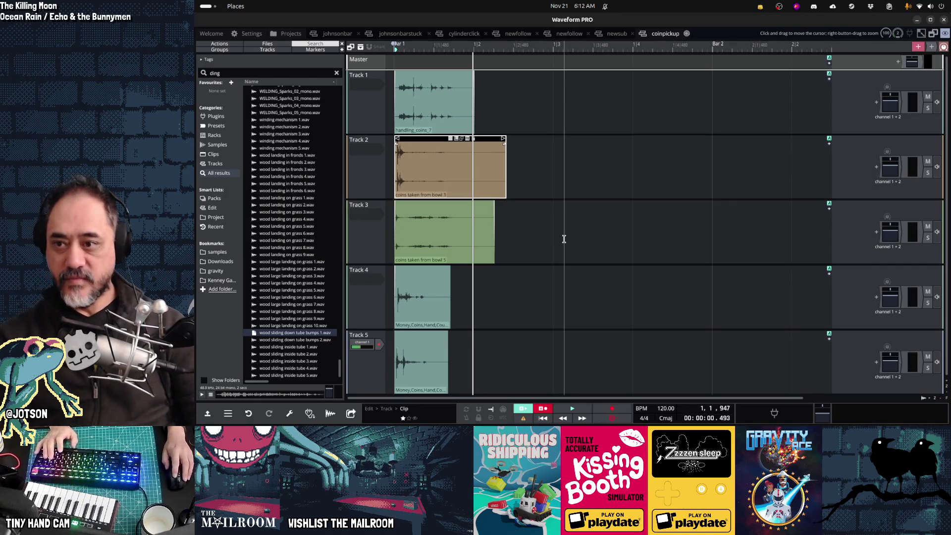
- Audition the coin clips and show the properties of the 'coins taken from bowl 5' clip
key(space)
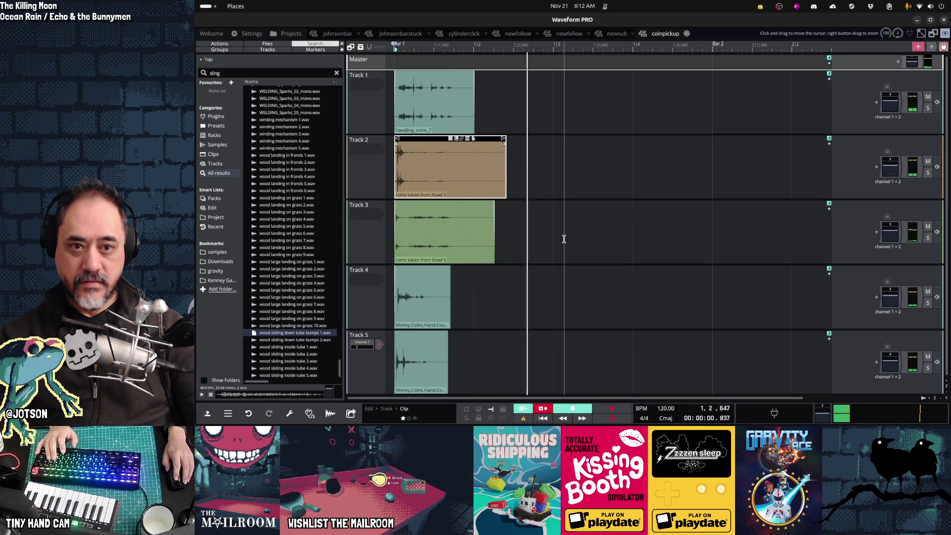
key(space)
key(space)
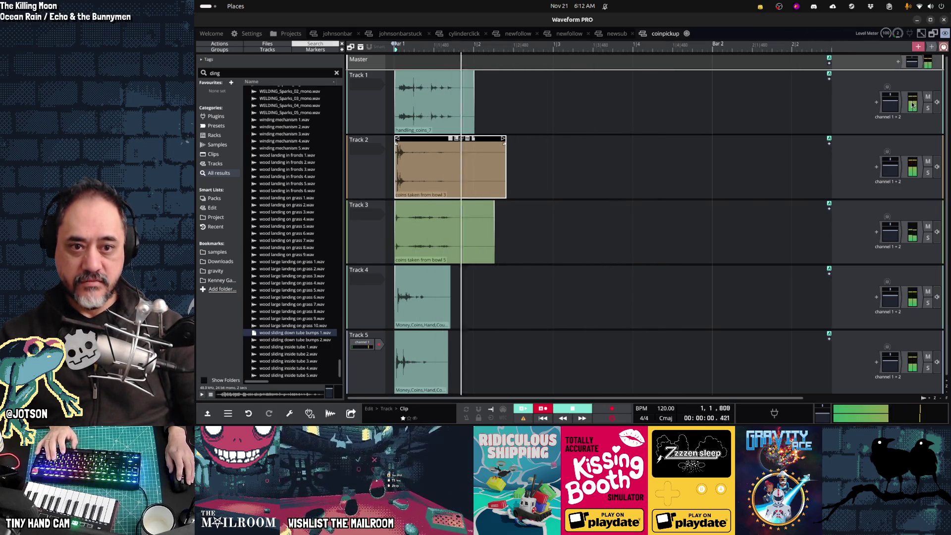
key(space)
key(space)
key(space)
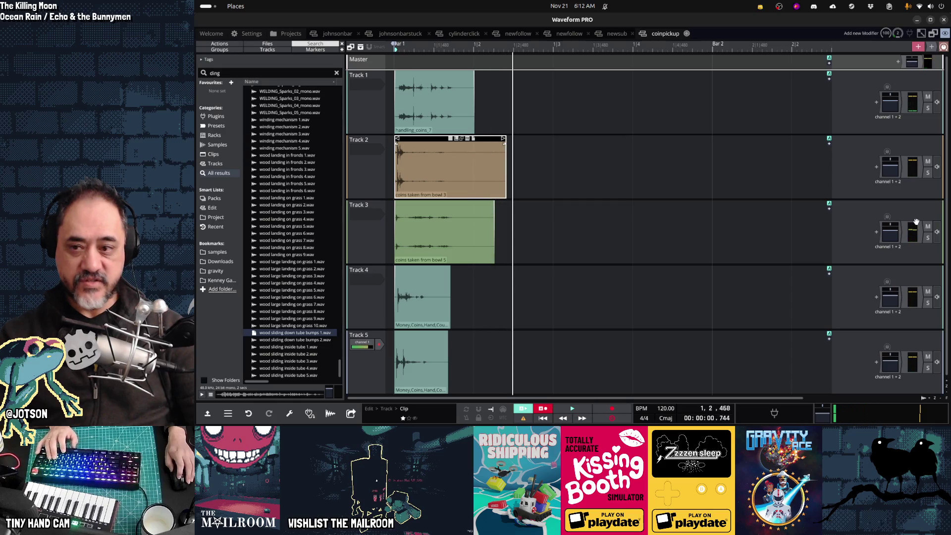
click(466, 233)
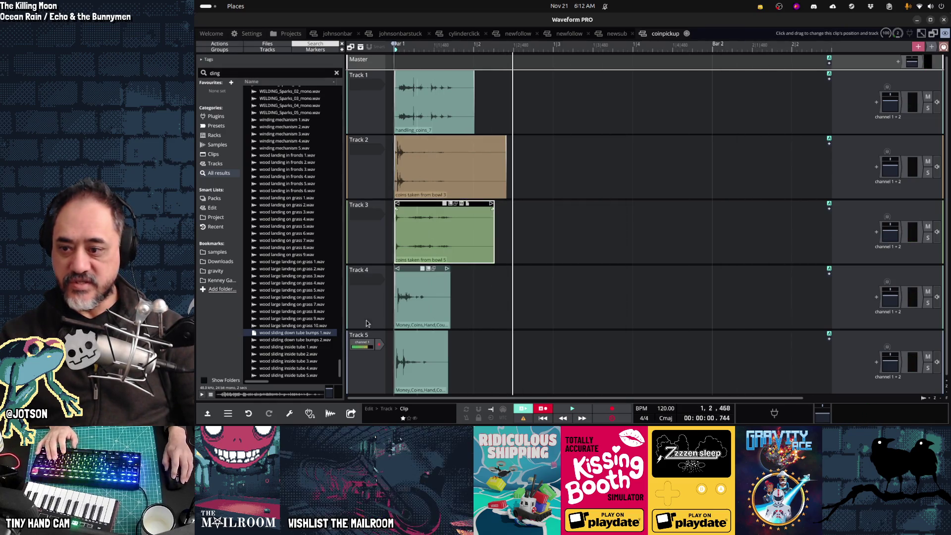
click(212, 417)
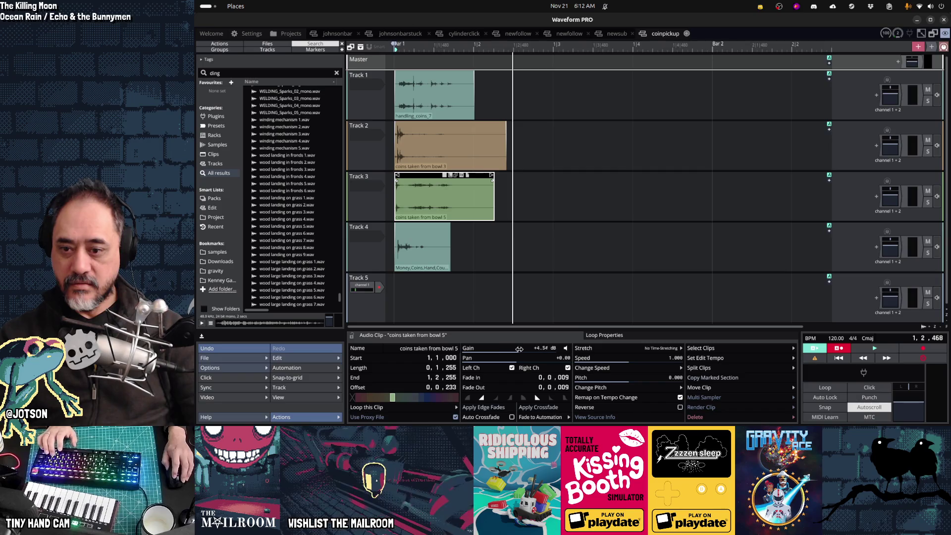
- Replay the clips to judge the bowl 5 clip at +6.84 dB gain
key(ctrl+v)
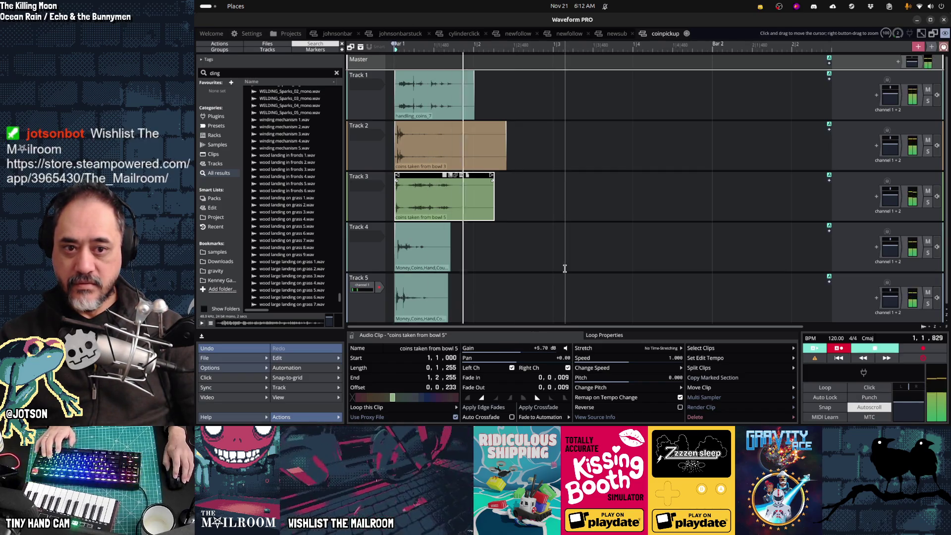
key(space)
key(space)
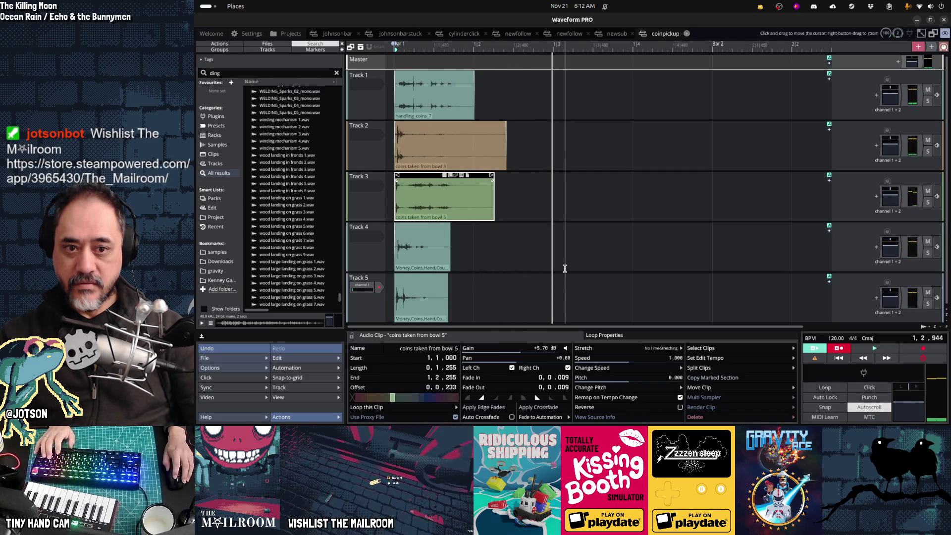
key(space)
key(space)
key(space)
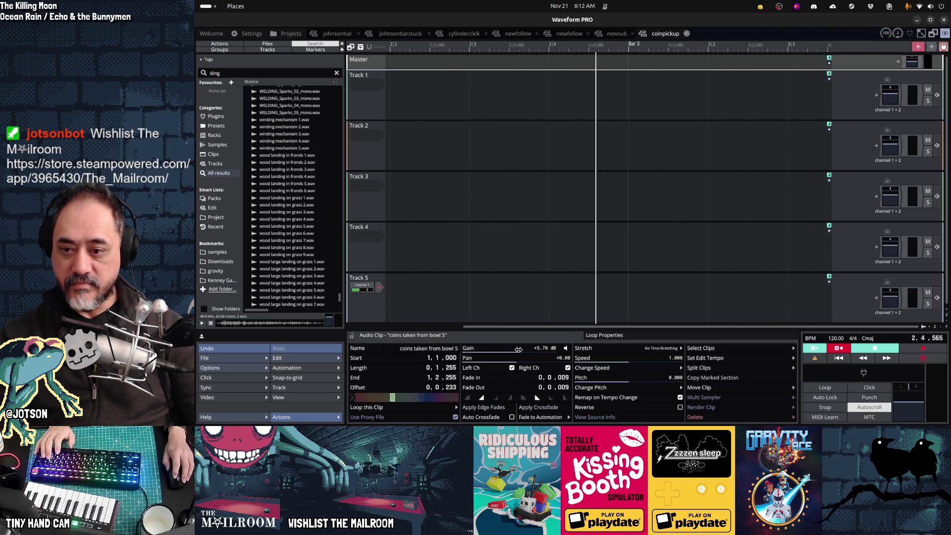
key(space)
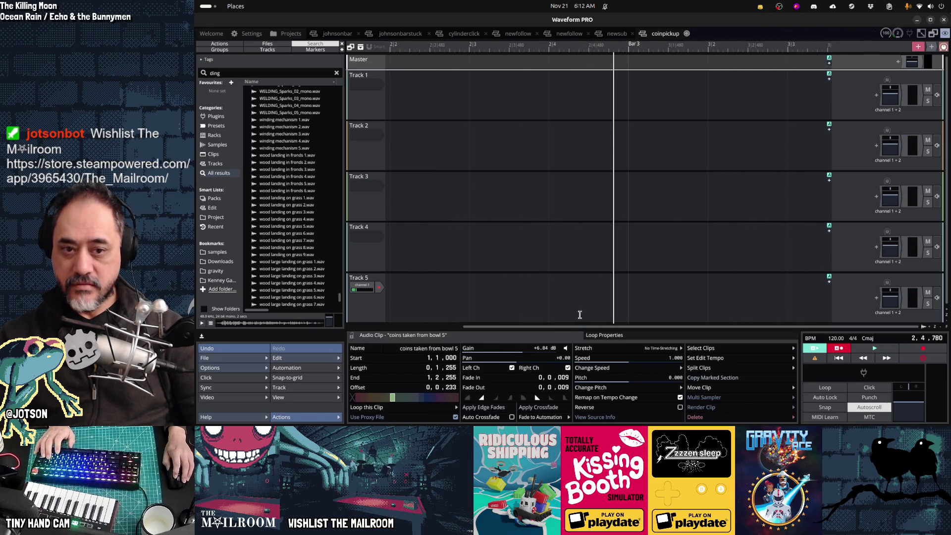
key(space)
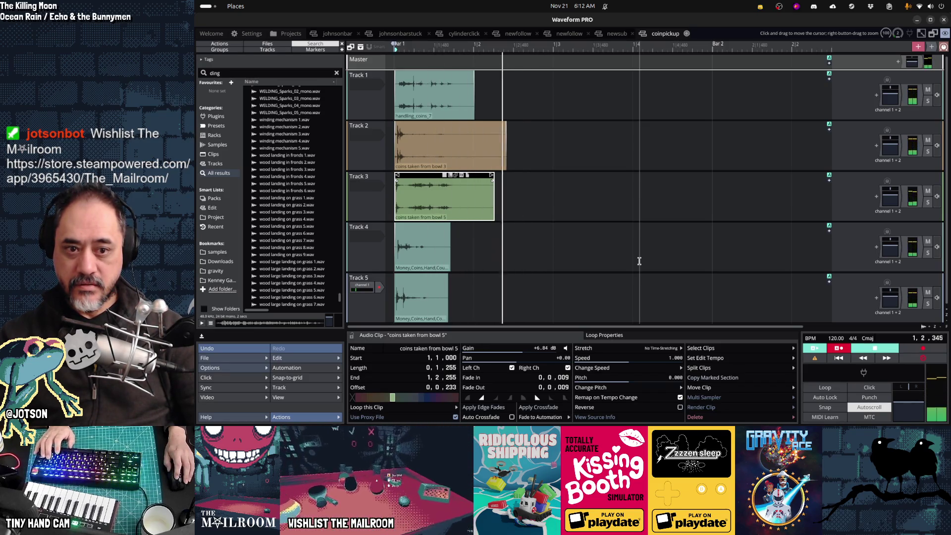
key(space)
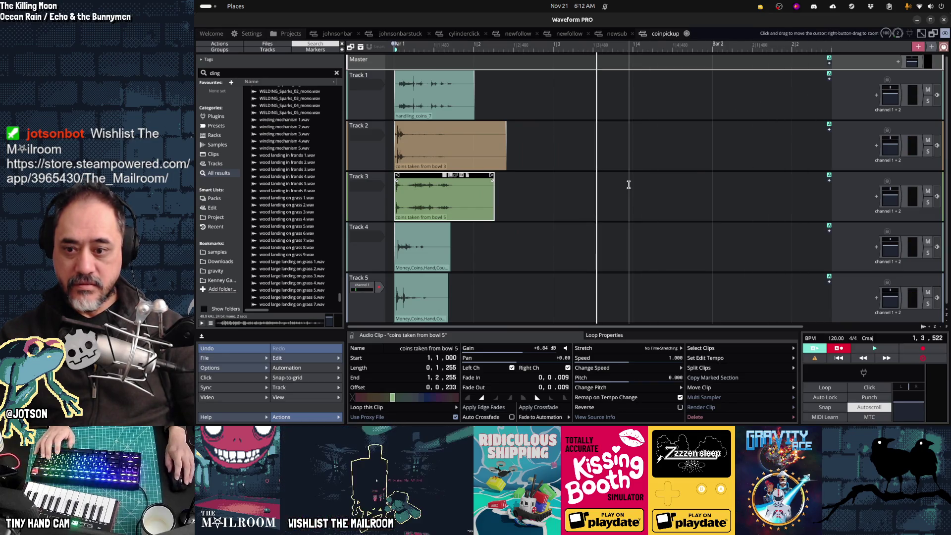
click(424, 77)
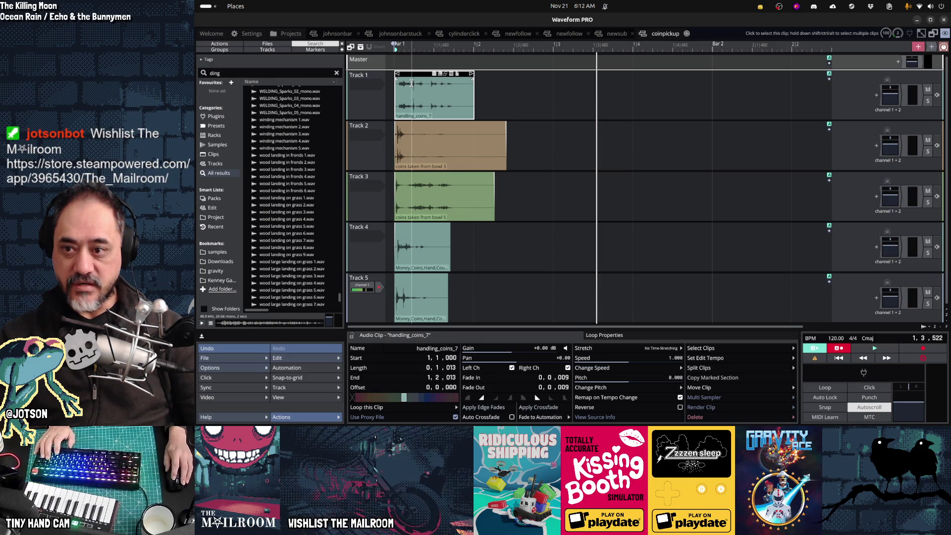
- Play the clips and solo Tracks 5 down to 1 in turn to hear each alone
key(space)
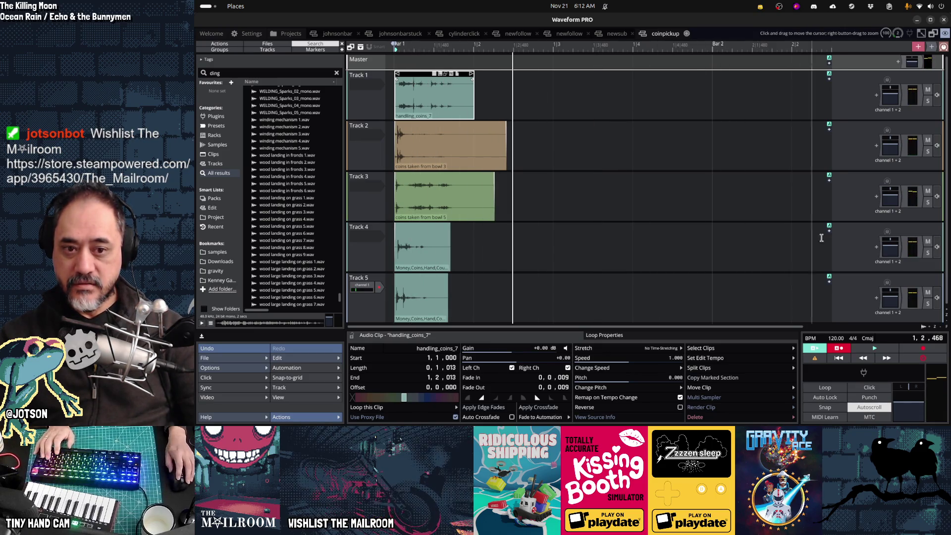
click(928, 303)
key(space)
key(space)
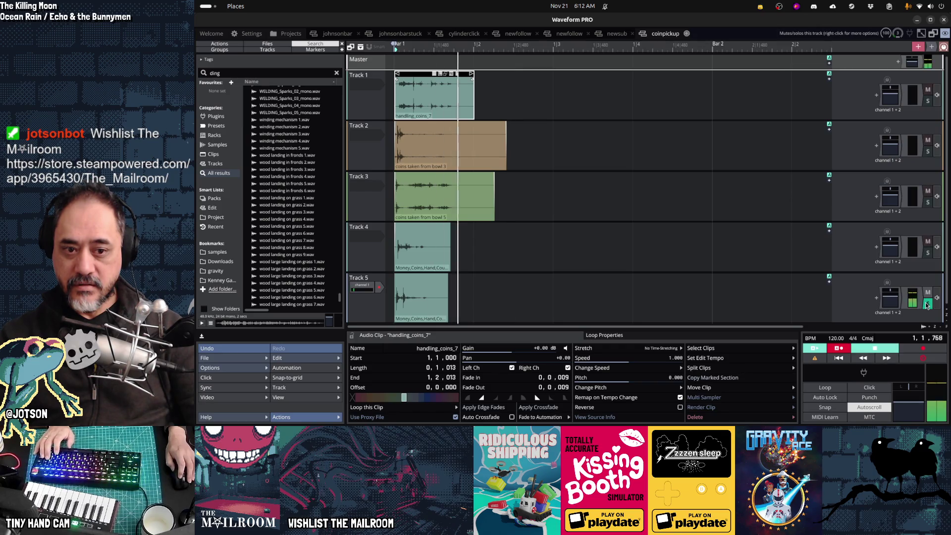
click(928, 253)
key(space)
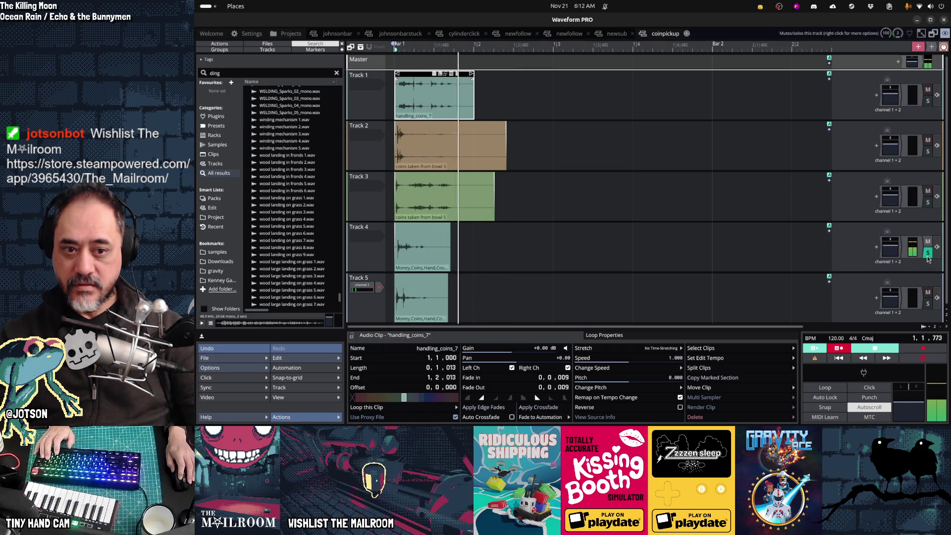
click(929, 202)
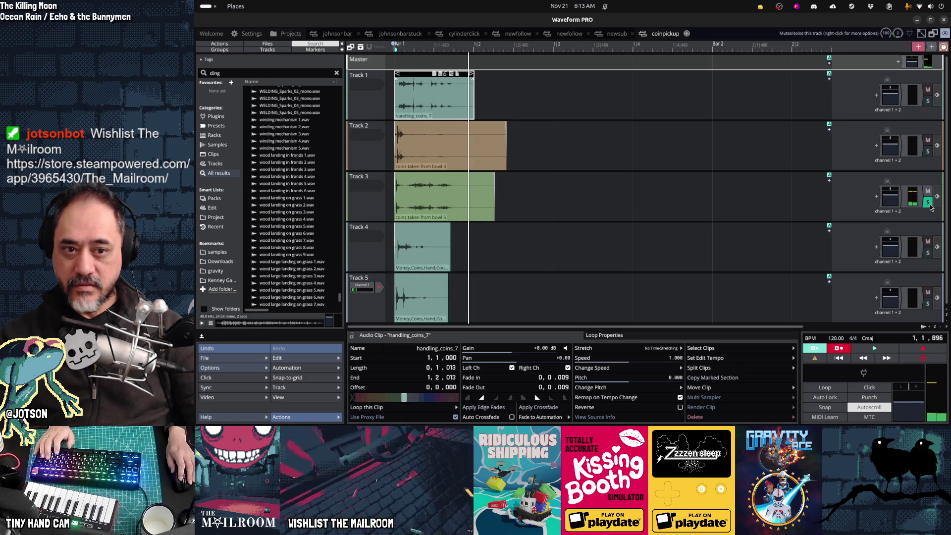
click(929, 151)
click(928, 151)
click(928, 100)
click(929, 101)
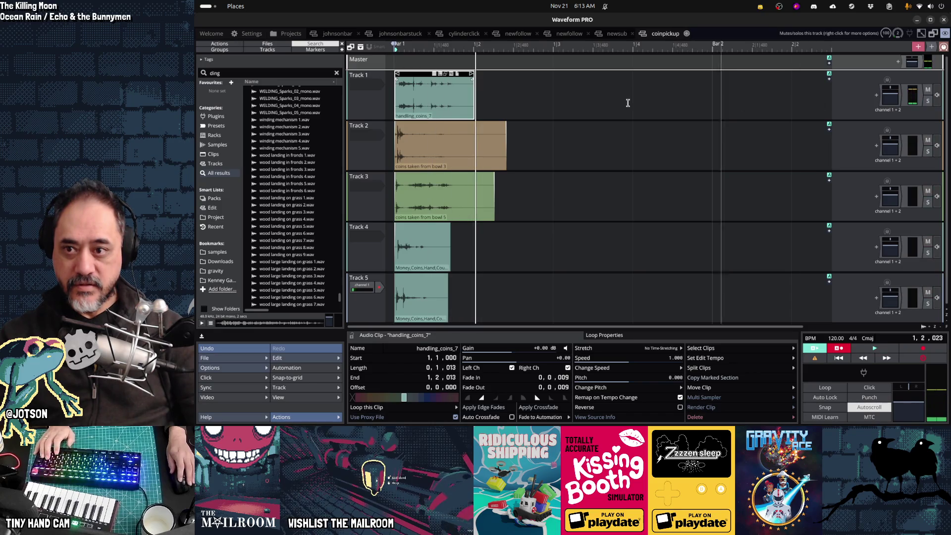
- Solo Track 3, select its 'coins taken from bowl 5' clip, then solo Track 4
click(928, 203)
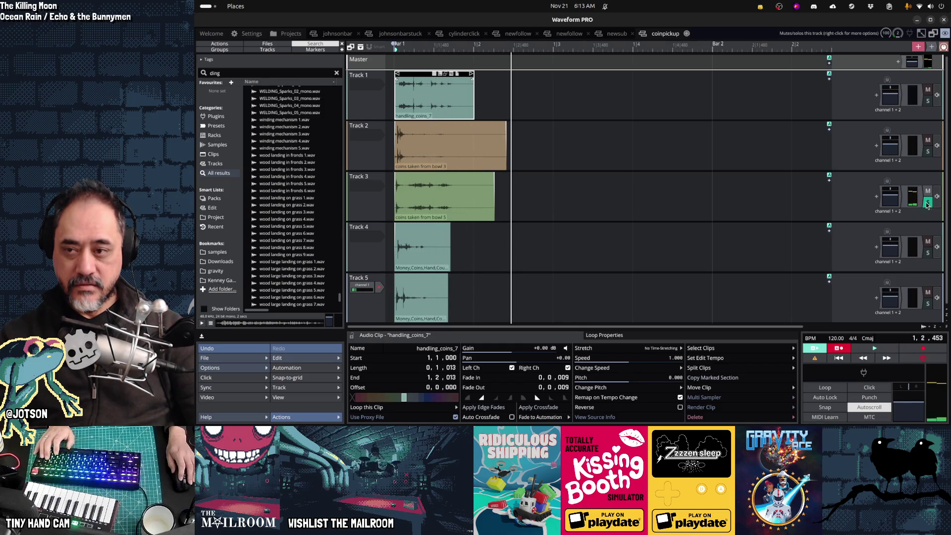
click(430, 176)
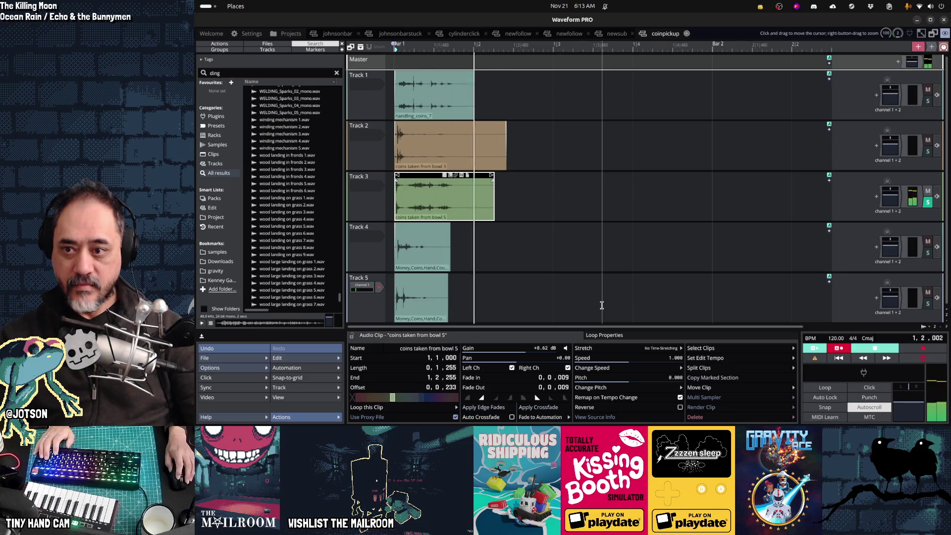
click(928, 255)
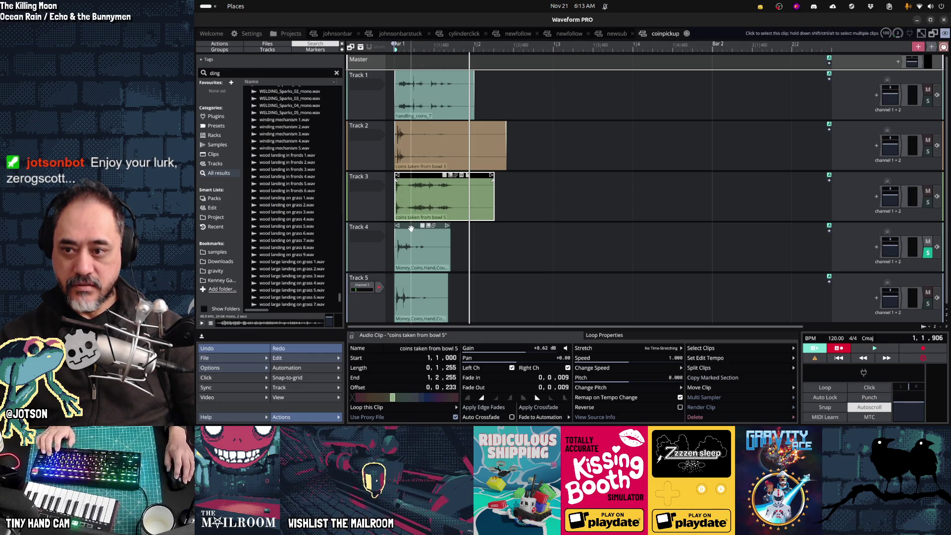
- Raise the Track 4 Money,Coins,Hand,Count,x4 clip's gain to +5.70 dB and play it back
key(Down)
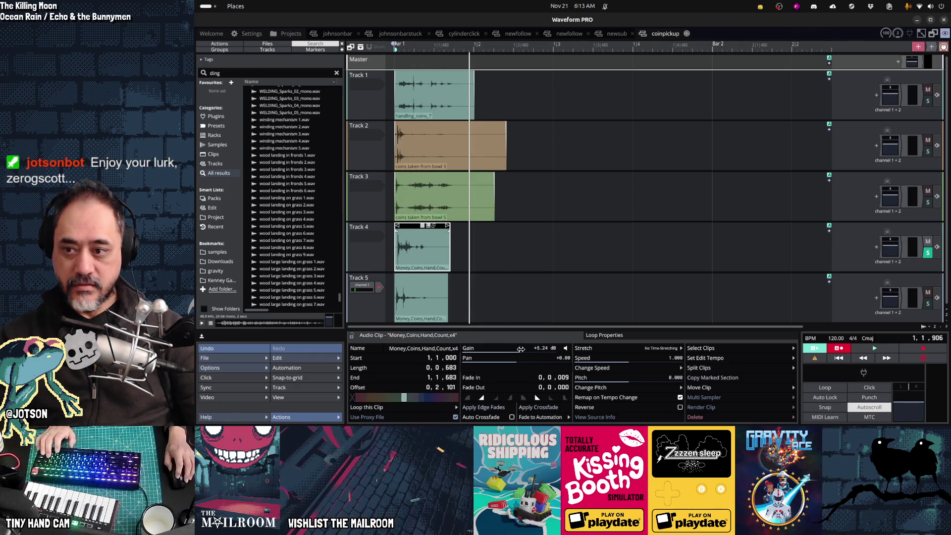
drag(517, 350, 520, 350)
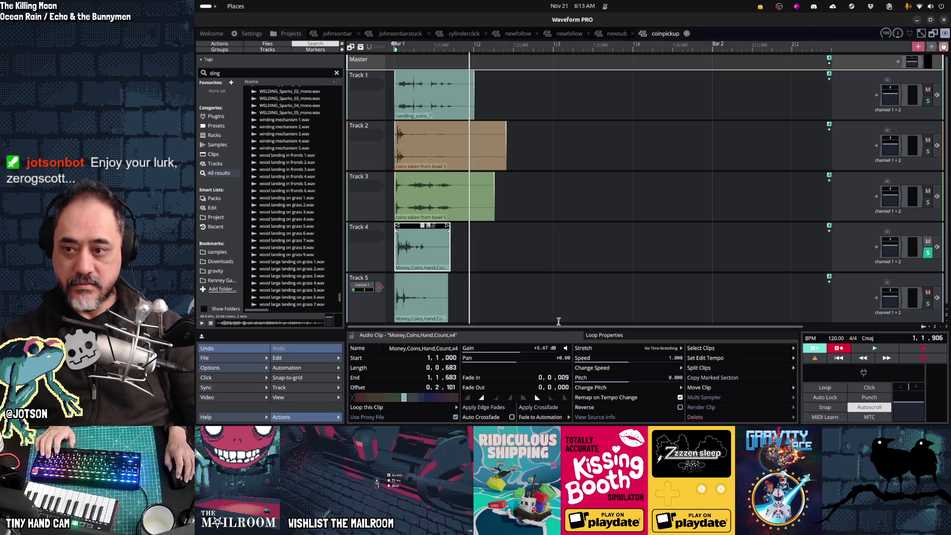
key(space)
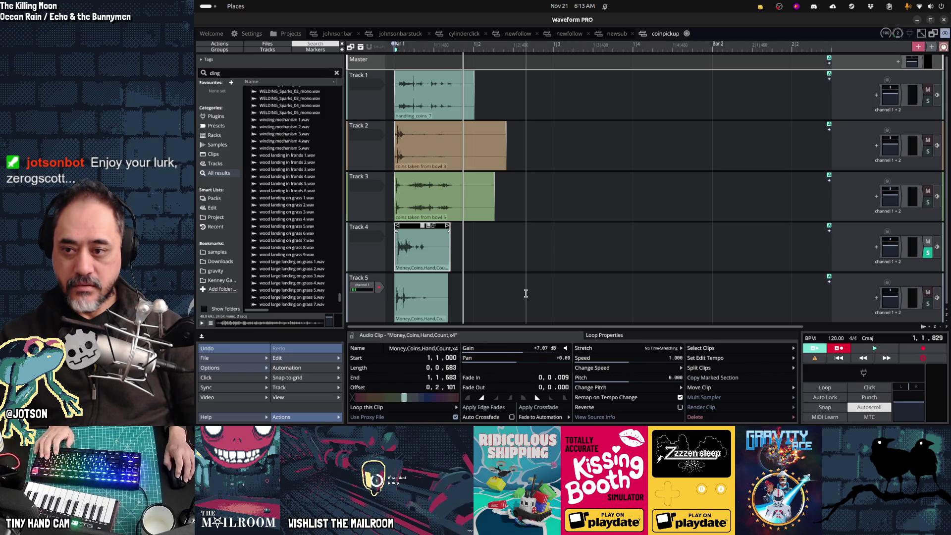
- Boost the Track 5 coin clip's gain to +5.01 dB and solo Track 5 instead of Track 4
click(415, 276)
drag(507, 350, 516, 350)
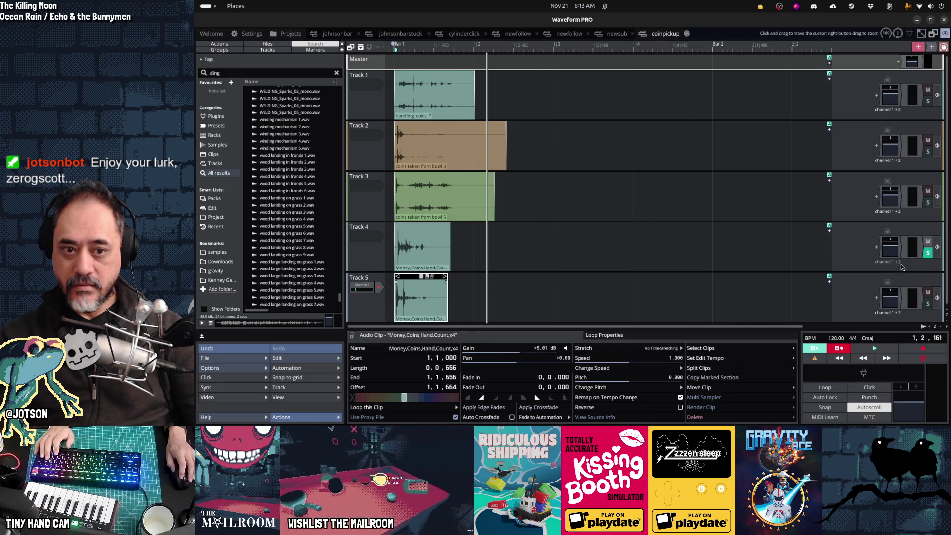
click(927, 304)
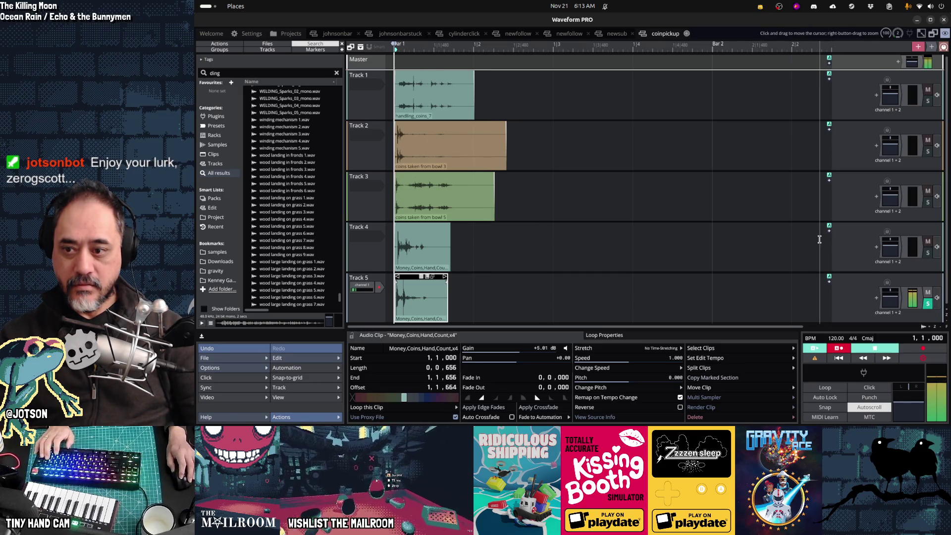
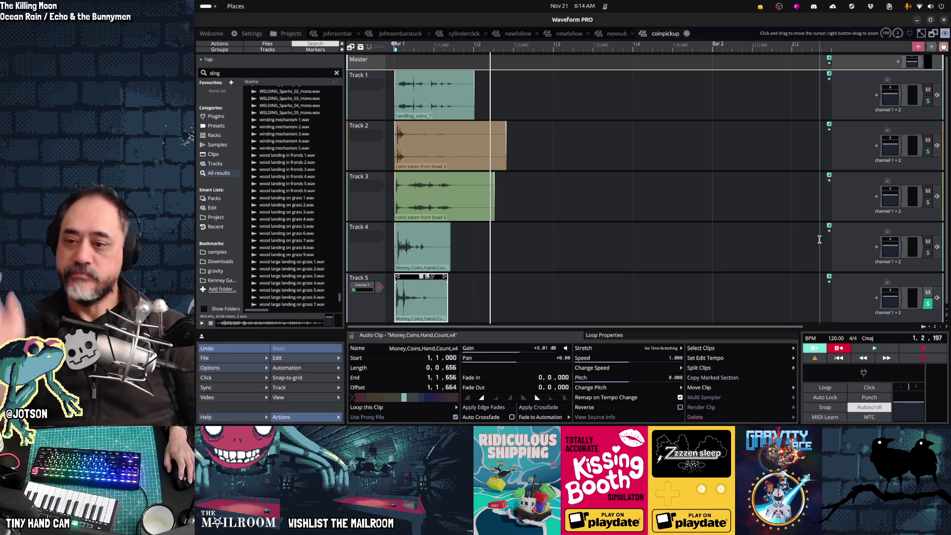
- Raise the bowl 5 coin clip's gain and audition Tracks 4 and 3 soloed
click(444, 198)
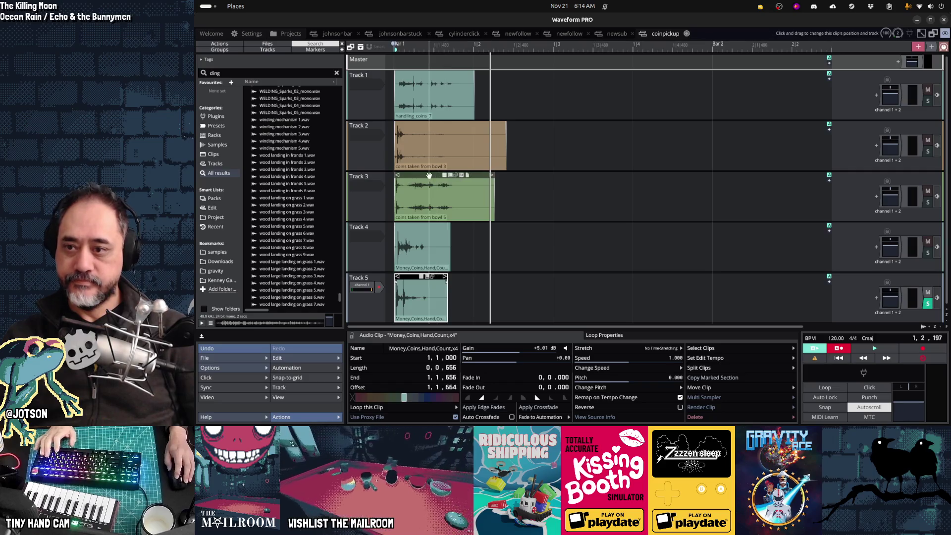
drag(529, 350, 532, 350)
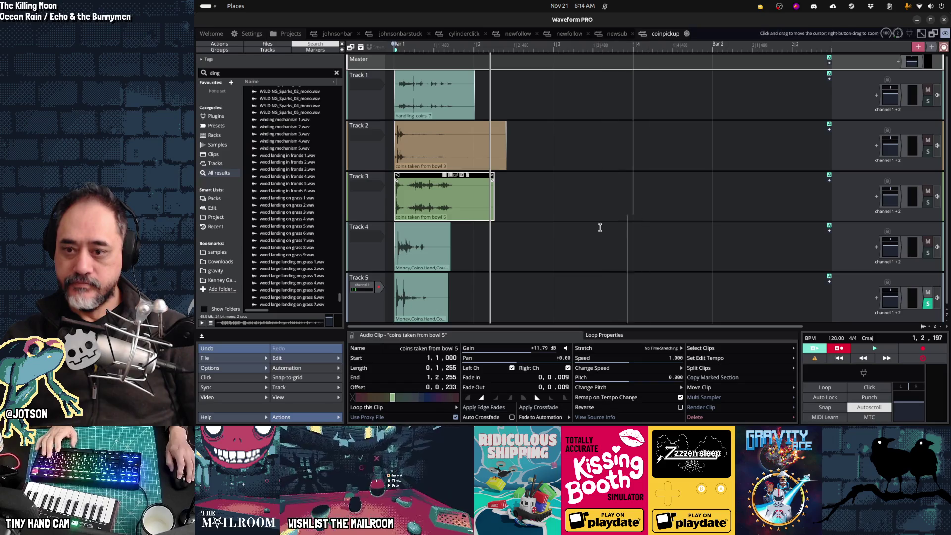
click(430, 89)
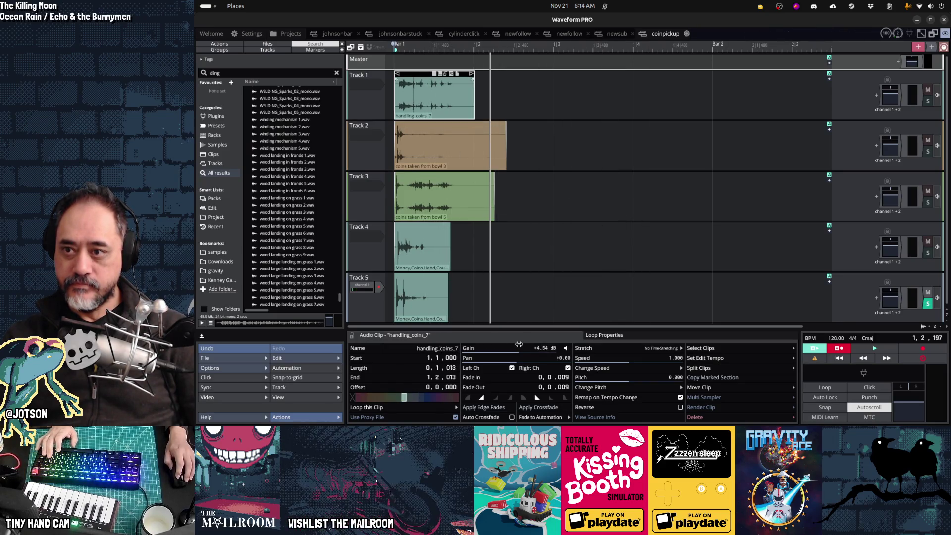
click(929, 252)
key(space)
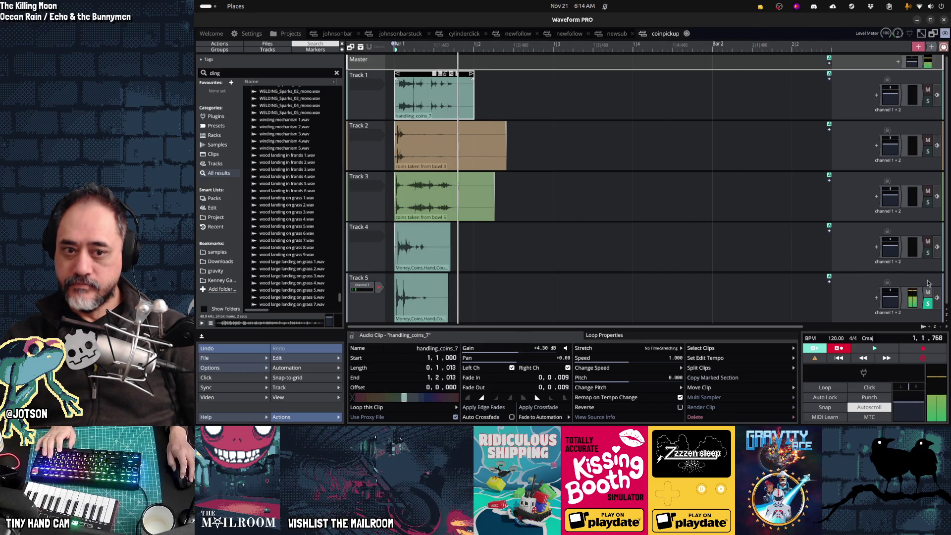
key(space)
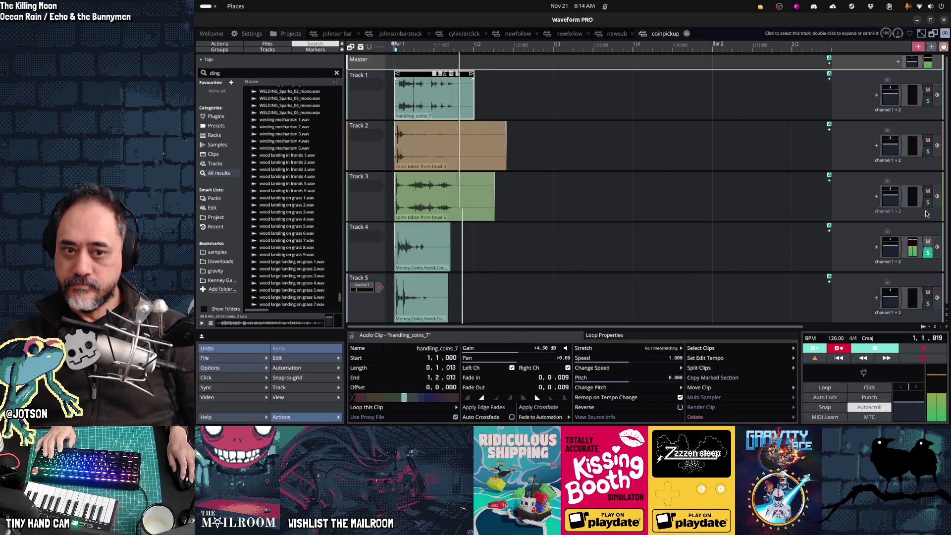
click(928, 203)
key(space)
key(space)
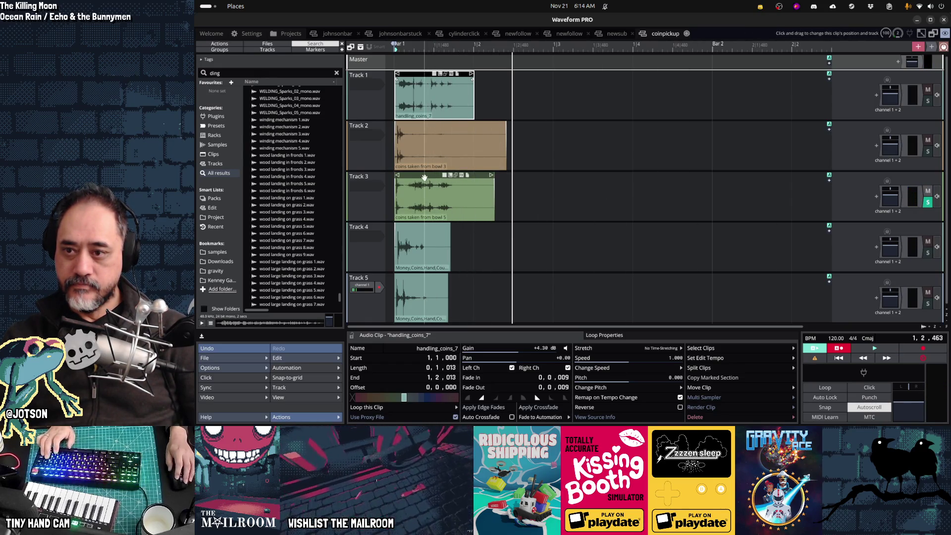
- Lower the bowl 5 clip's gain slightly and audition the mix with Track 1 soloed
click(470, 205)
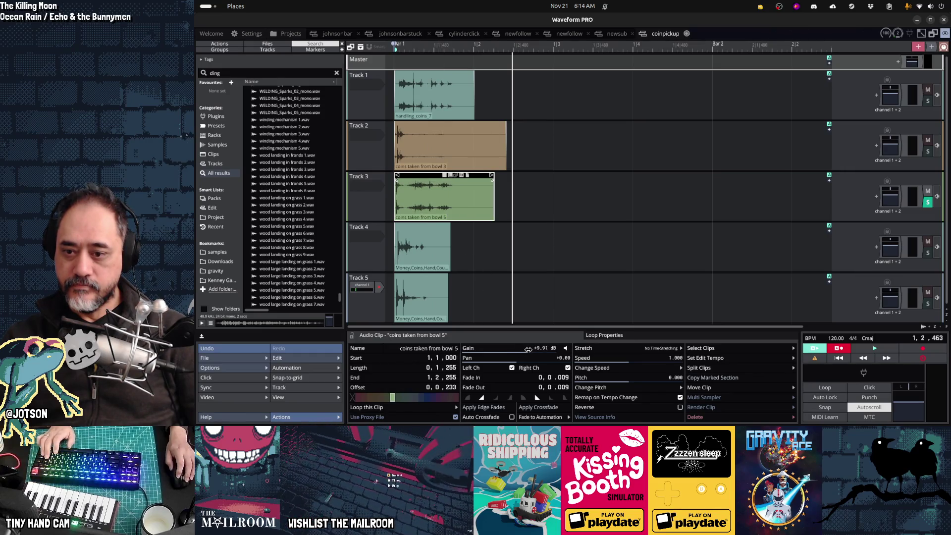
drag(528, 349, 527, 350)
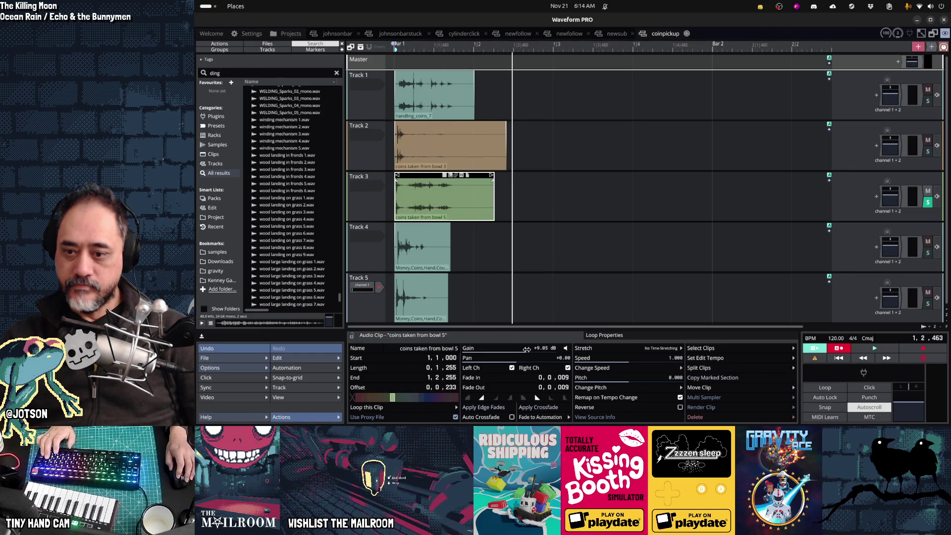
key(space)
key(space)
key(space)
key(space)
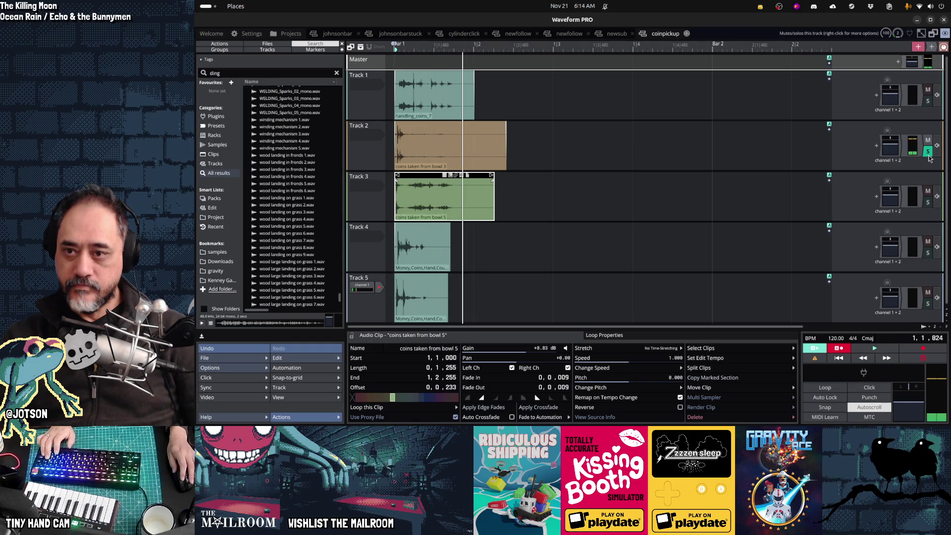
click(927, 102)
key(space)
key(space)
- Render the coin pickup mix to an ogg file and switch to Godot
click(251, 356)
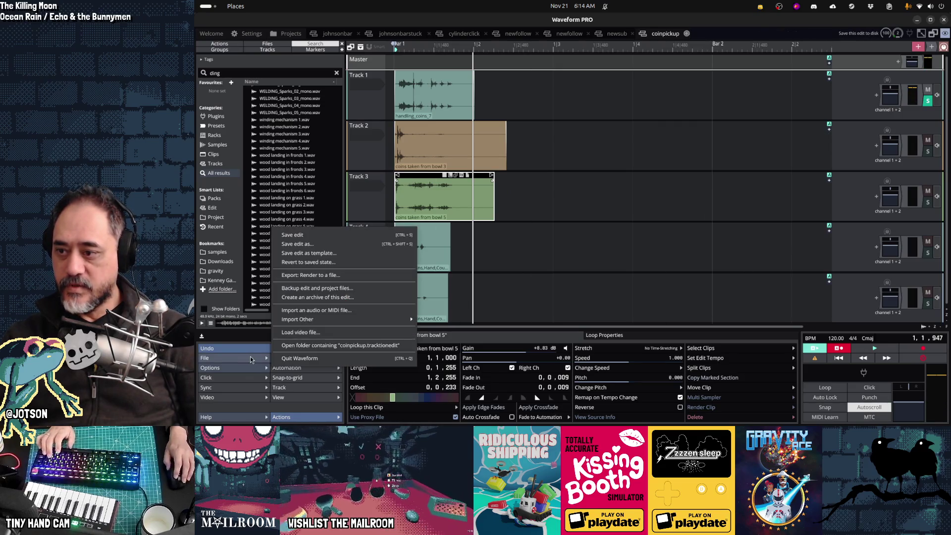
click(342, 275)
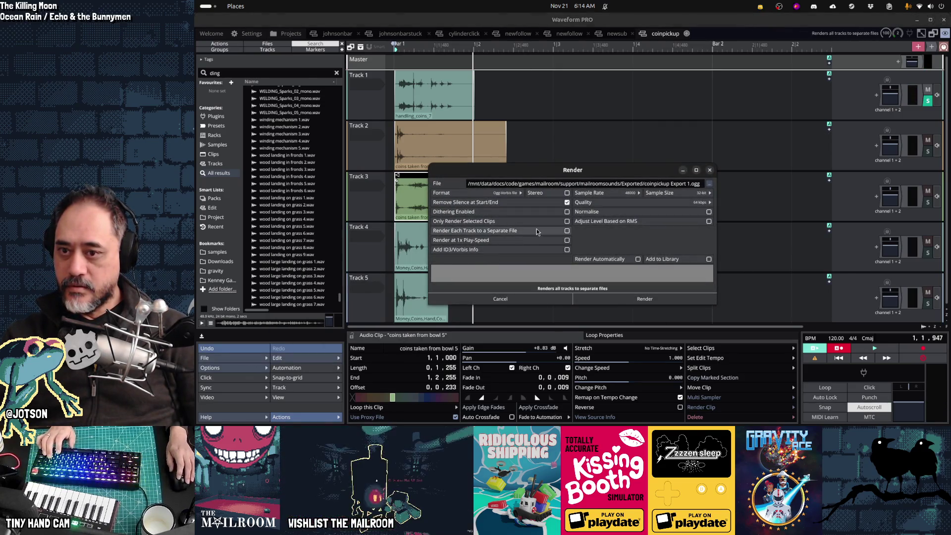
click(601, 299)
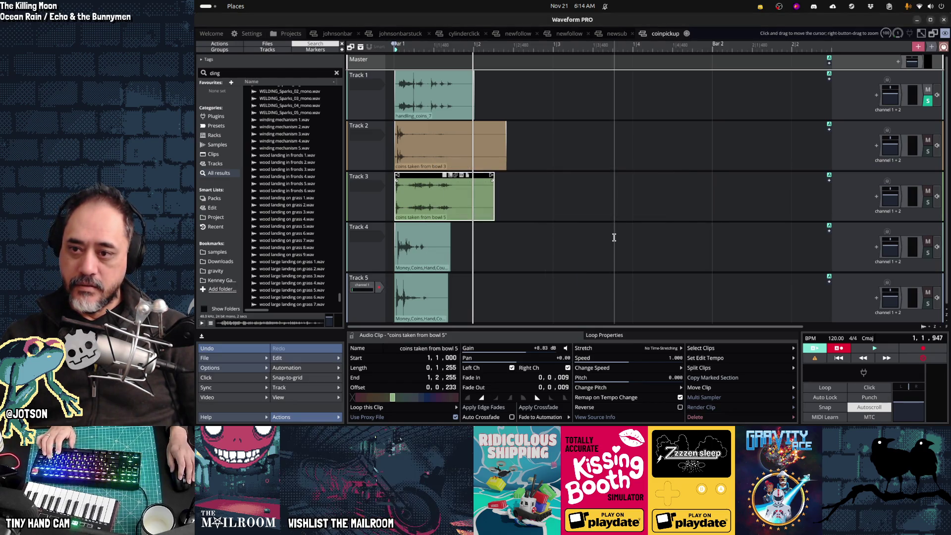
key(alt+Tab)
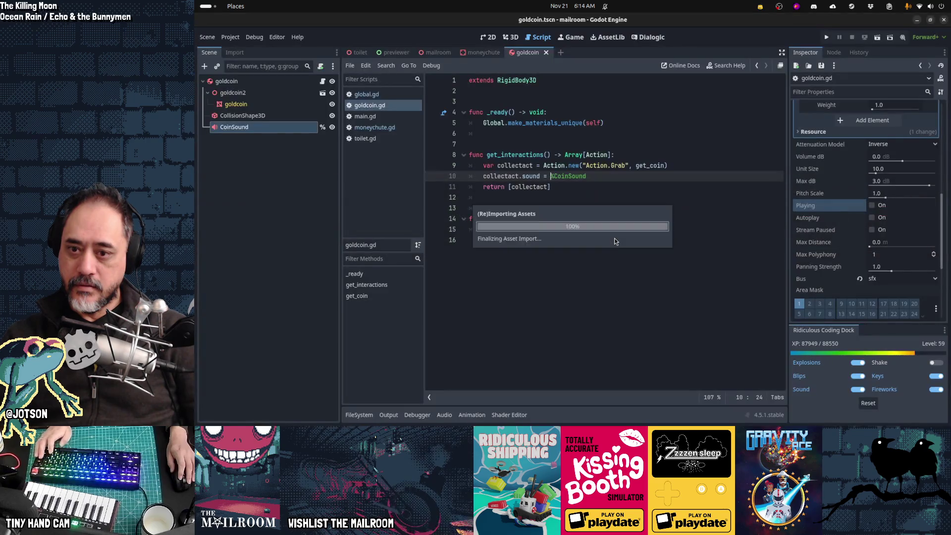
- Toggle CoinSound's Playing on, off and on to hear the reimported coin sound
click(872, 205)
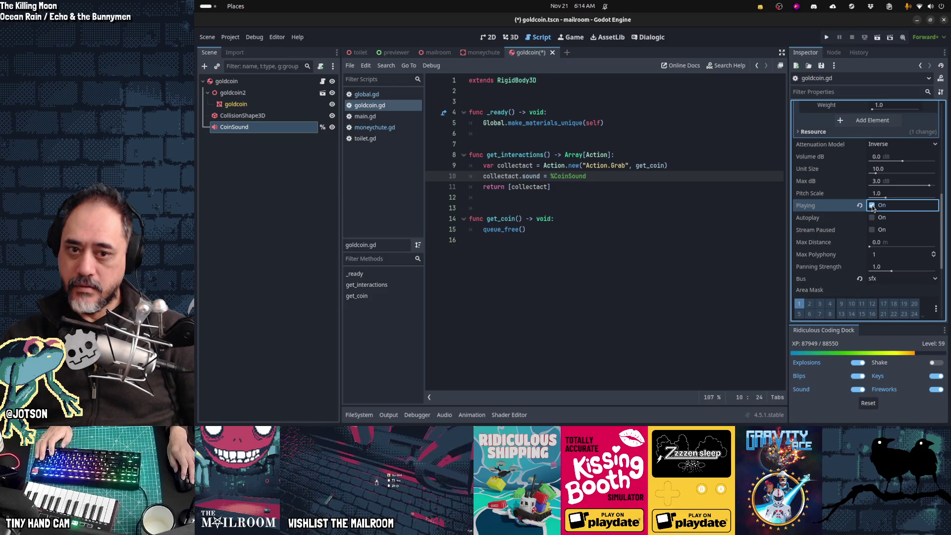
click(872, 206)
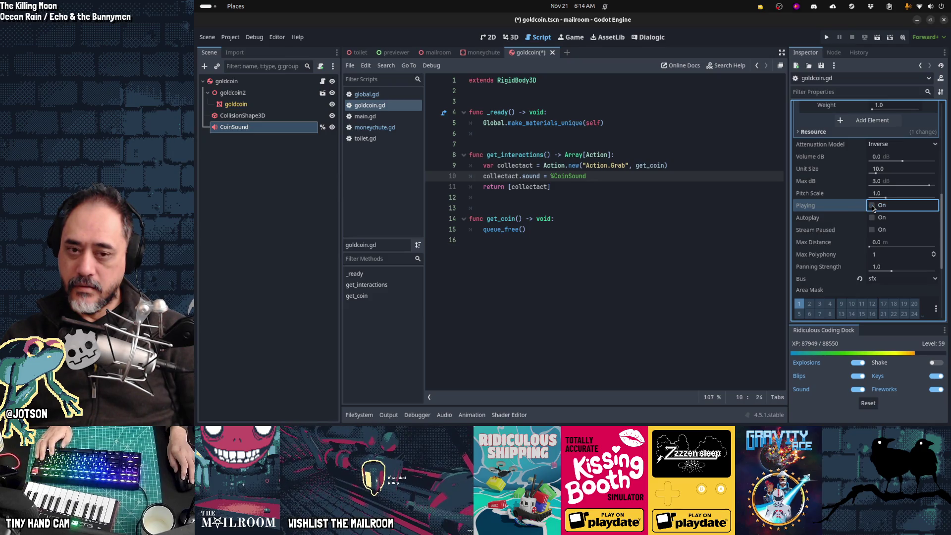
click(872, 206)
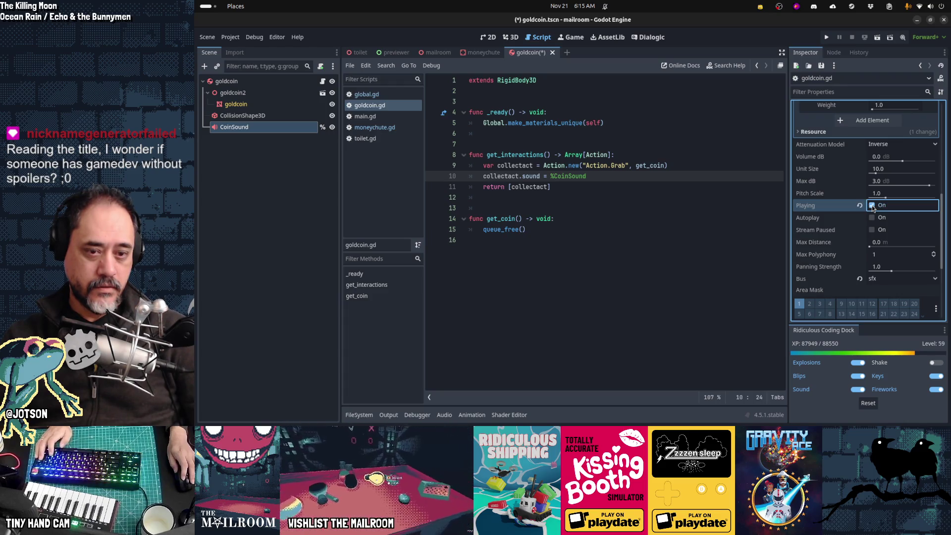
key(alt+Tab)
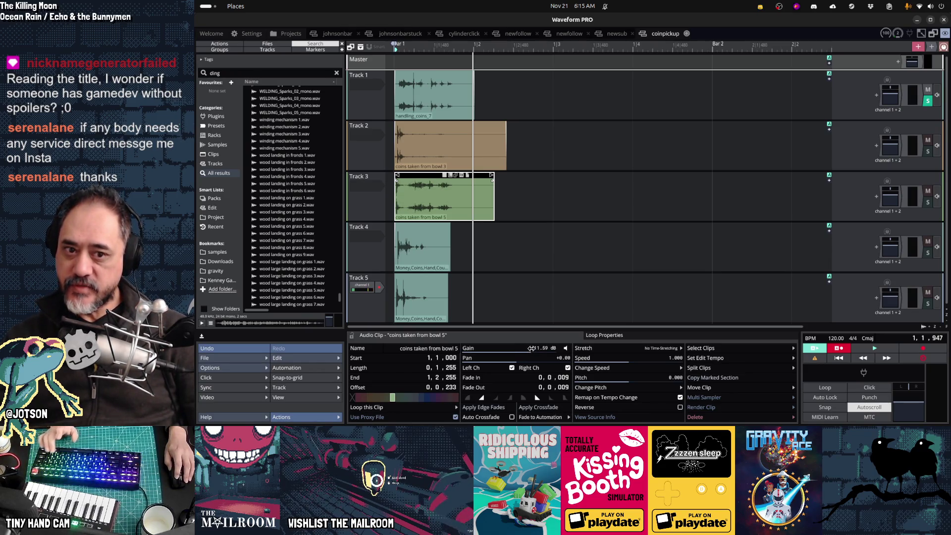
- Audition Track 3 soloed, then re-render the mix with bowl 5 at +11.59 dB to ogg
click(928, 202)
key(space)
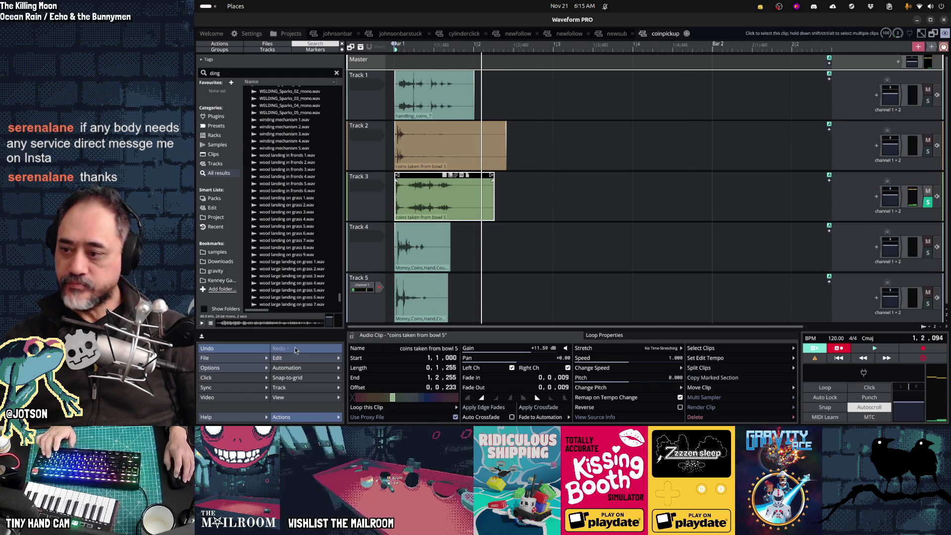
click(239, 359)
click(310, 275)
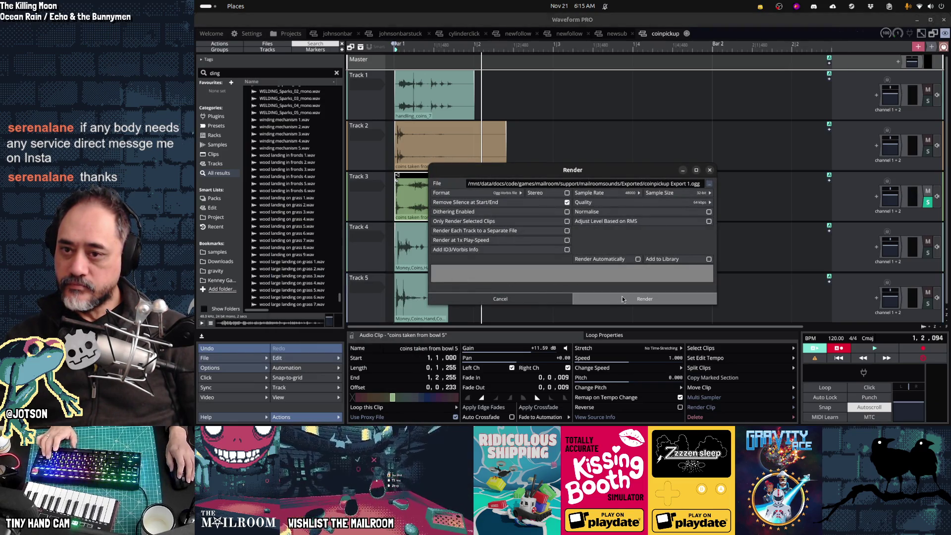
click(622, 297)
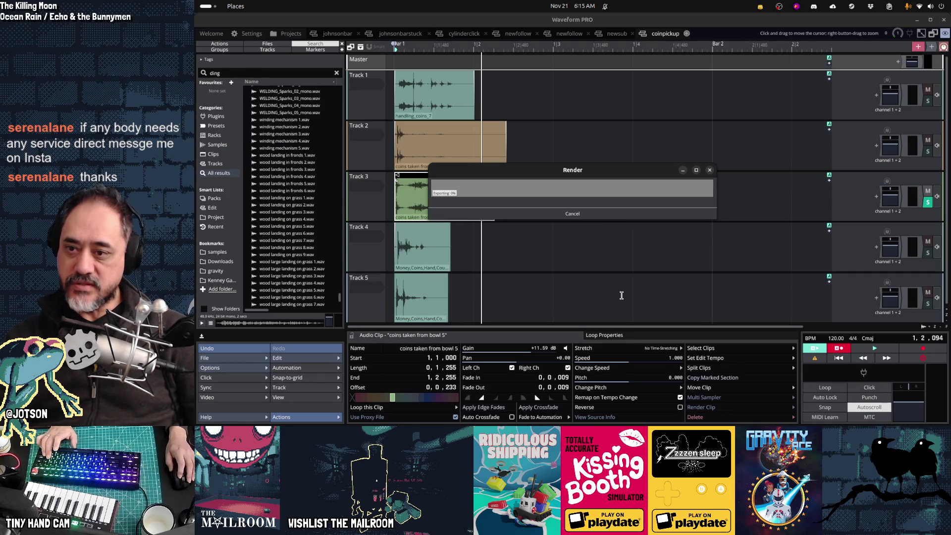
key(alt+Tab)
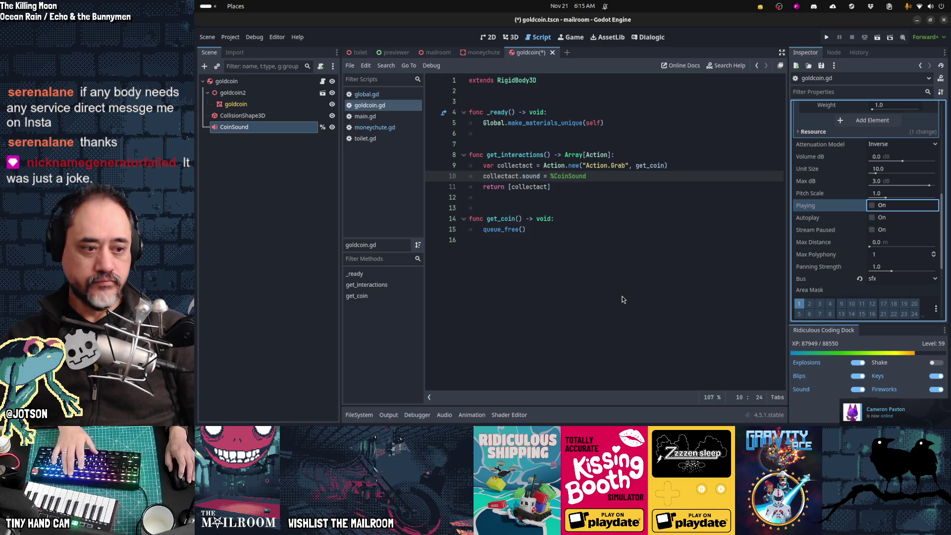
- Save and run the goldcoin scene with F6, grabbing the four tray coins
click(605, 245)
key(F6)
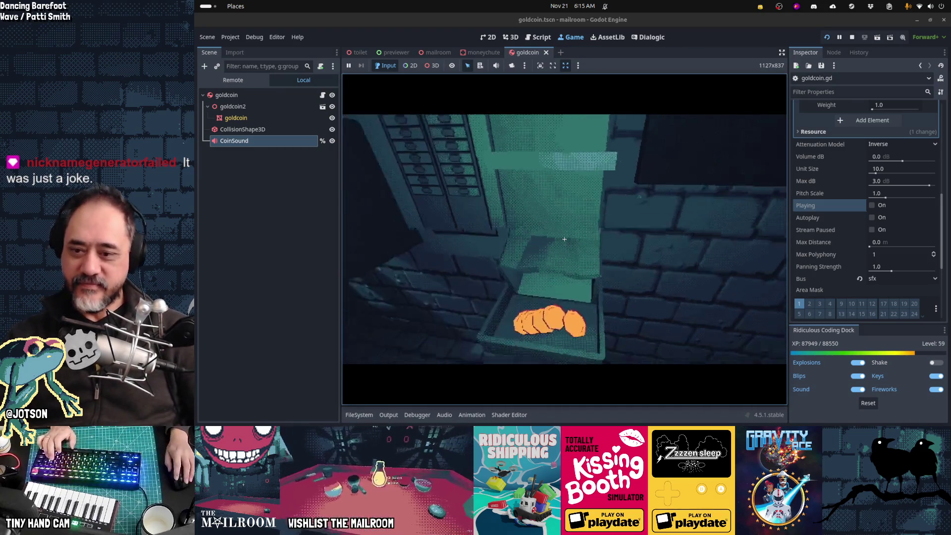
click(564, 239)
click(564, 239)
click(565, 239)
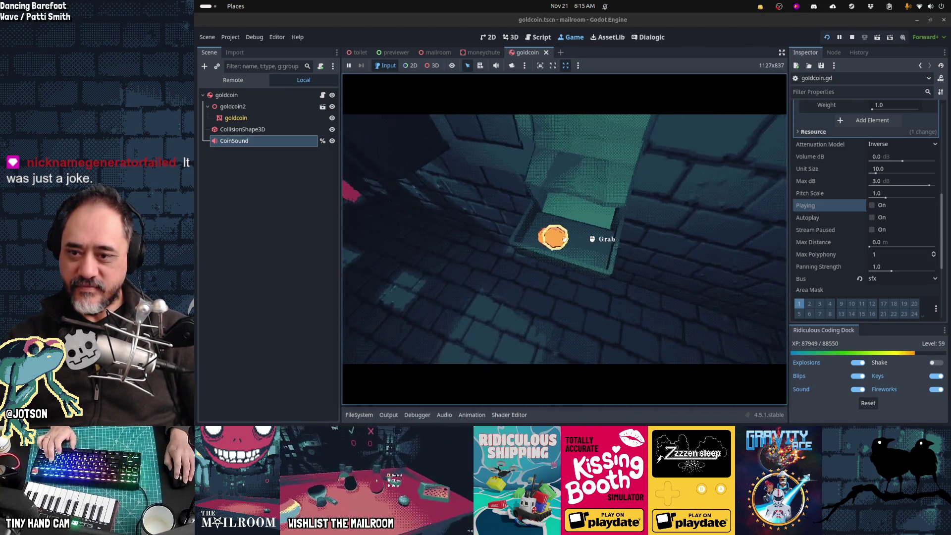
click(564, 239)
- Enter 'pay' in the debug console, stop the game, and run the whole project with F5
key(grave)
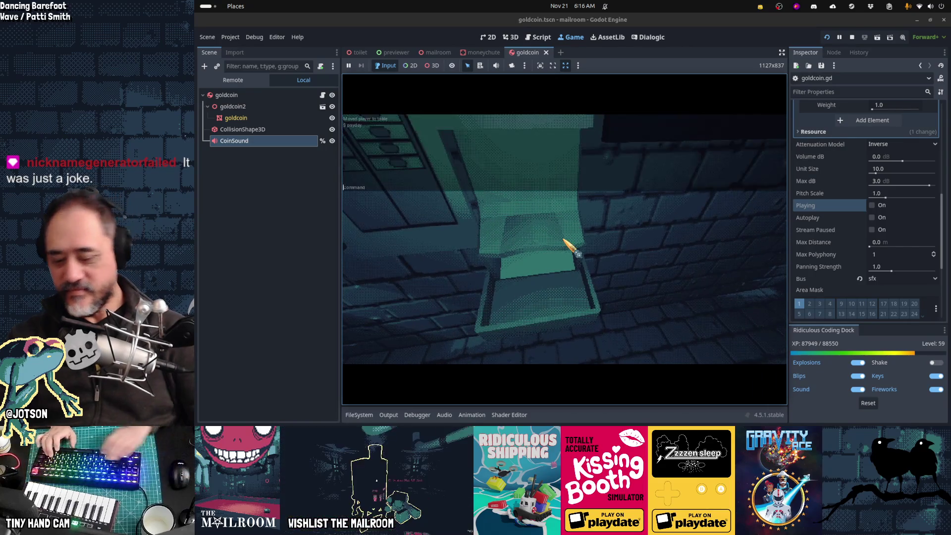
text(pay)
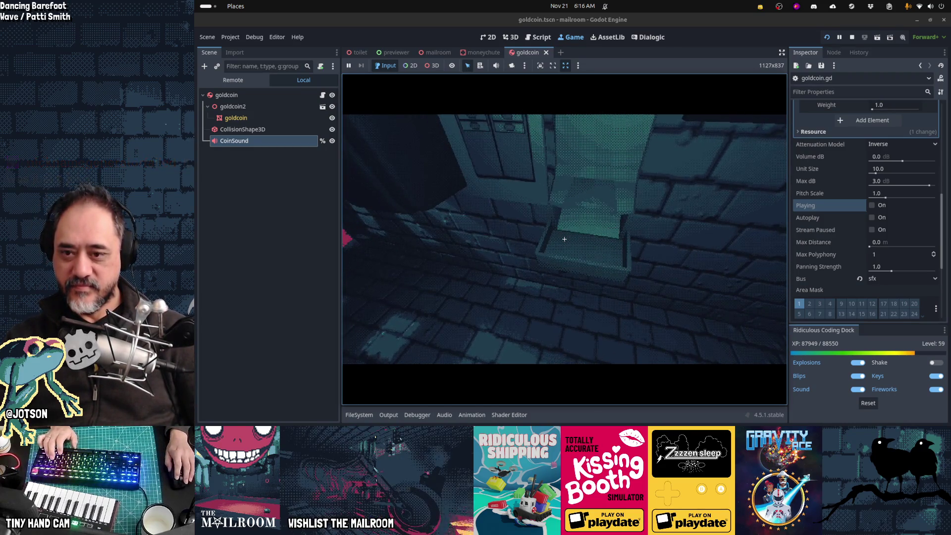
key(F8)
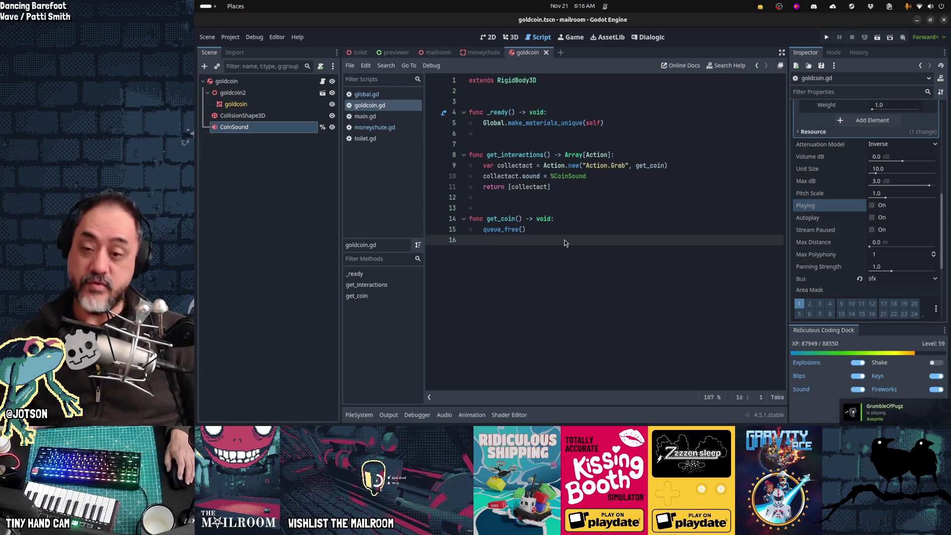
key(alt+Tab)
key(alt+Tab)
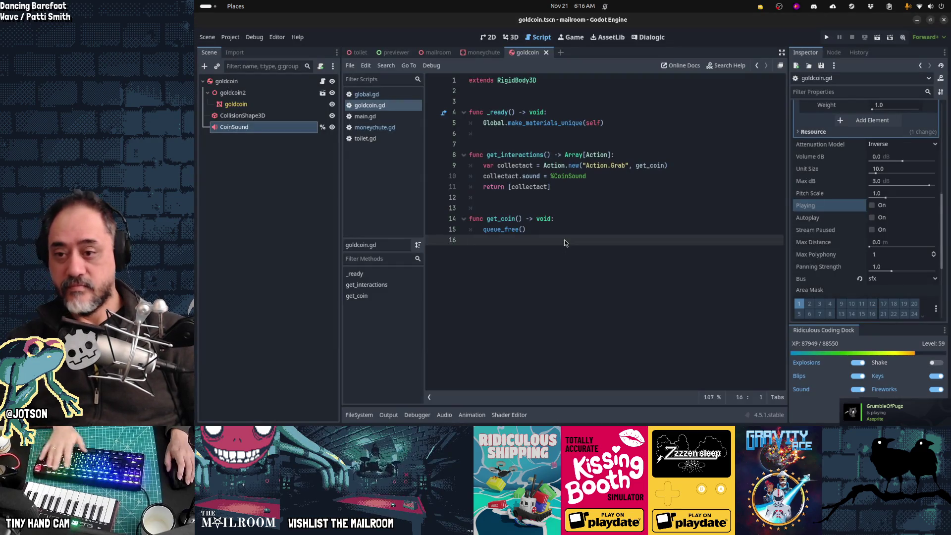
key(F5)
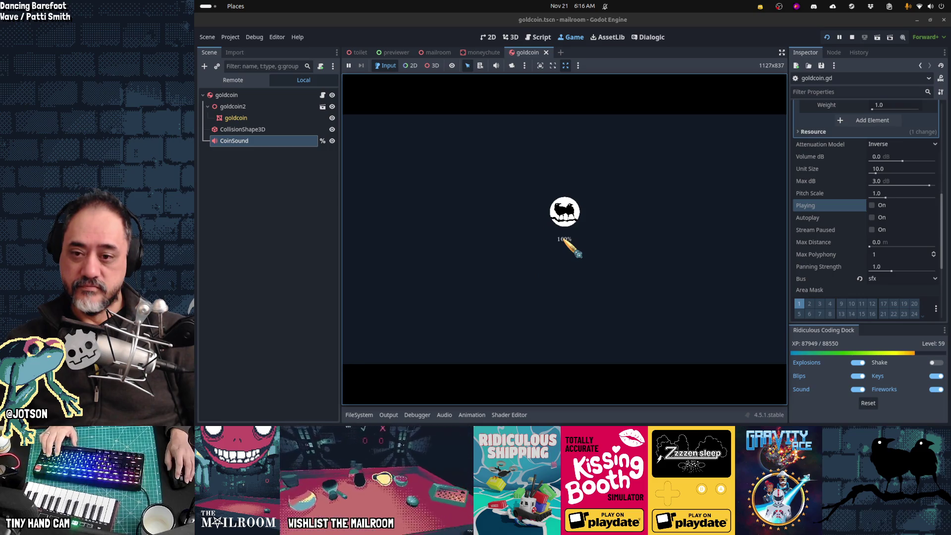
- Start the game, run 'payday' in the console, grab both tray coins, then stop the game
key(Return)
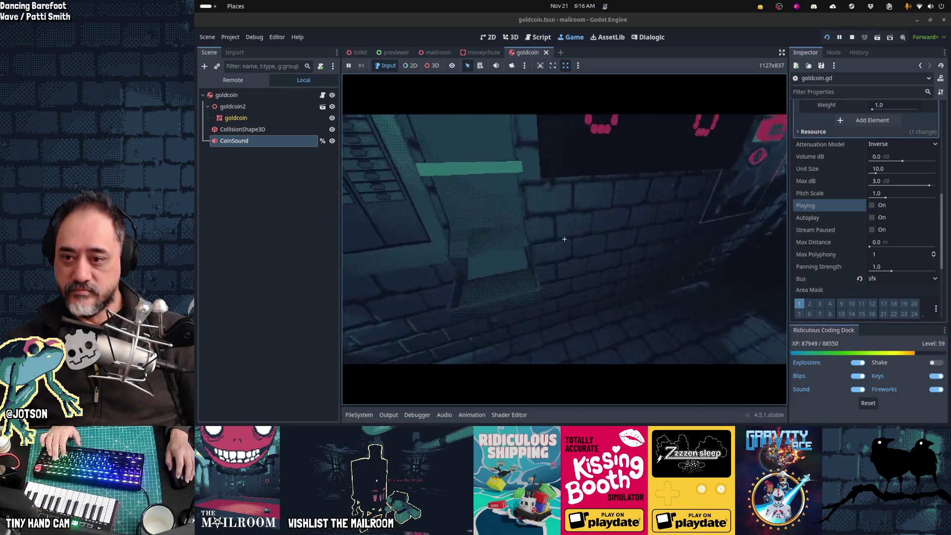
text(payday)
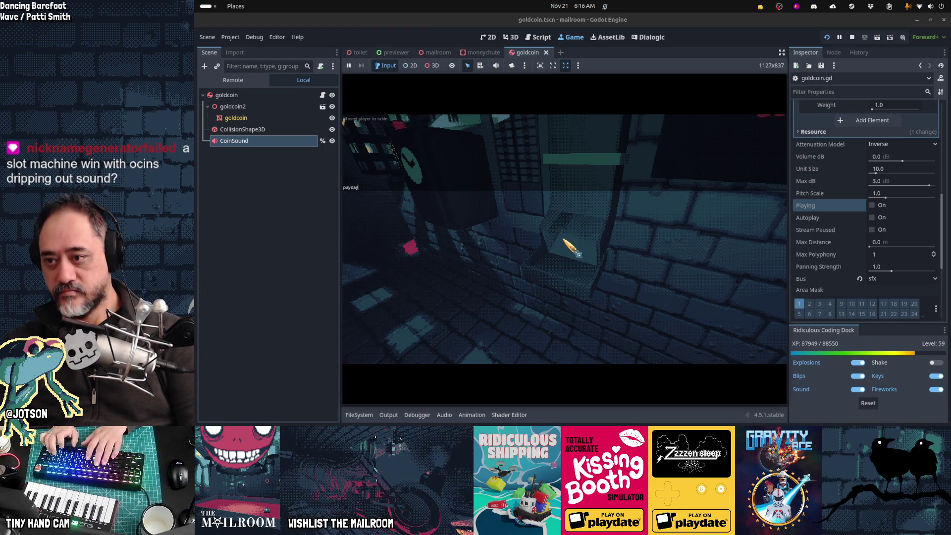
key(Return)
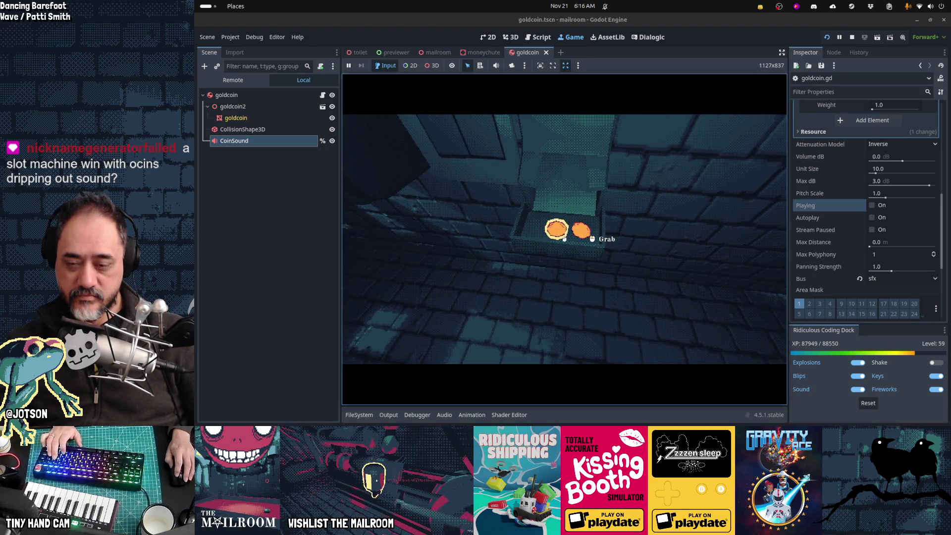
click(565, 239)
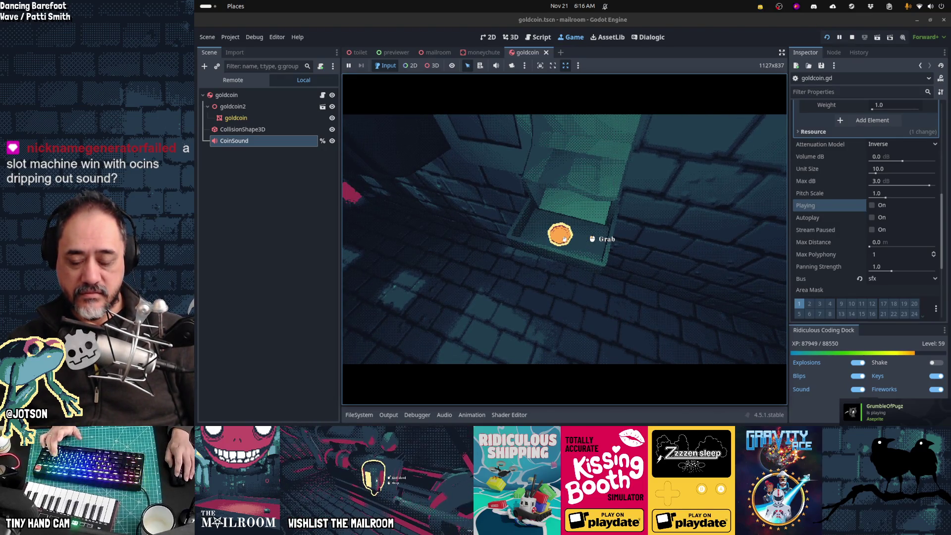
click(564, 238)
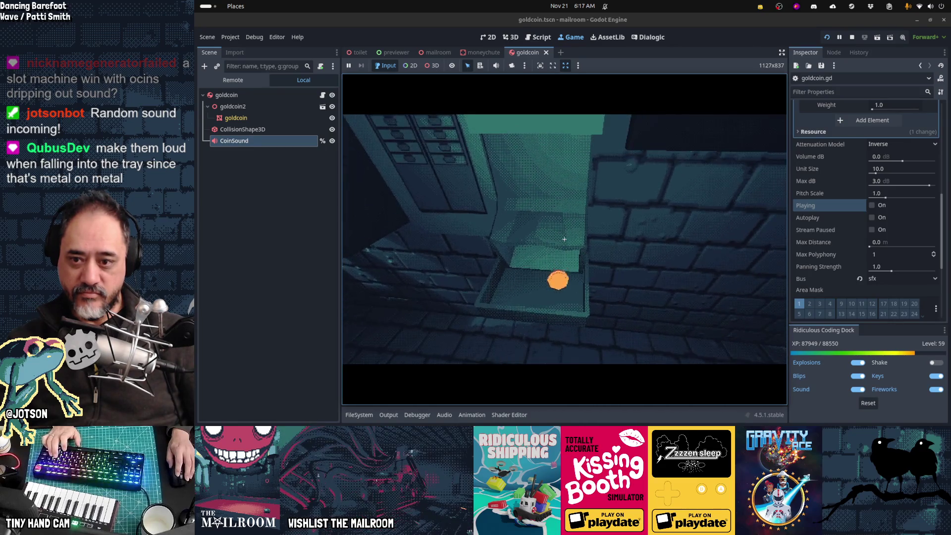
key(F8)
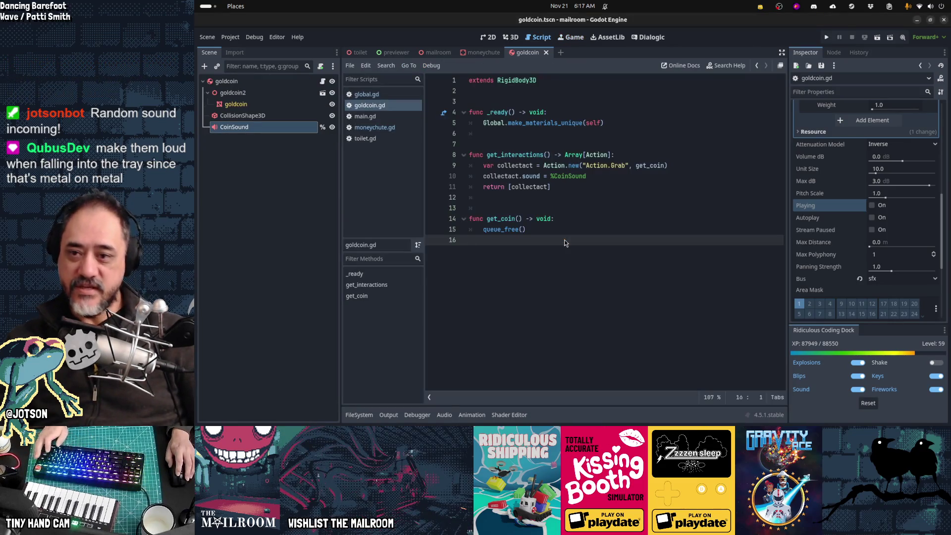
- Audition Tracks 4 and 5 in Waveform PRO, then delete Tracks 5 and 4
key(alt+Tab)
key(Tab)
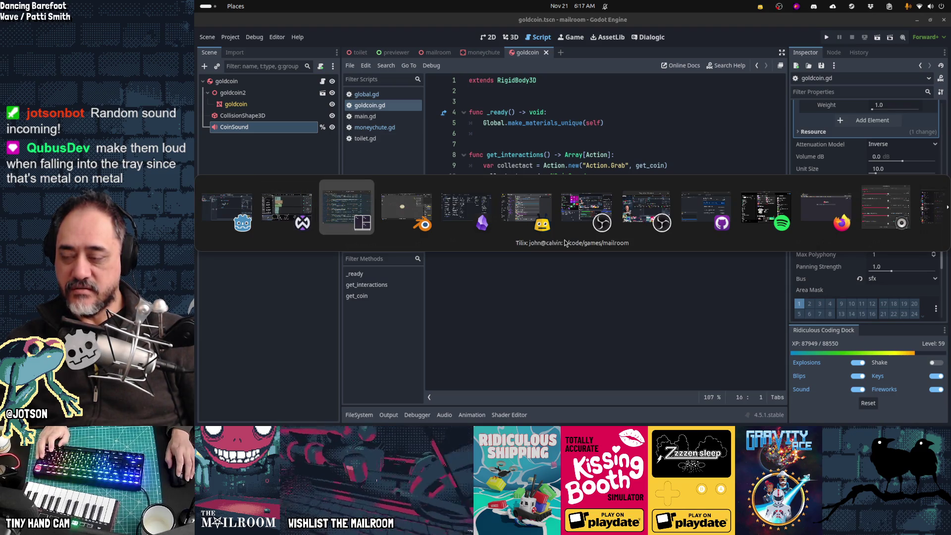
key(Tab)
key(Tab)
key(Tab)
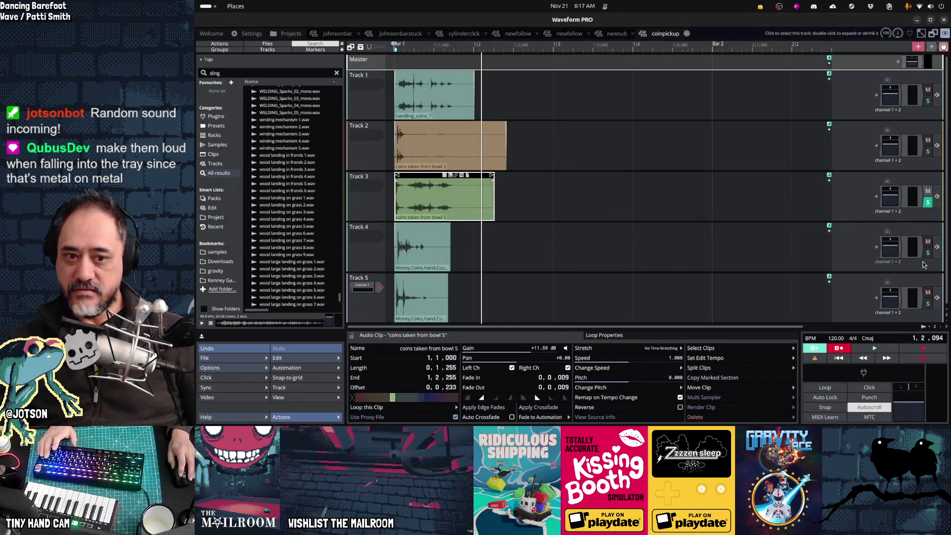
click(928, 253)
key(space)
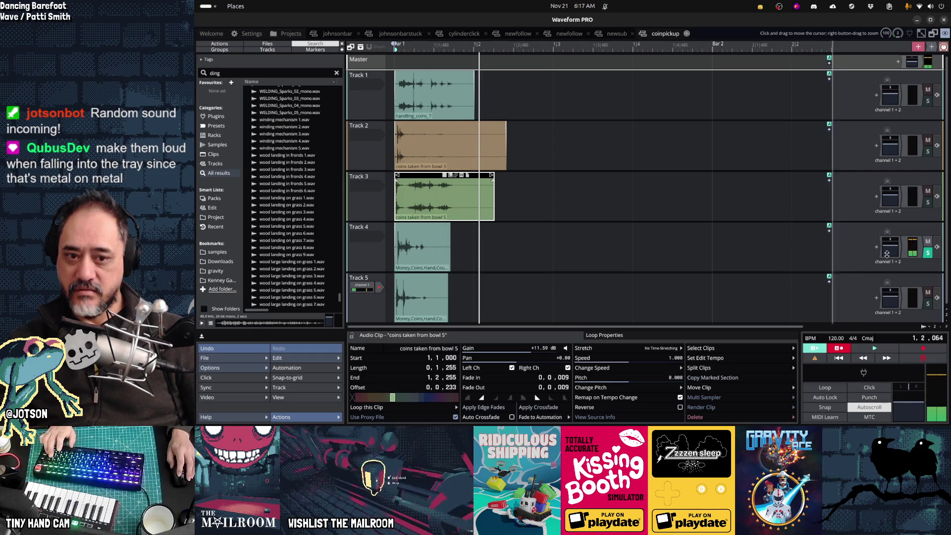
click(928, 256)
click(928, 303)
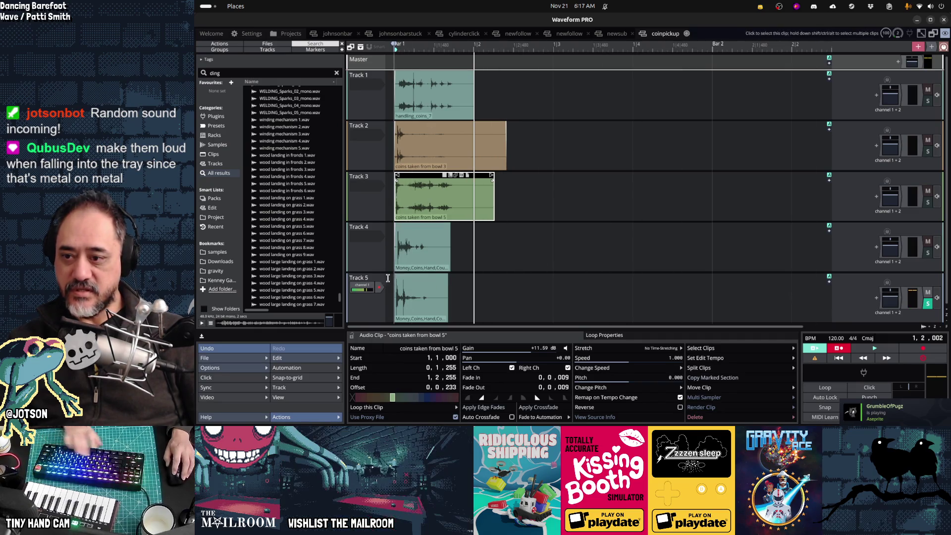
click(388, 277)
key(Delete)
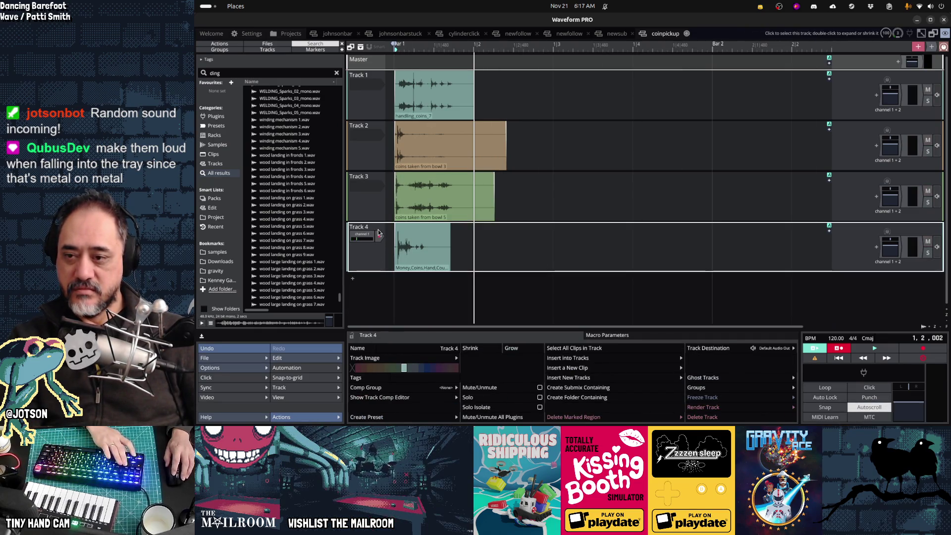
key(Delete)
key(space)
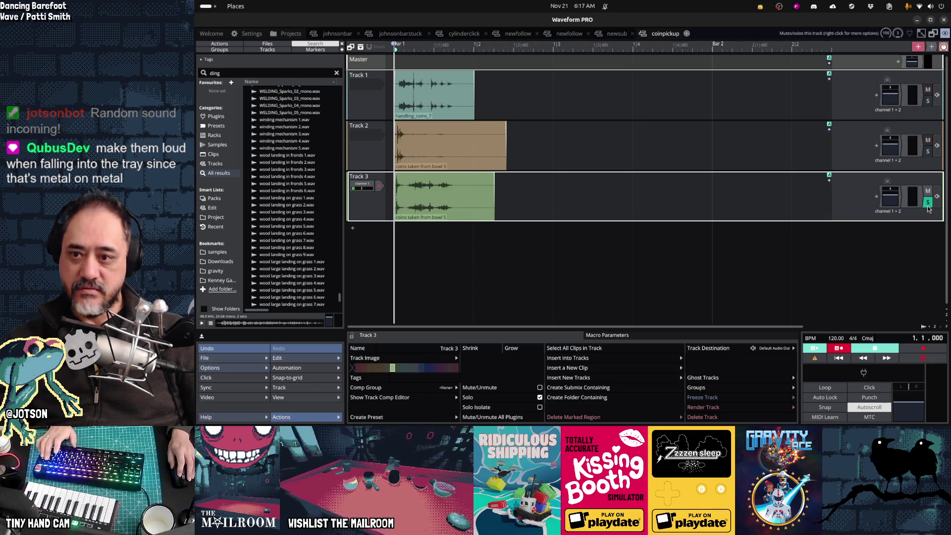
- Layer a handling_coins_7 copy onto Track 2's coin clip, offset slightly later
click(928, 151)
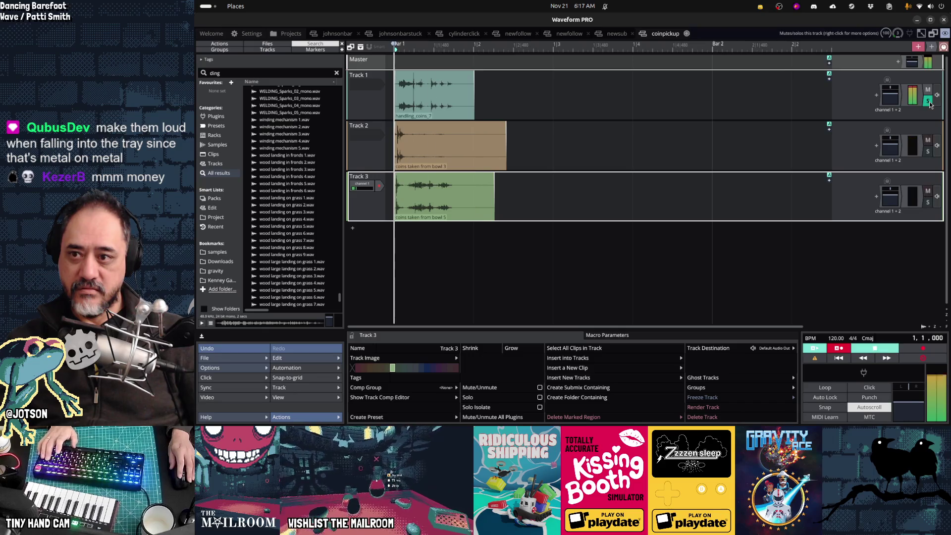
click(410, 72)
mouse_move(414, 73)
mouse_down()
mouse_move(421, 134)
mouse_move(456, 126)
mouse_move(428, 127)
mouse_up()
key(space)
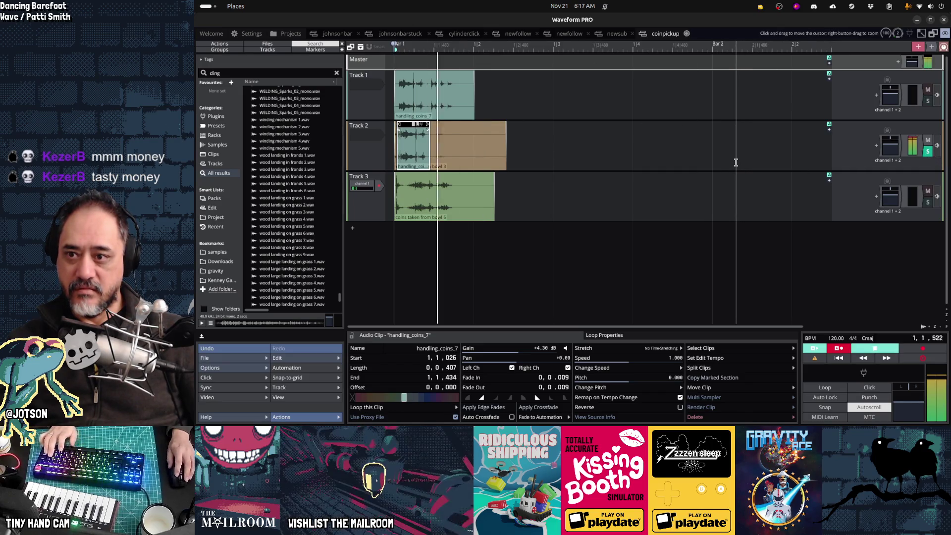
key(space)
click(929, 101)
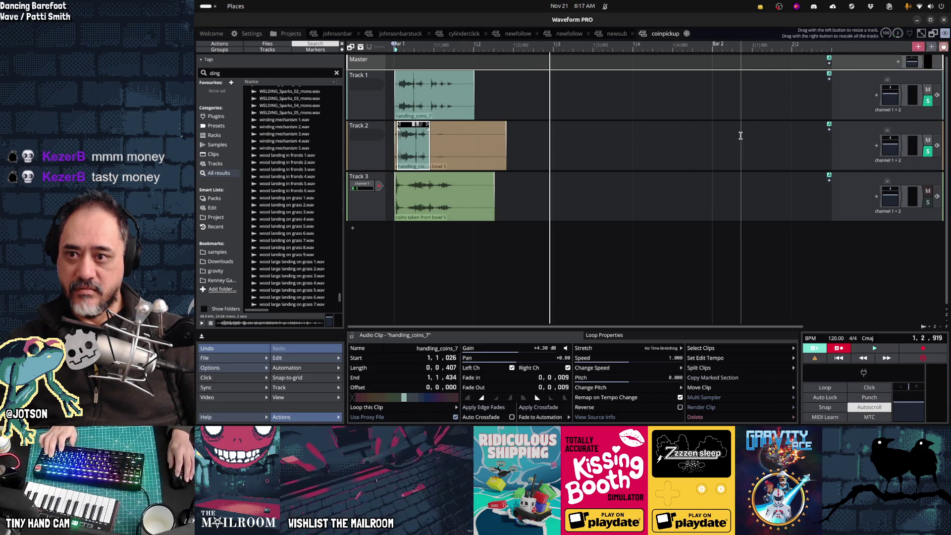
key(space)
drag(414, 127, 427, 125)
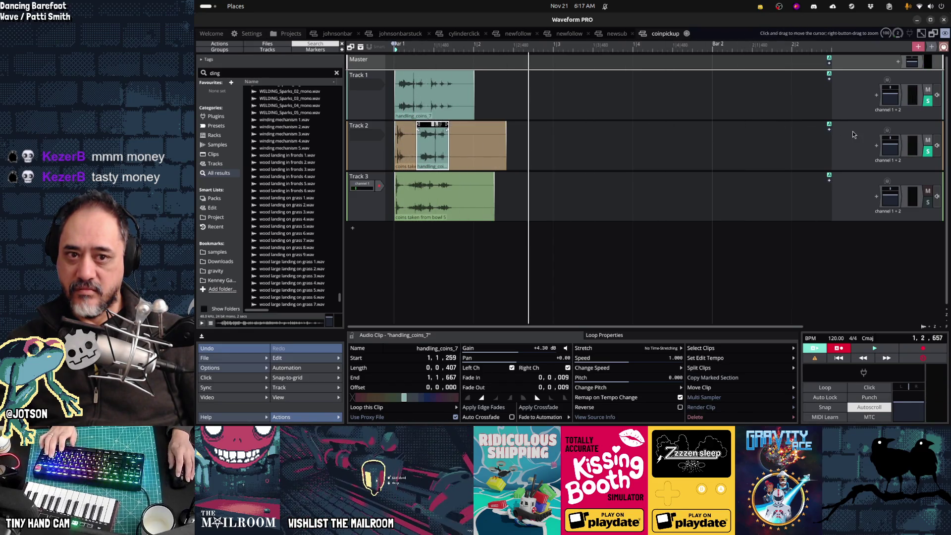
key(space)
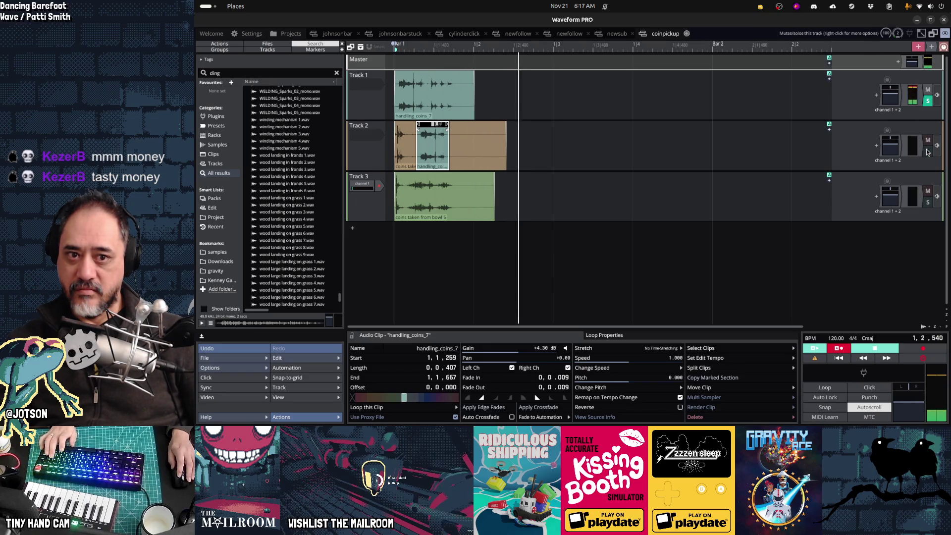
key(space)
key(space)
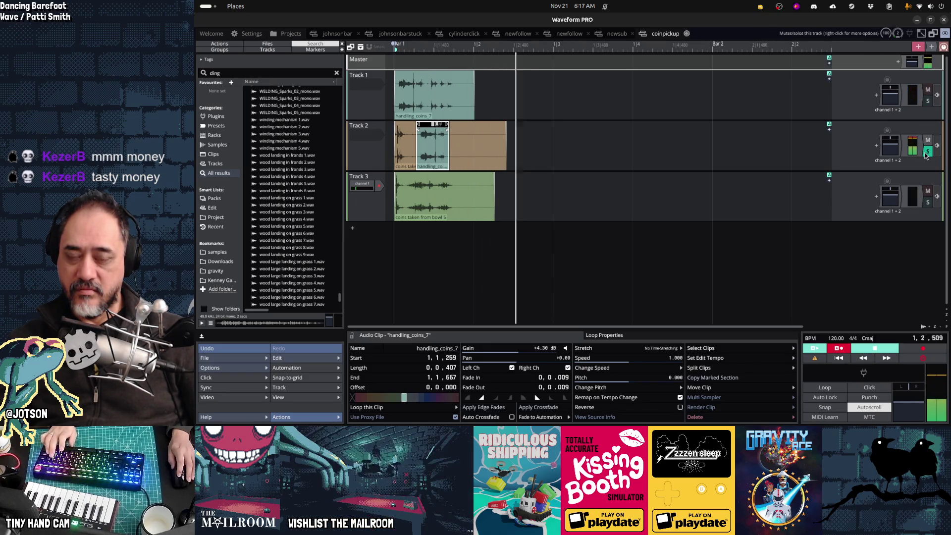
- Compare Tracks 2 and 3 by soloing each in turn during playback
key(space)
click(928, 151)
key(space)
key(space)
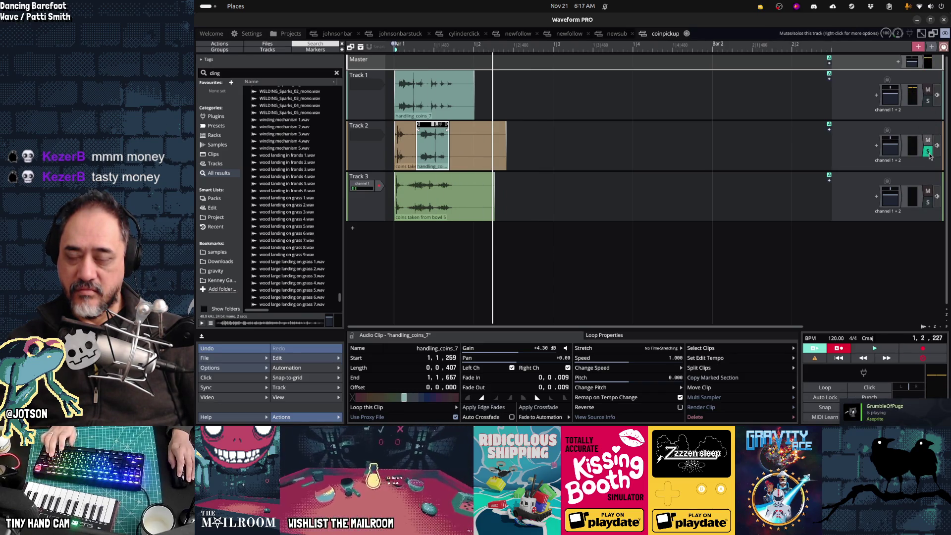
click(928, 202)
key(space)
key(space)
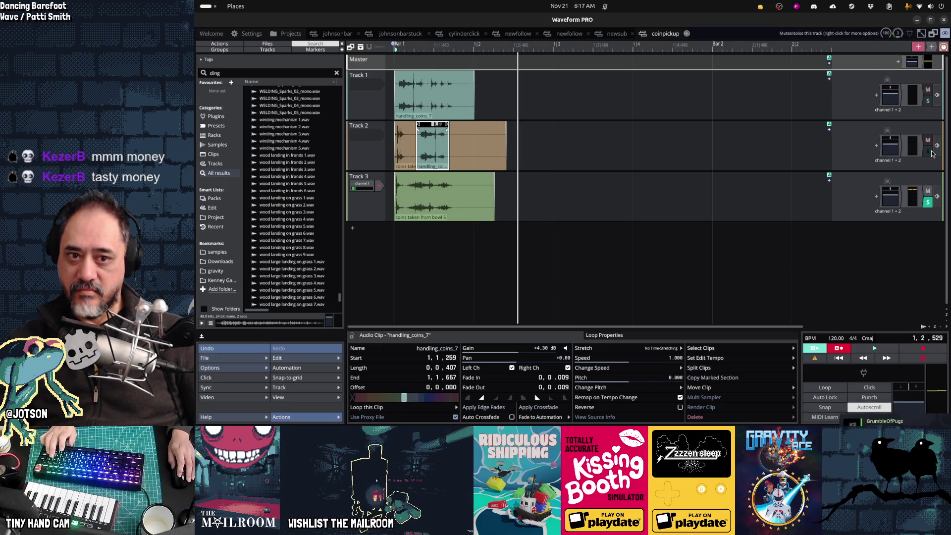
click(928, 151)
key(space)
- Raise Track 2's volume to +1.78 dB and set Track 1 to -0.12 dB
click(890, 145)
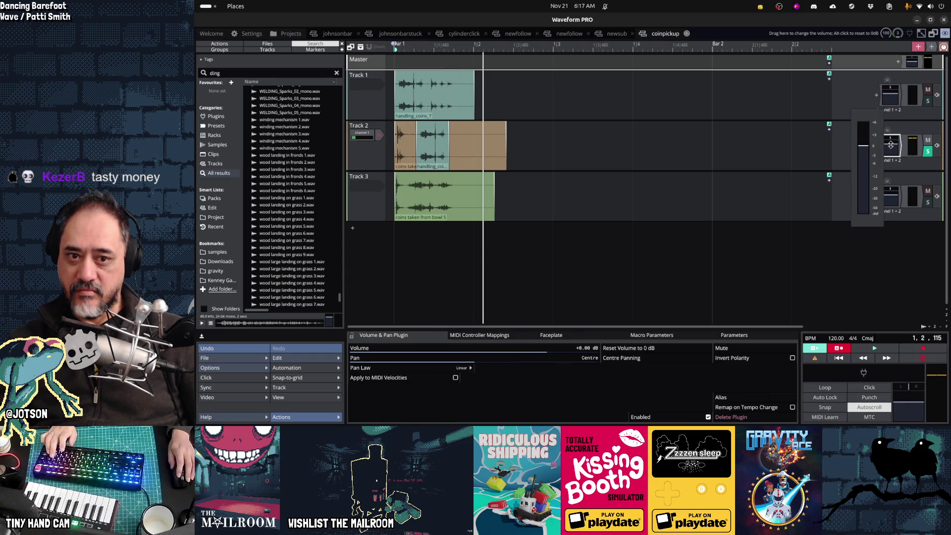
drag(898, 143, 906, 141)
key(space)
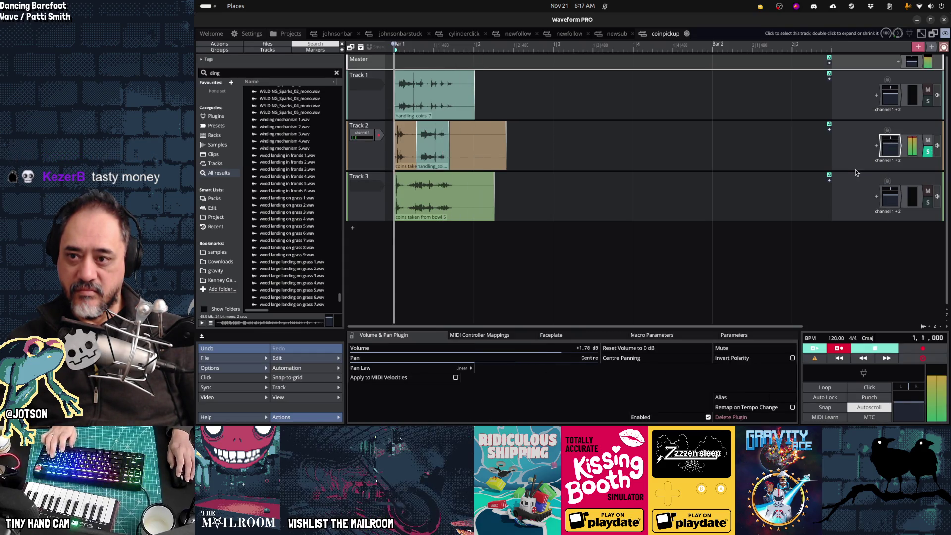
key(space)
key(space)
key(space)
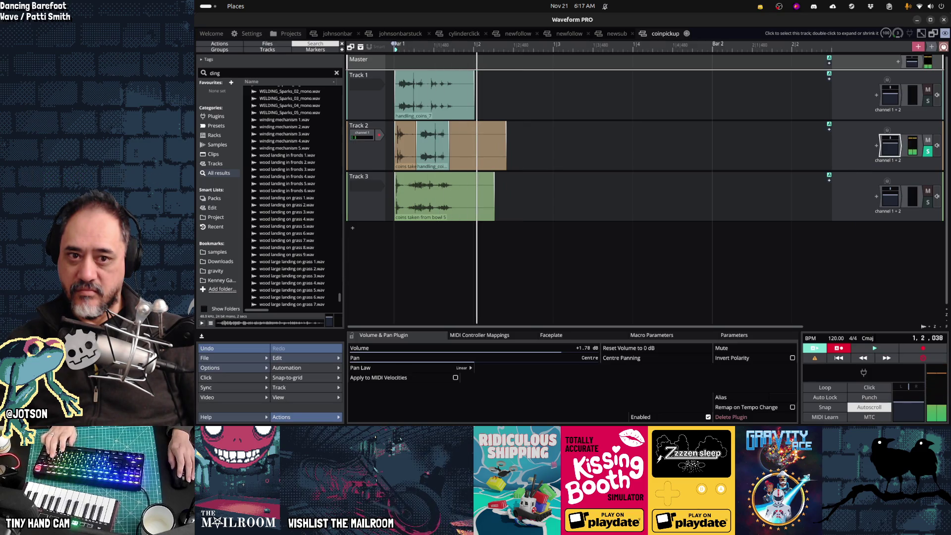
key(space)
key(space)
key(space)
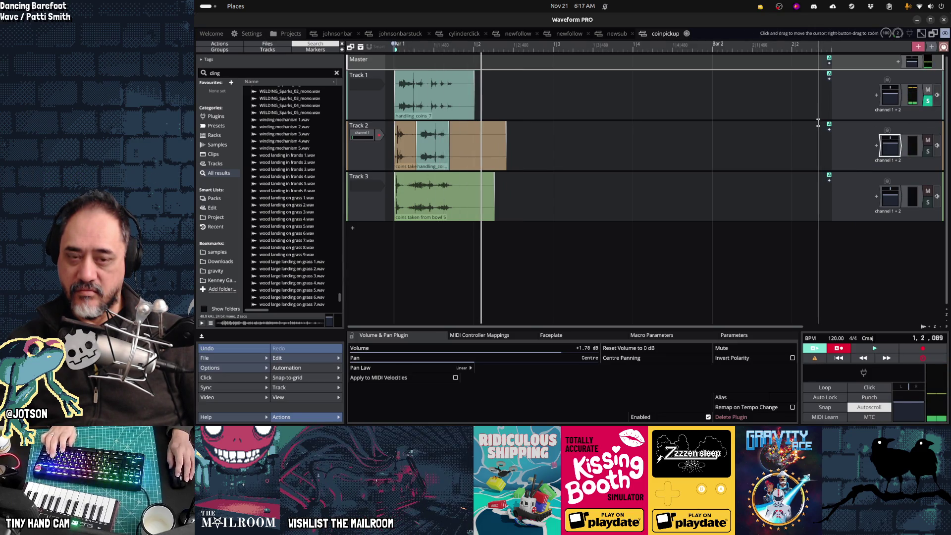
key(space)
drag(887, 92, 891, 92)
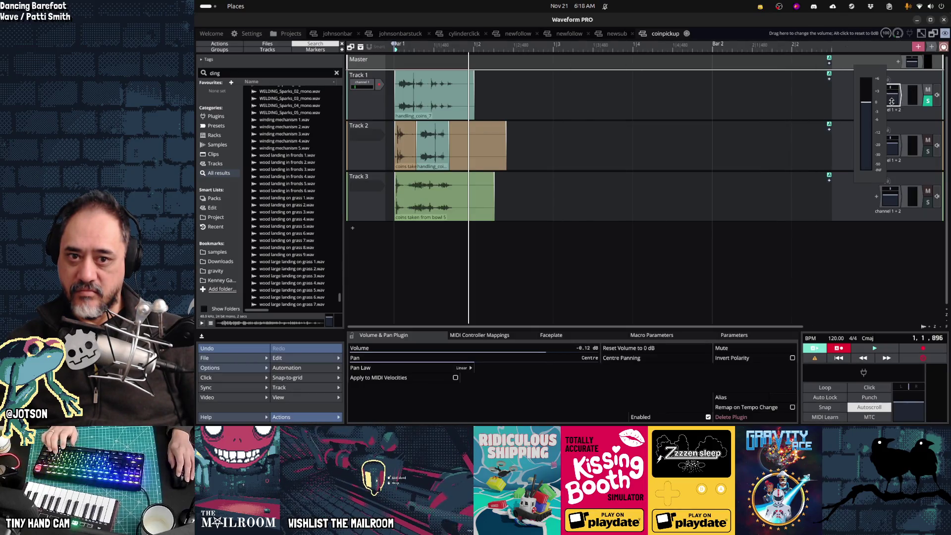
- Raise both handling_coins_7 clips' gain, then trim Track 2's bowl 3 clip to 0,0,274
click(413, 74)
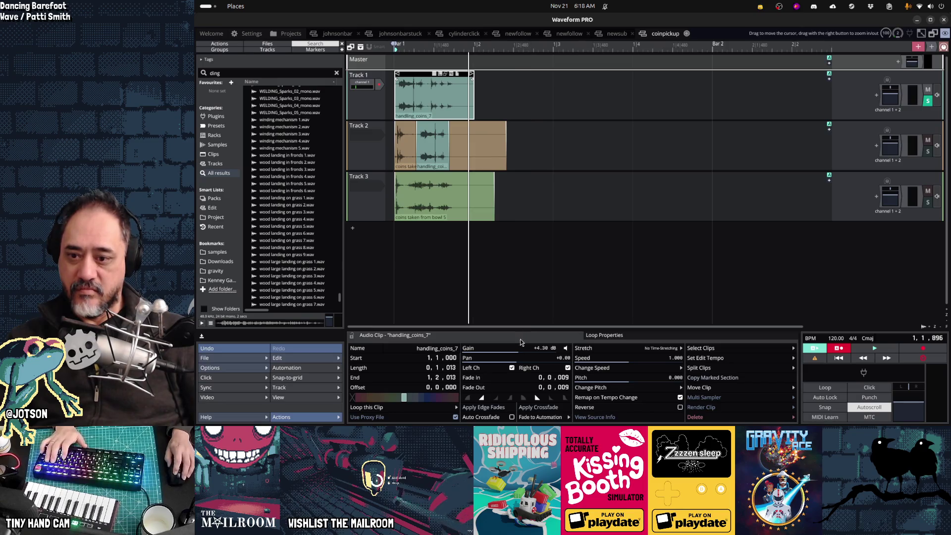
drag(516, 345, 522, 346)
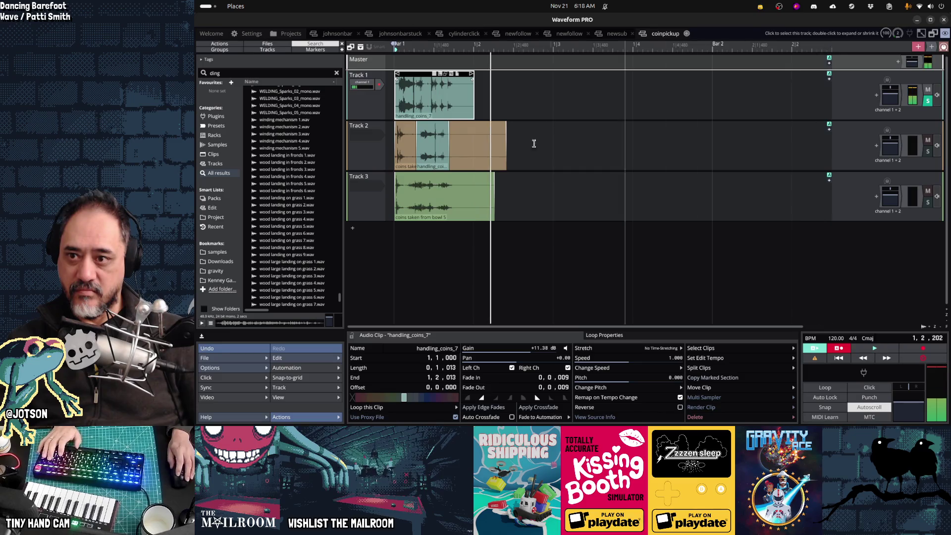
click(500, 145)
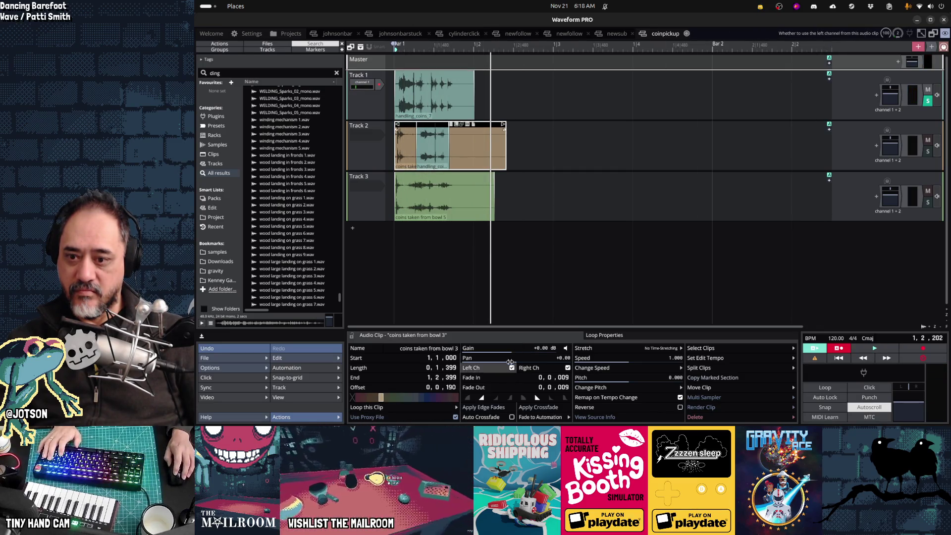
click(436, 149)
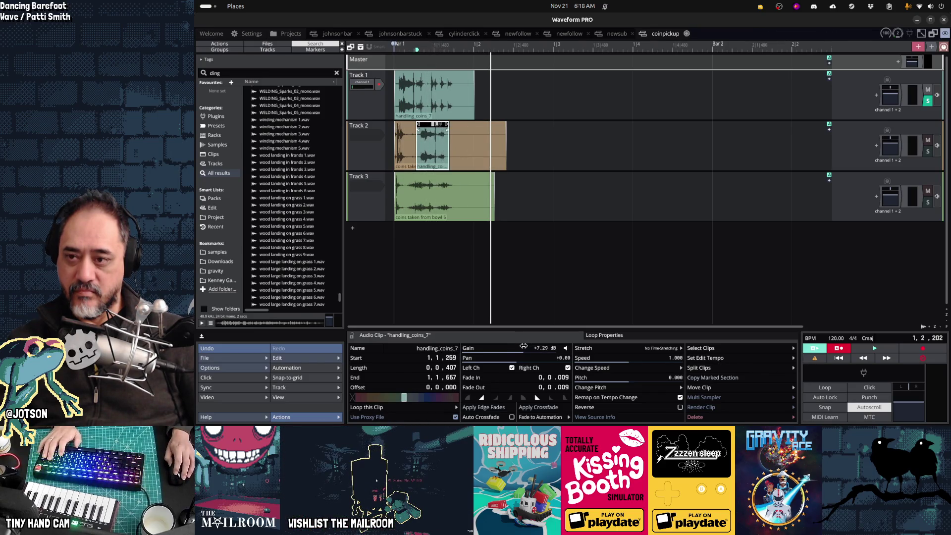
drag(524, 346, 528, 346)
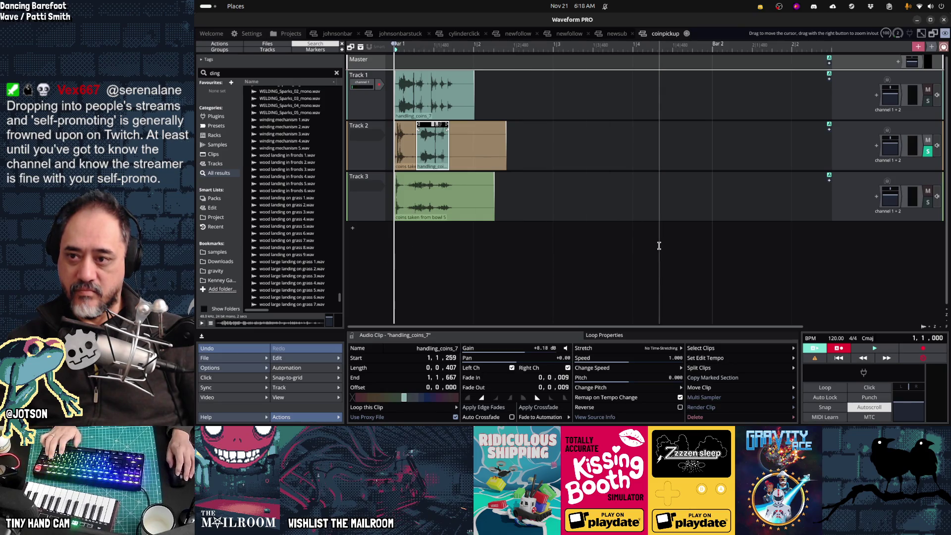
key(space)
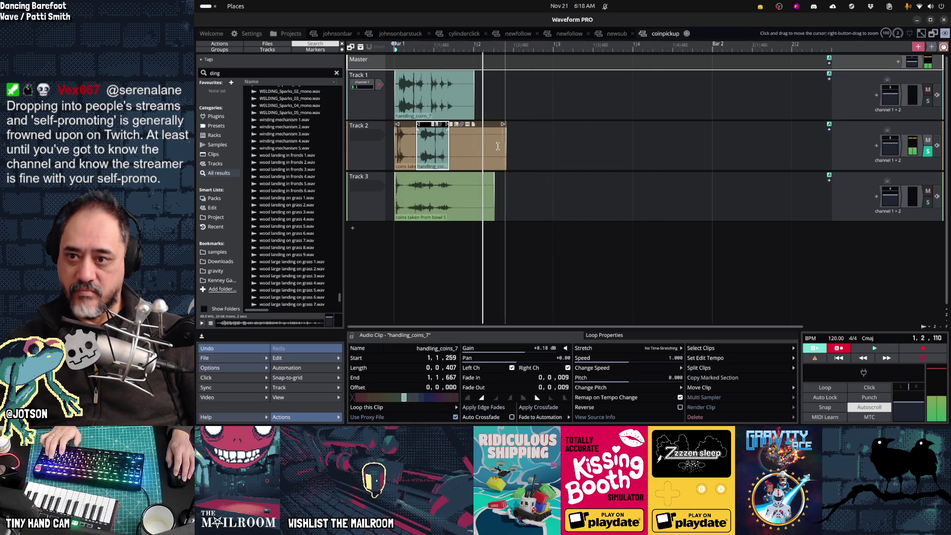
click(502, 128)
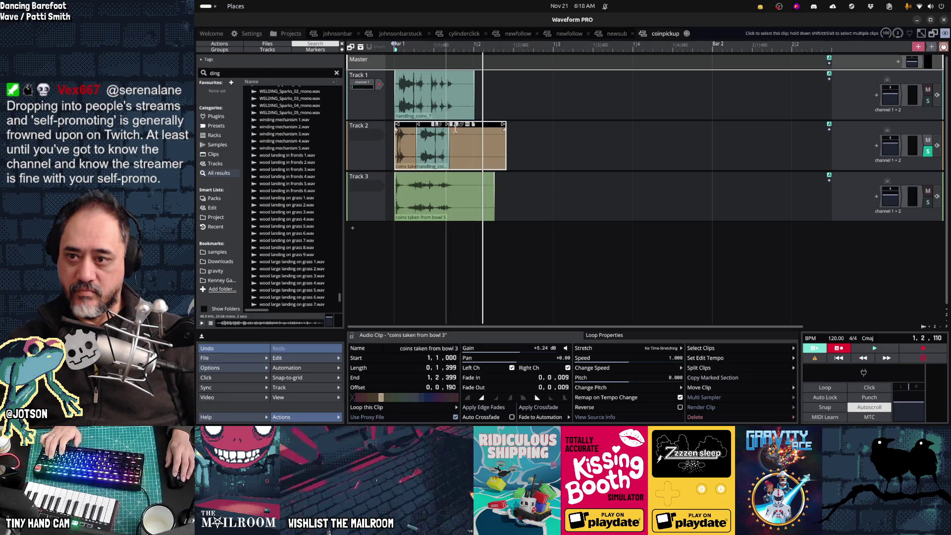
drag(502, 128, 416, 125)
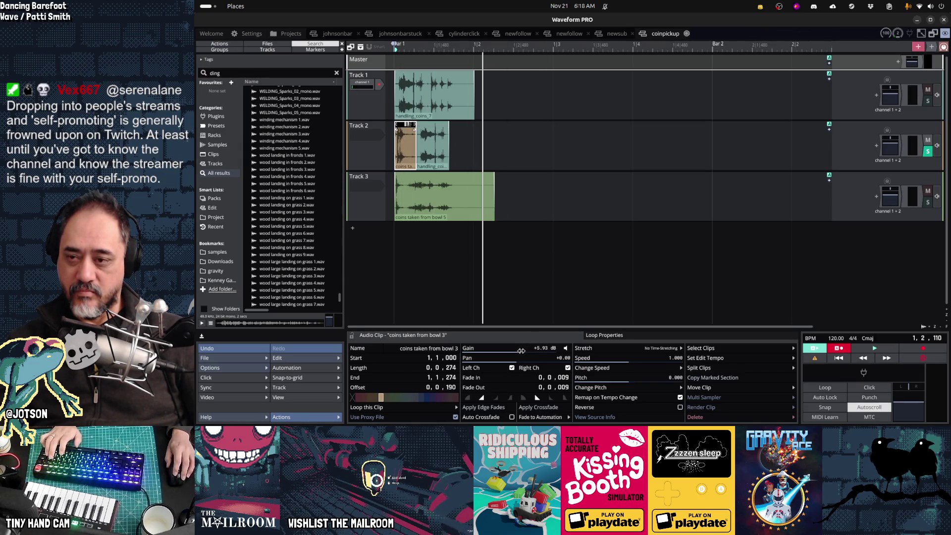
- Lower the bowl 3 clip's gain to about +2.86 dB, checking by playback
key(space)
key(space)
scroll(526, 351, up, 2)
scroll(521, 351, down, 2)
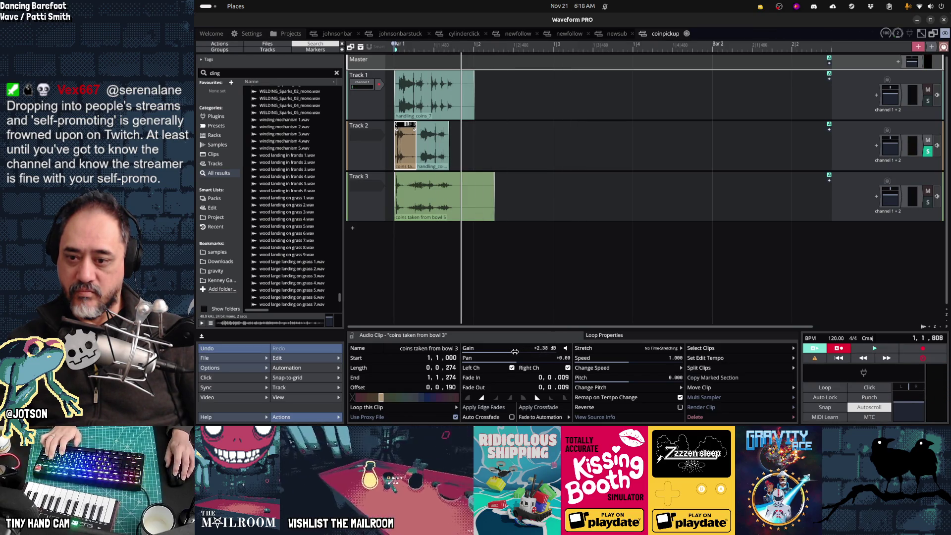
key(space)
key(space)
key(space)
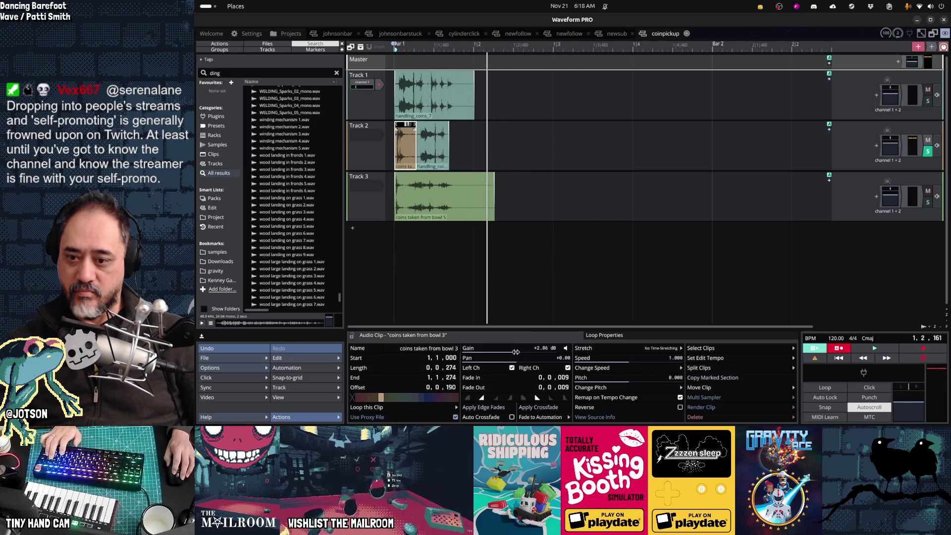
scroll(516, 351, down, 1)
key(space)
key(space)
key(space)
- Boost the Track 3 bowl 5 clip to +14.60 dB and audition it soloed
key(space)
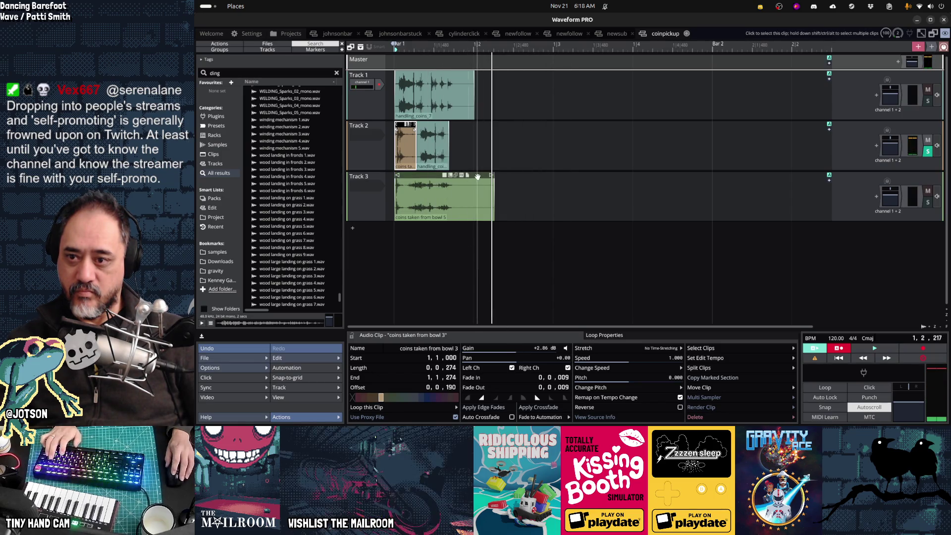
click(478, 177)
click(929, 202)
key(space)
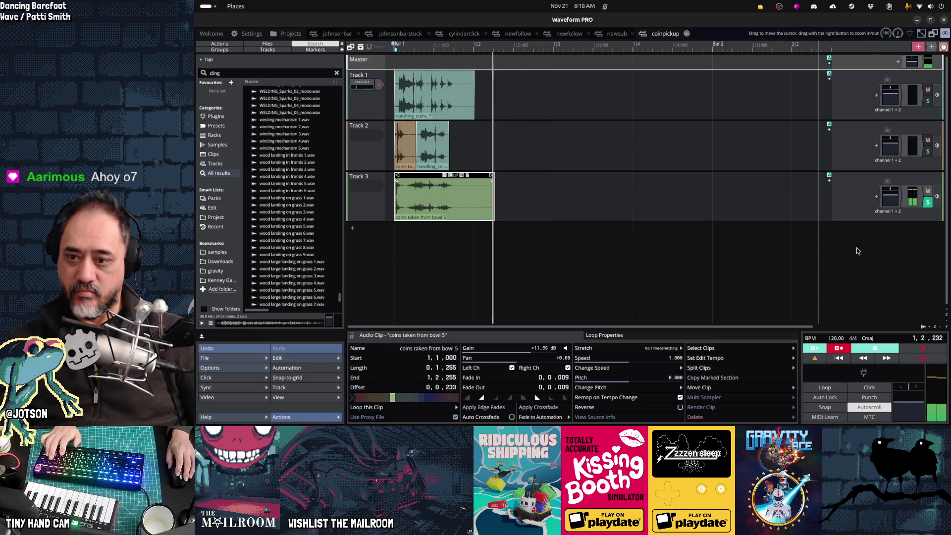
key(space)
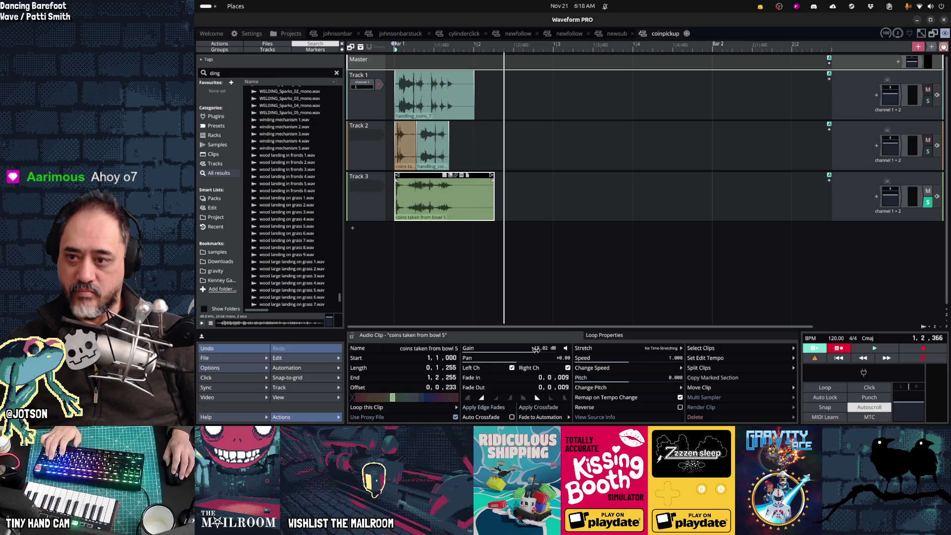
key(space)
key(space)
key(space)
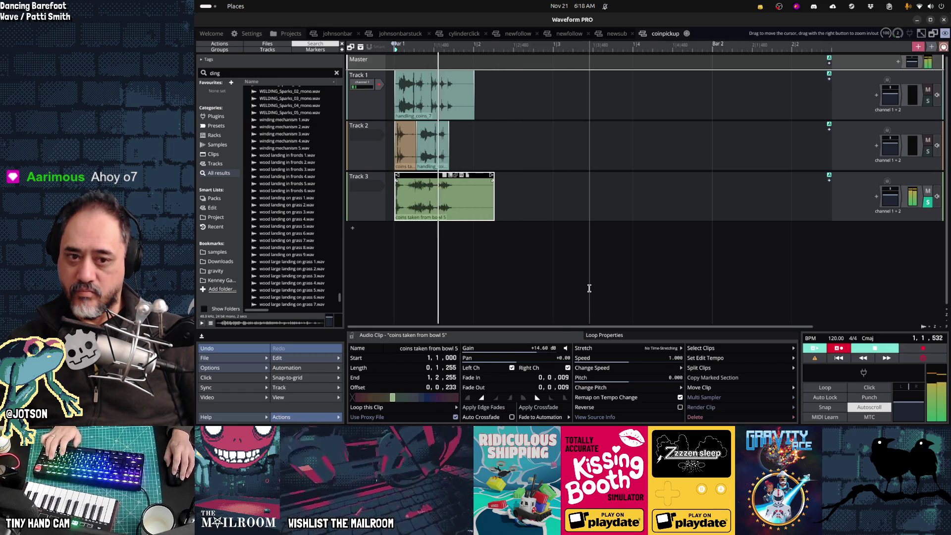
key(space)
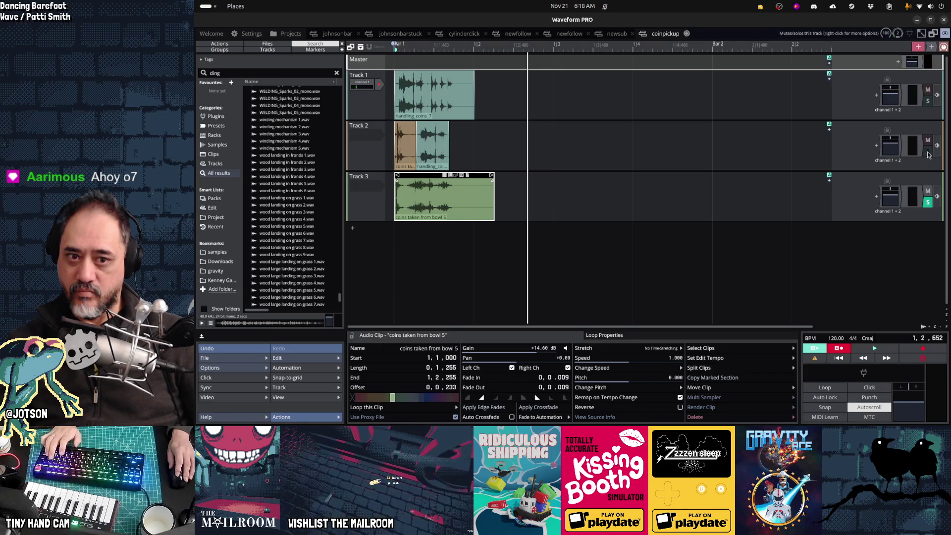
key(space)
key(space)
key(space)
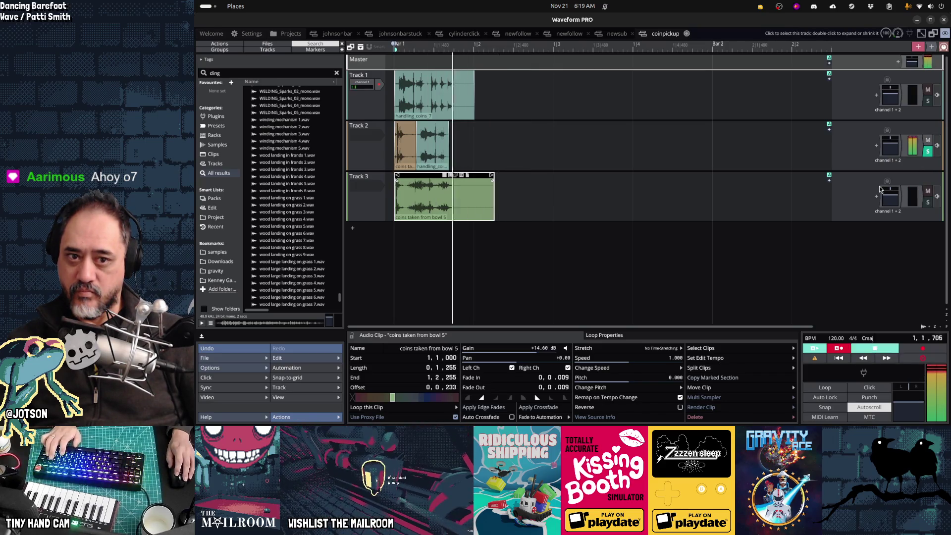
key(space)
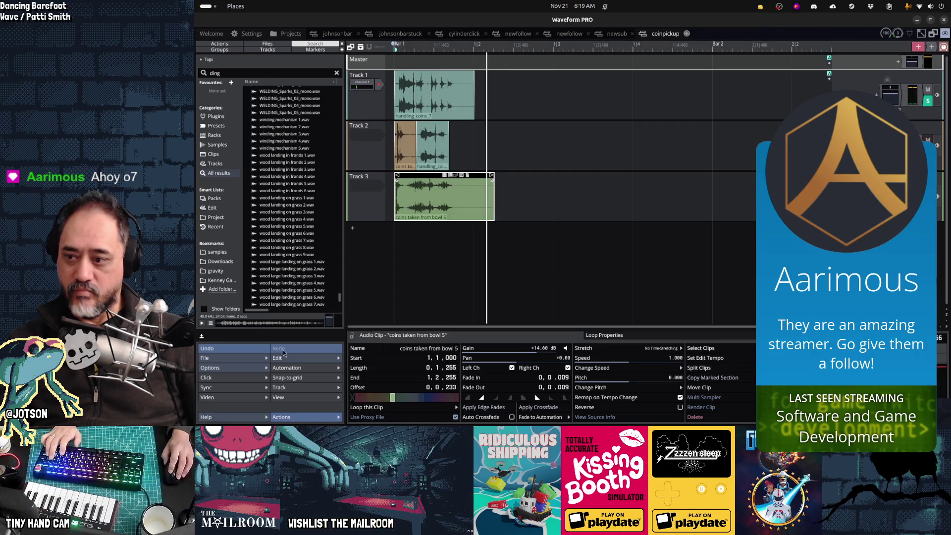
- Render the coin pickup mix with bowl 5 at +14.60 dB to the Ogg file
click(261, 361)
click(302, 275)
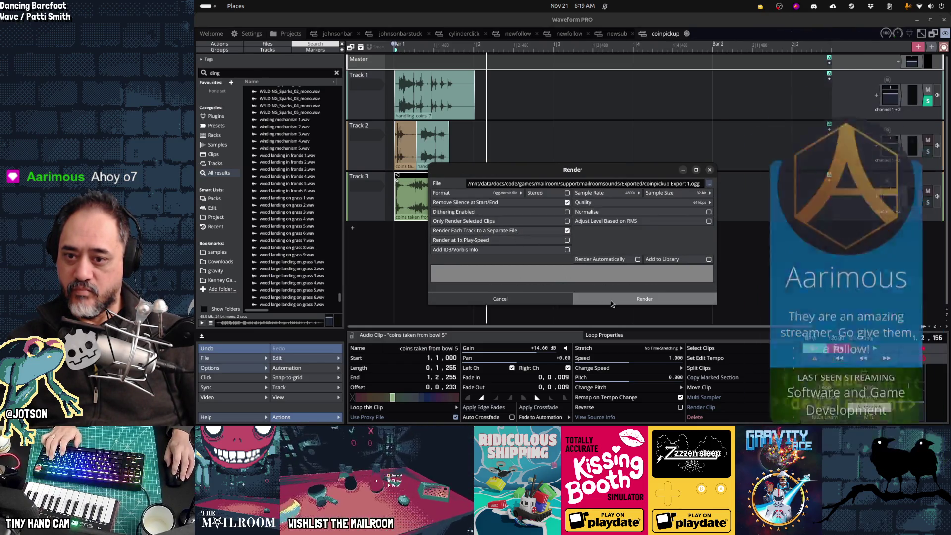
click(615, 299)
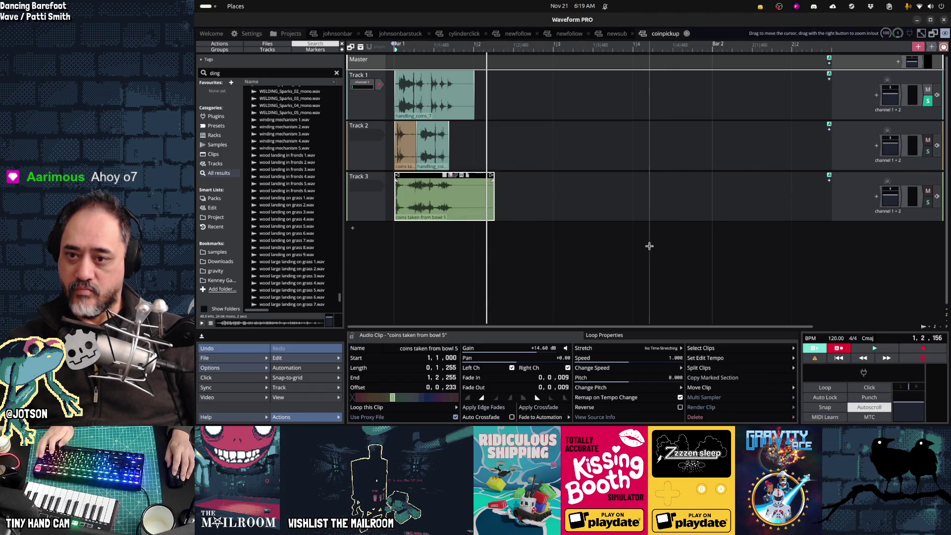
key(alt+Tab)
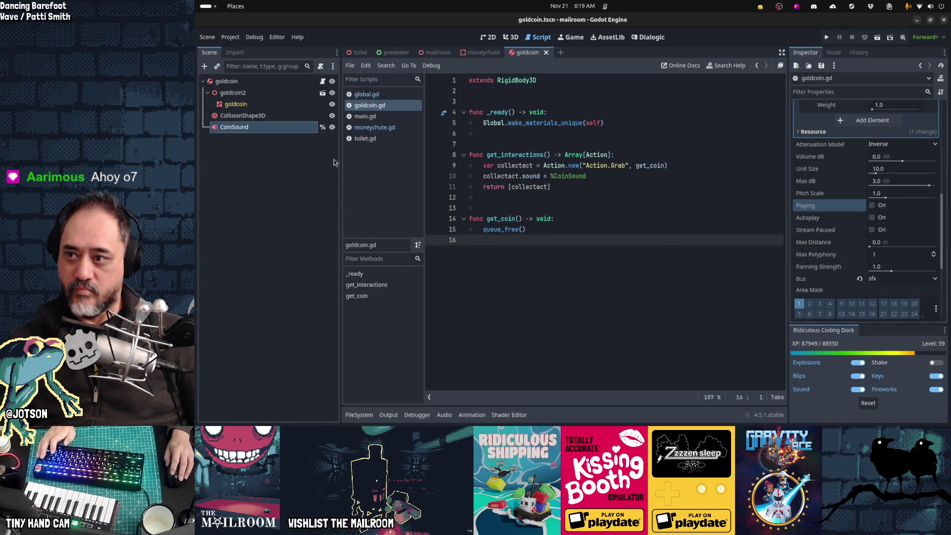
- Remove the coinpickup5 and coinpickup4 streams, turn Playing on, and run the scene with F6
scroll(838, 191, up, 3)
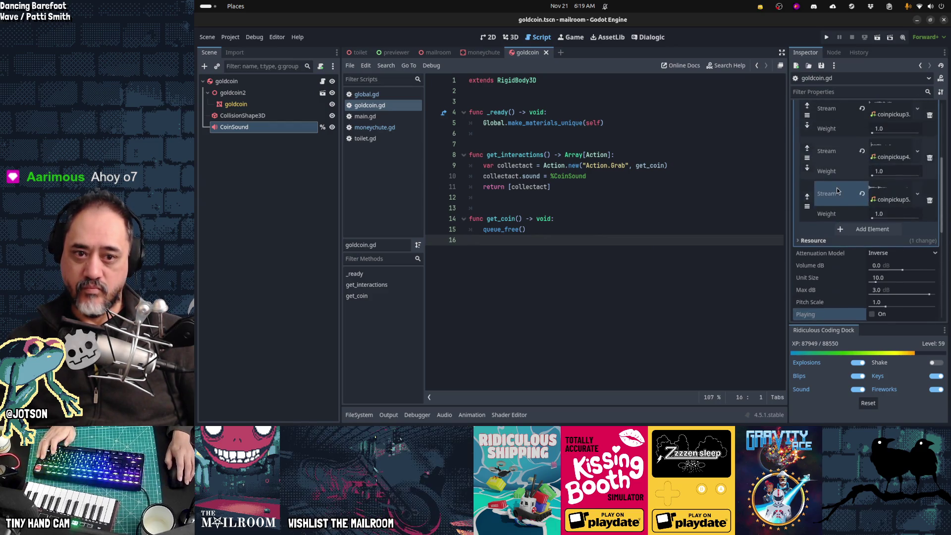
click(930, 201)
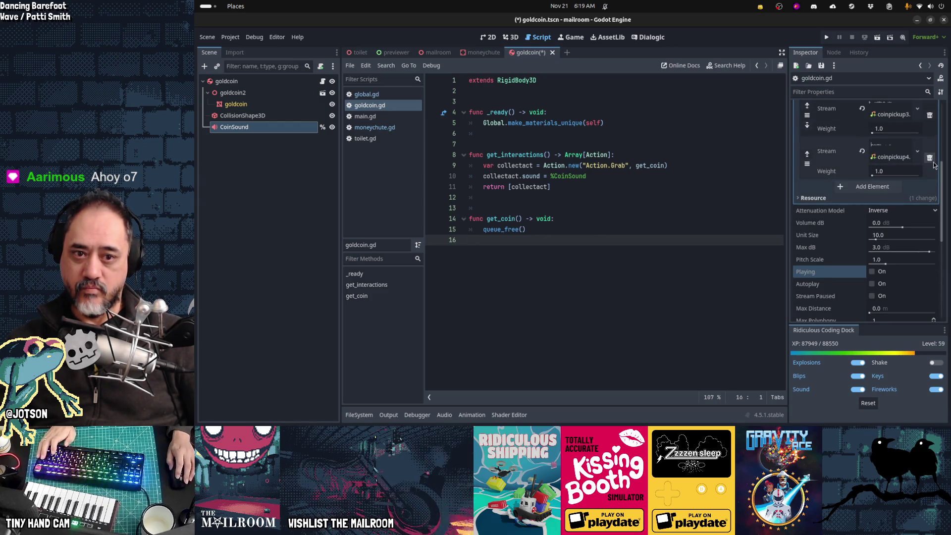
click(930, 159)
scroll(874, 241, up, 3)
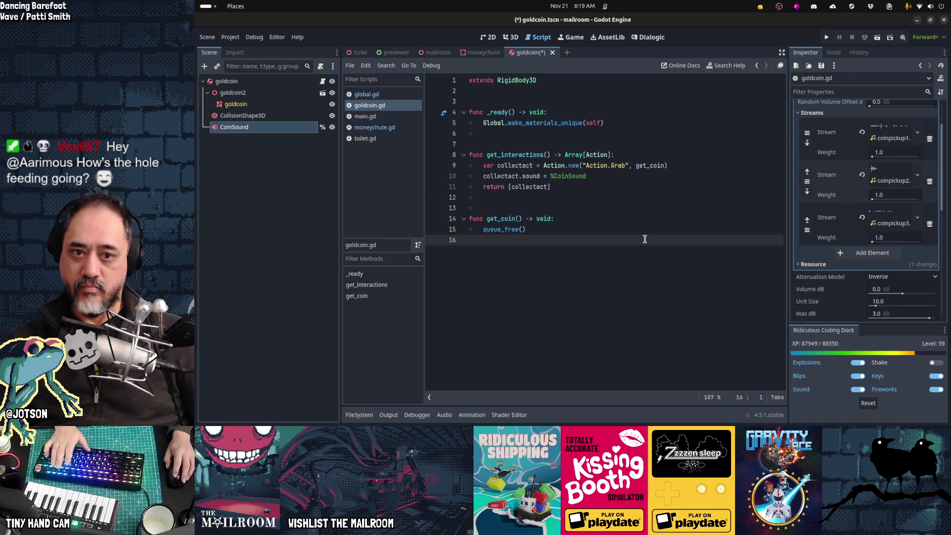
scroll(852, 293, down, 2)
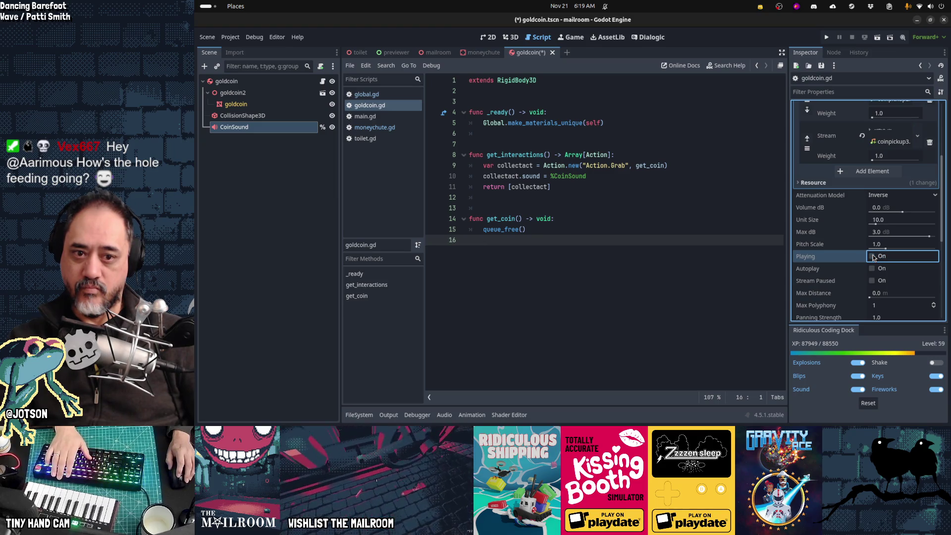
click(872, 256)
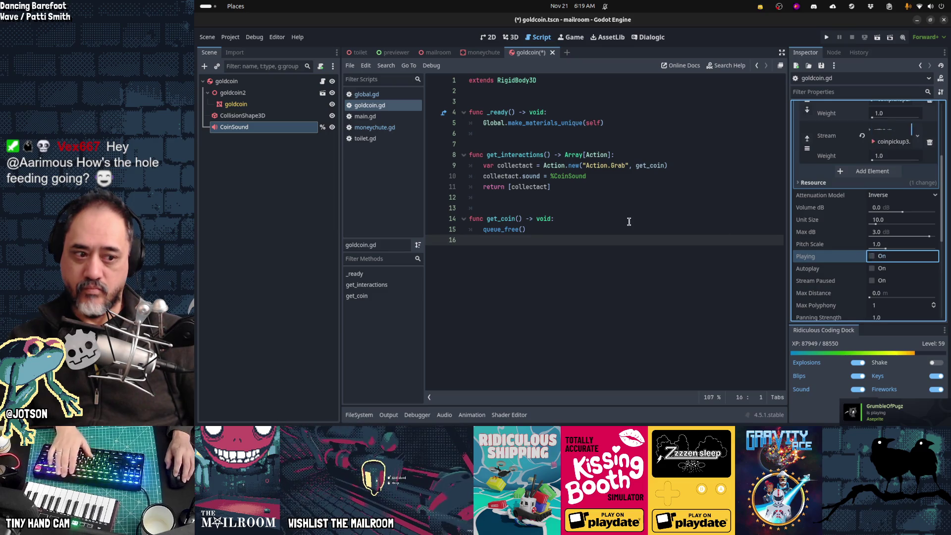
key(F6)
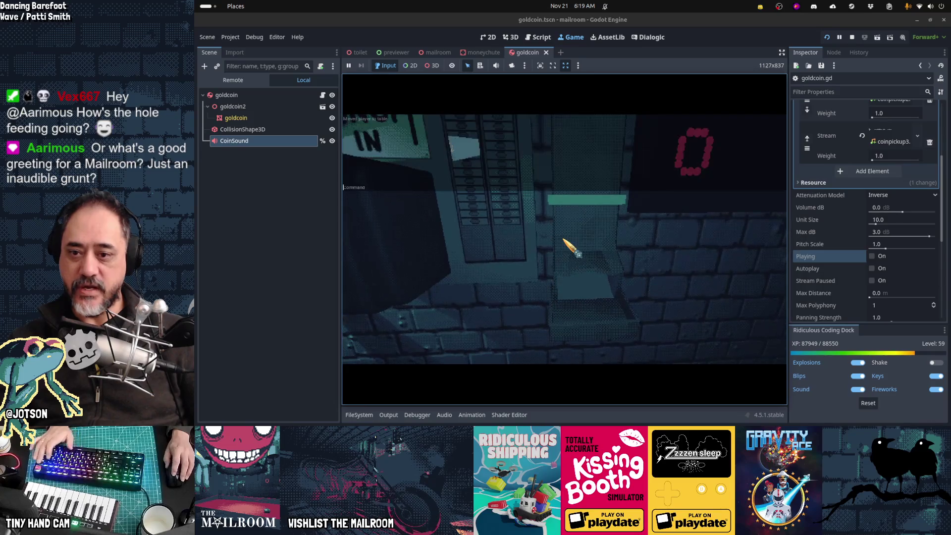
- Spawn coins with the payday debug command and grab every coin from the tray
text(payday)
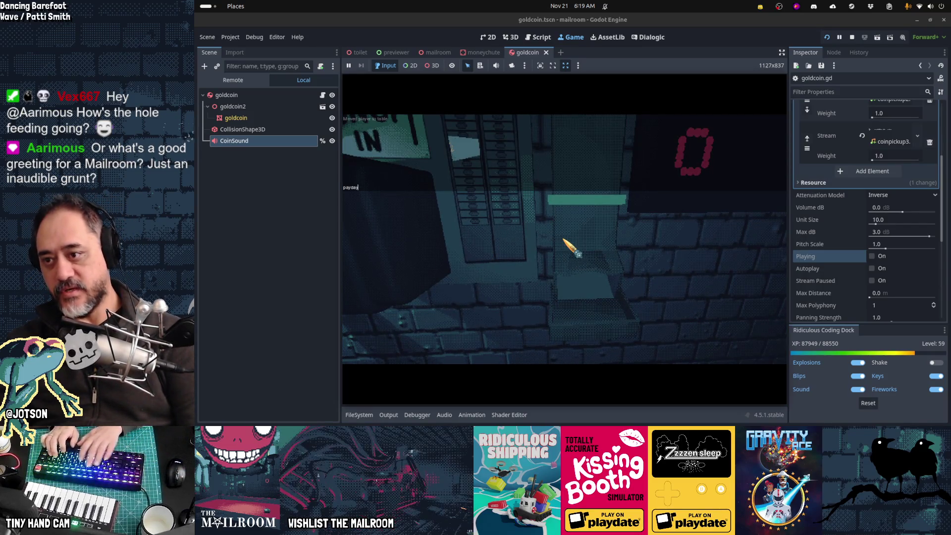
key(Return)
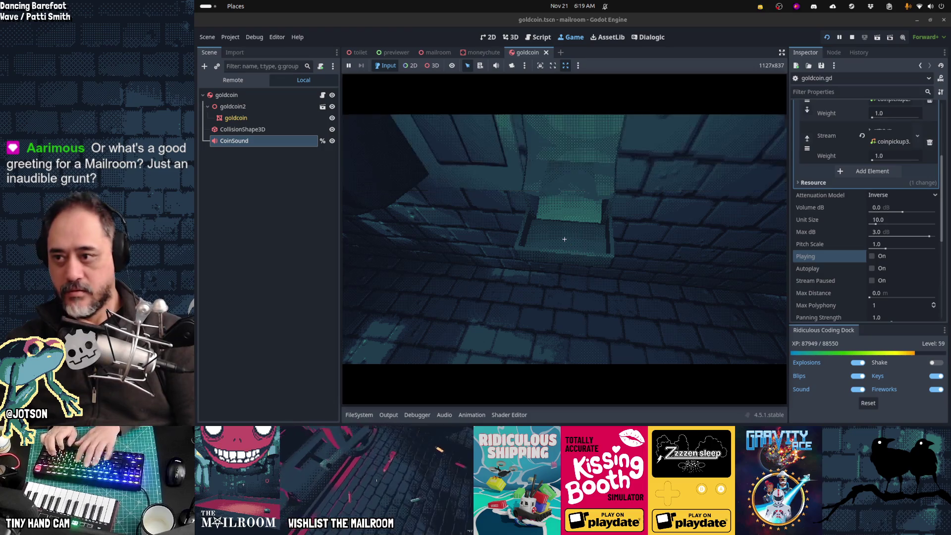
click(565, 240)
click(564, 239)
click(565, 239)
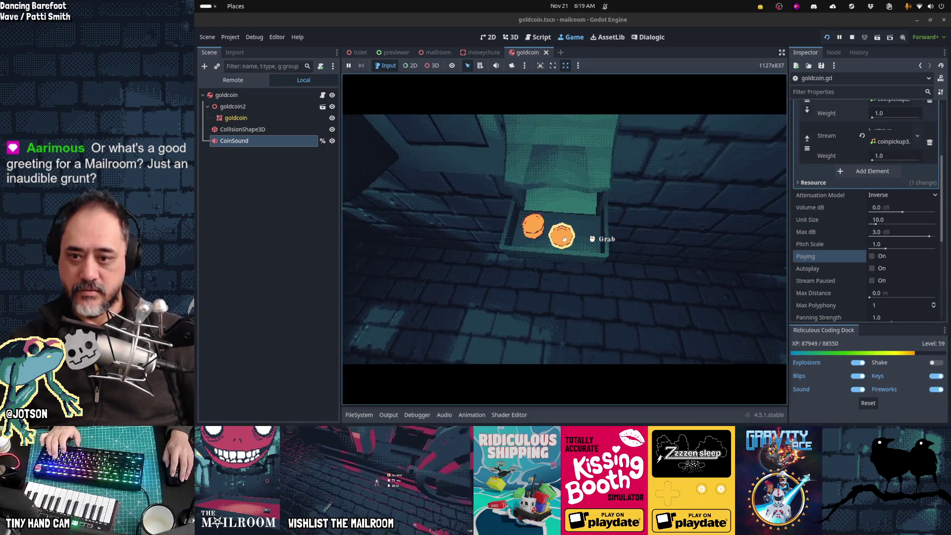
click(565, 240)
click(564, 239)
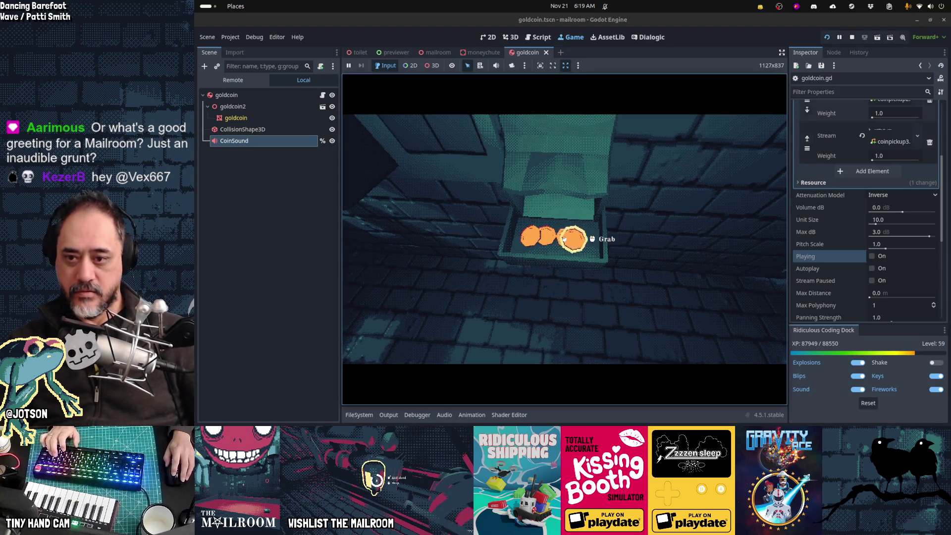
click(565, 240)
click(565, 239)
click(565, 239)
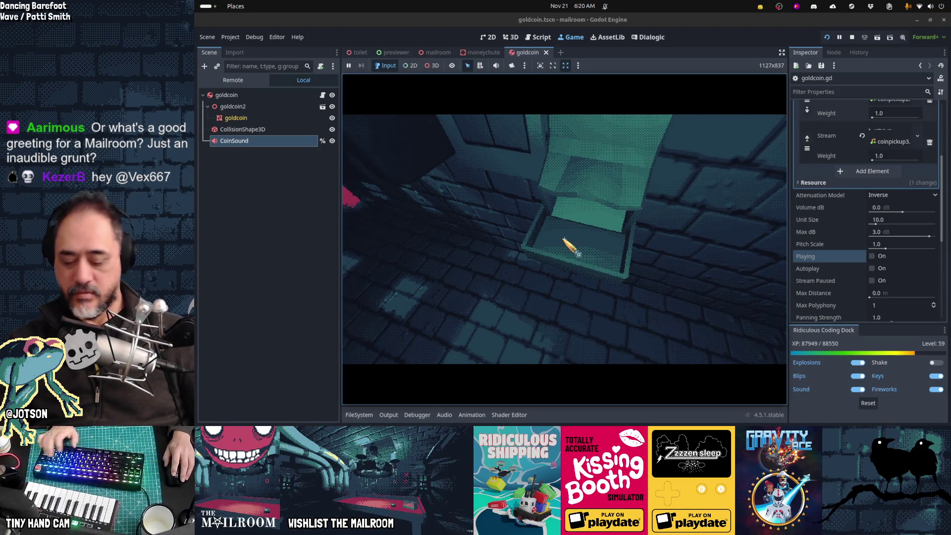
click(565, 239)
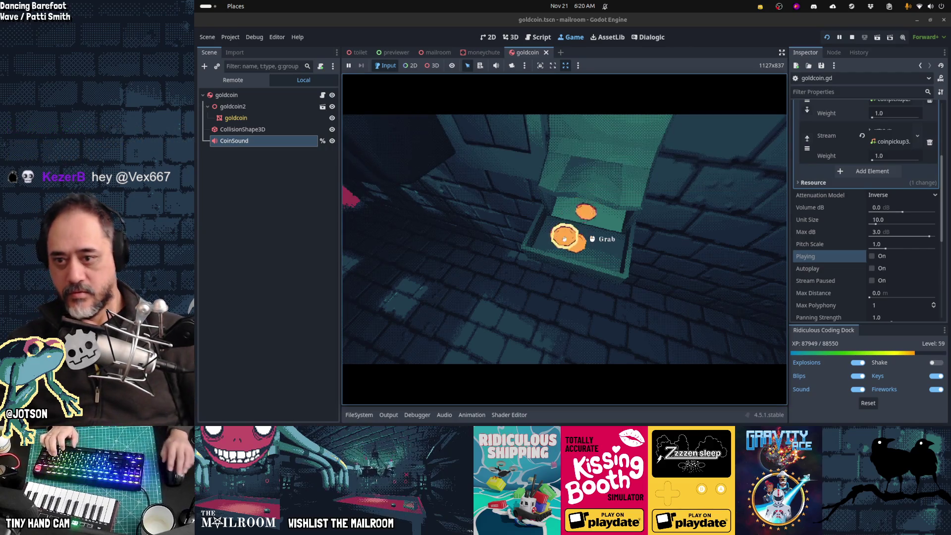
click(565, 239)
click(564, 239)
- Return from Waveform PRO to the goldcoin.gd script in Godot
key(alt+Tab)
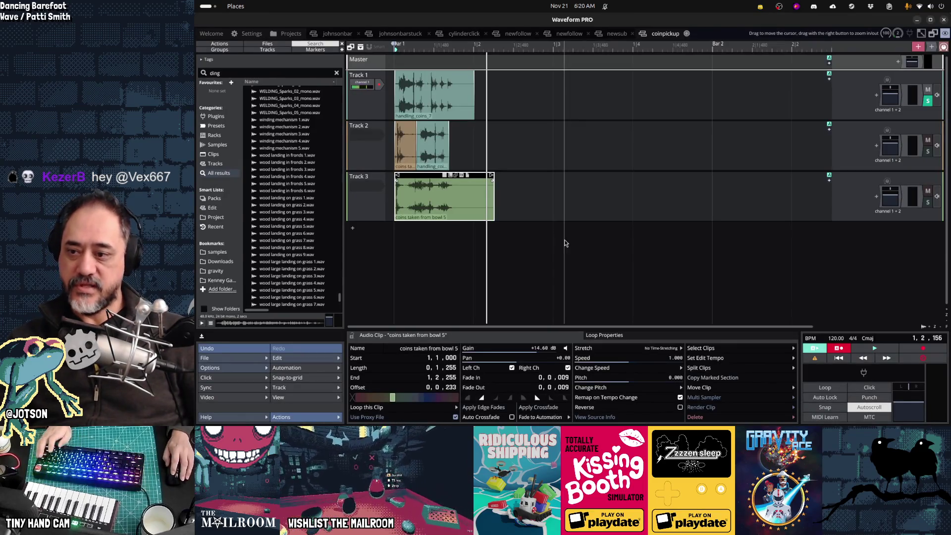
key(alt+Tab)
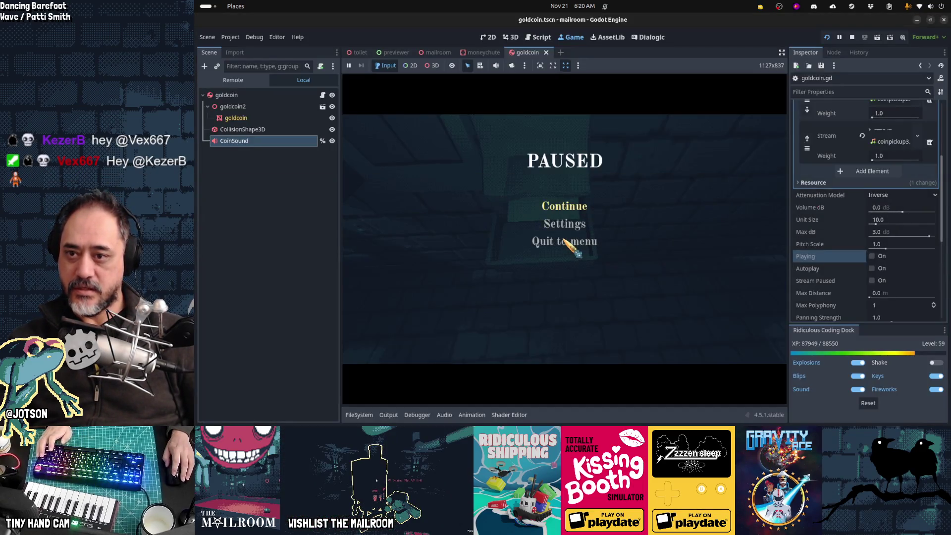
click(323, 95)
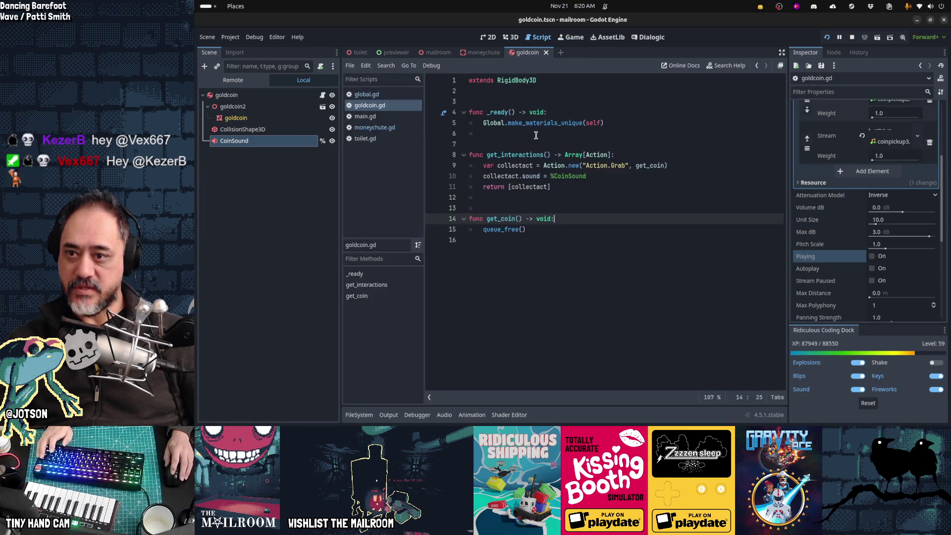
- Begin a %CoinSound.play() call on a new line under line 5 of goldcoin.gd
key(Return)
text(%C)
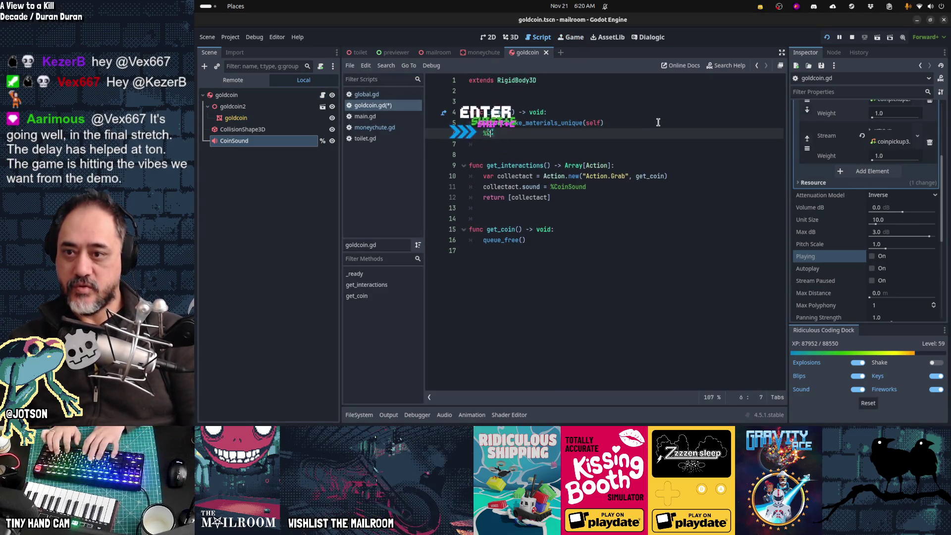
text(oinSound.play()
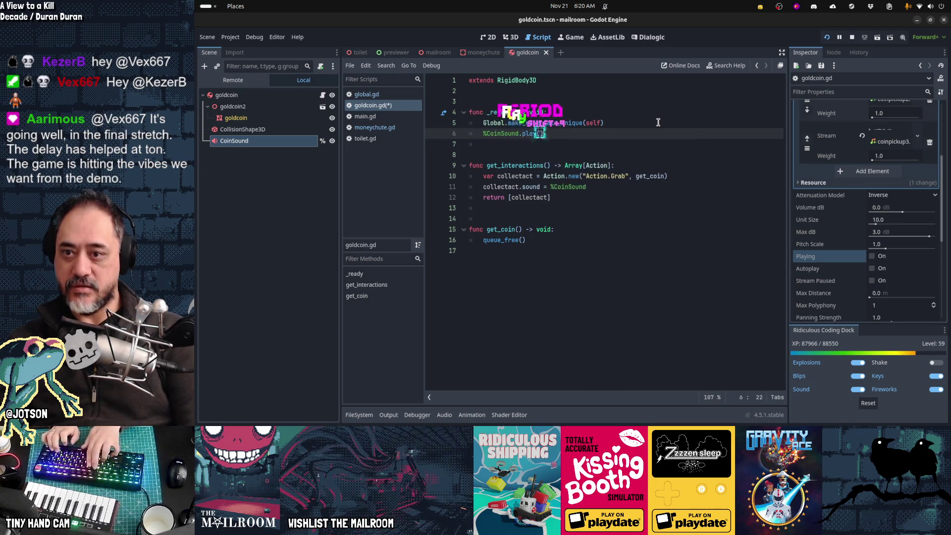
key(alt+Tab)
key(alt+Tab)
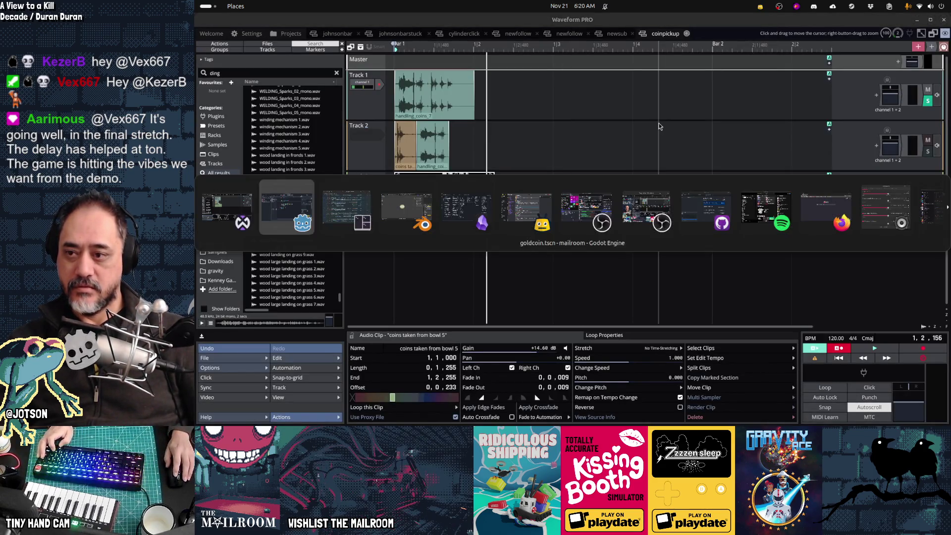
- Get back to the Godot editor and run the game with F5 to test the coin sound
key(alt+Tab)
key(alt+shift+Tab)
key(alt+Tab)
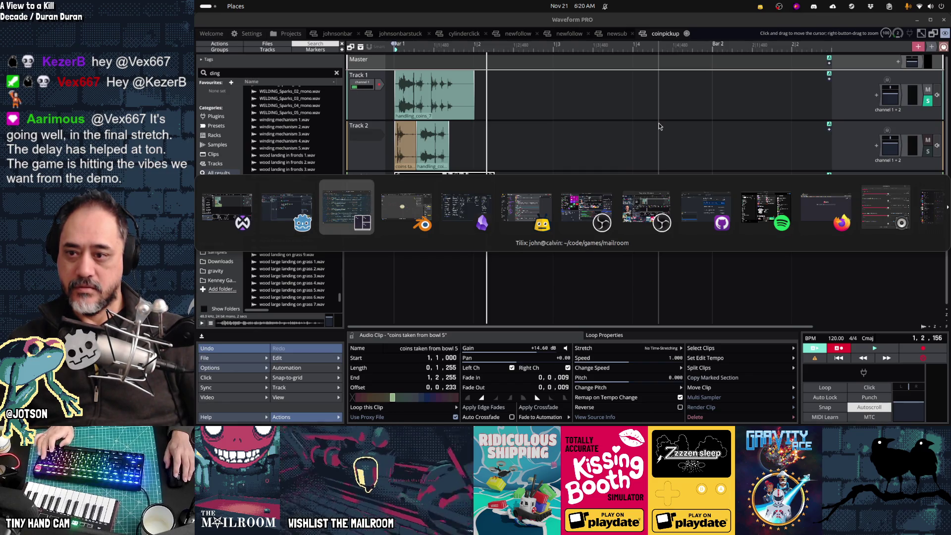
key(Escape)
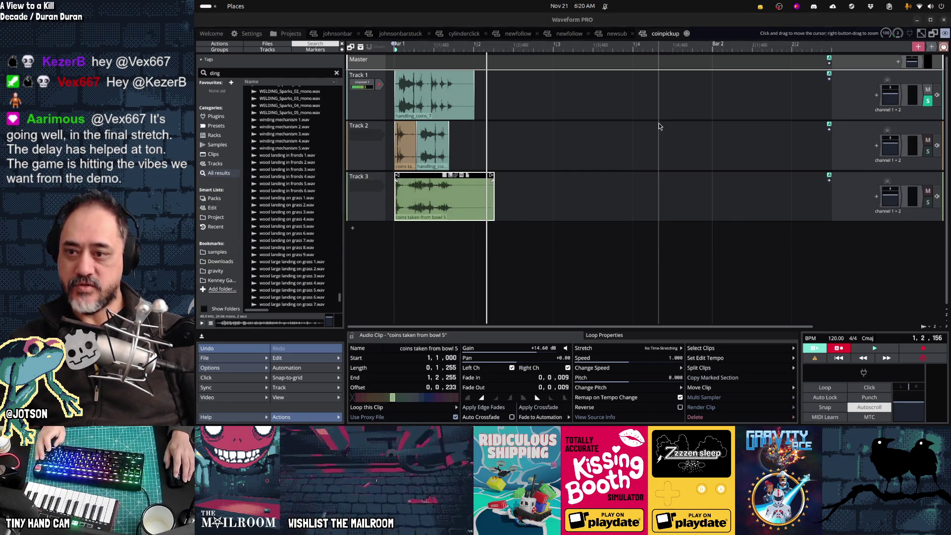
key(alt+Tab)
key(Escape)
scroll(658, 122, up, 1)
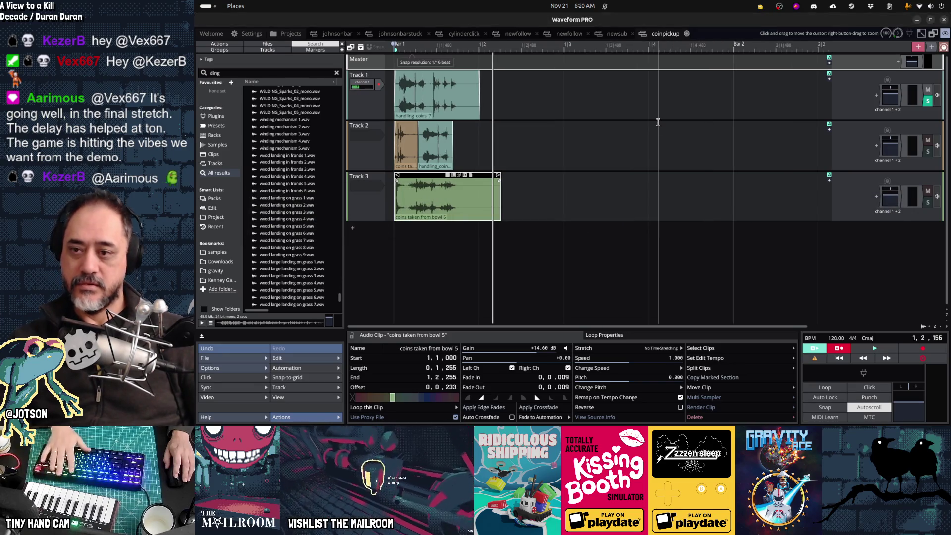
key(alt+Tab)
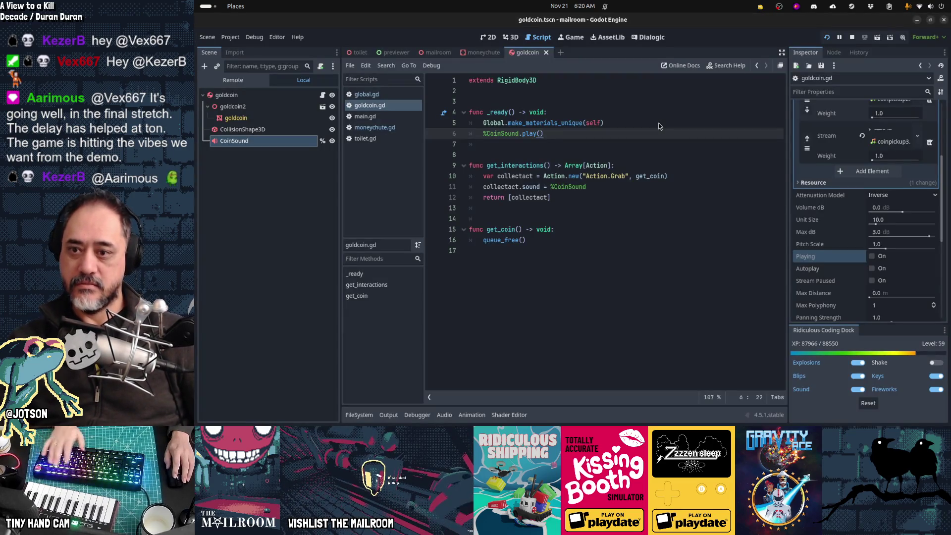
key(F5)
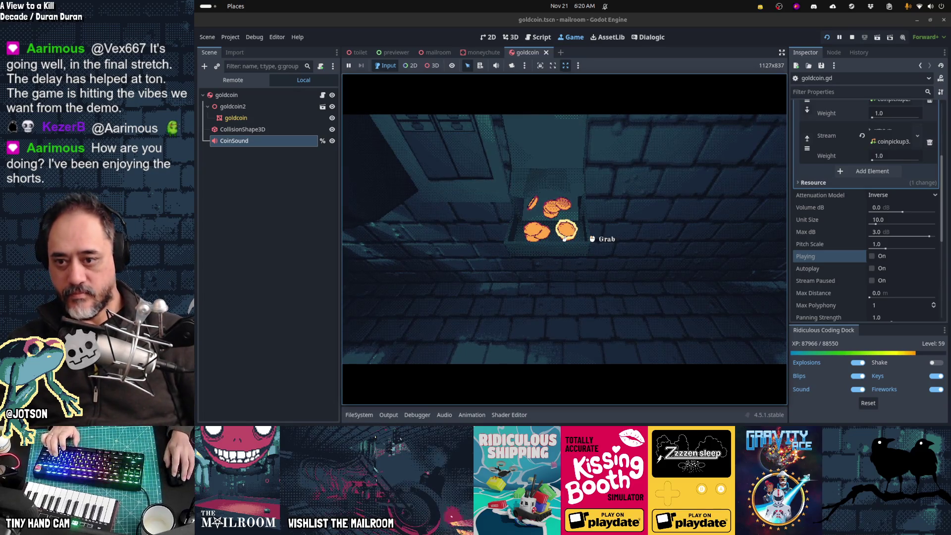
- Grab the coins from the box, spawning a fresh batch through the debug console
click(564, 239)
click(564, 239)
click(564, 239)
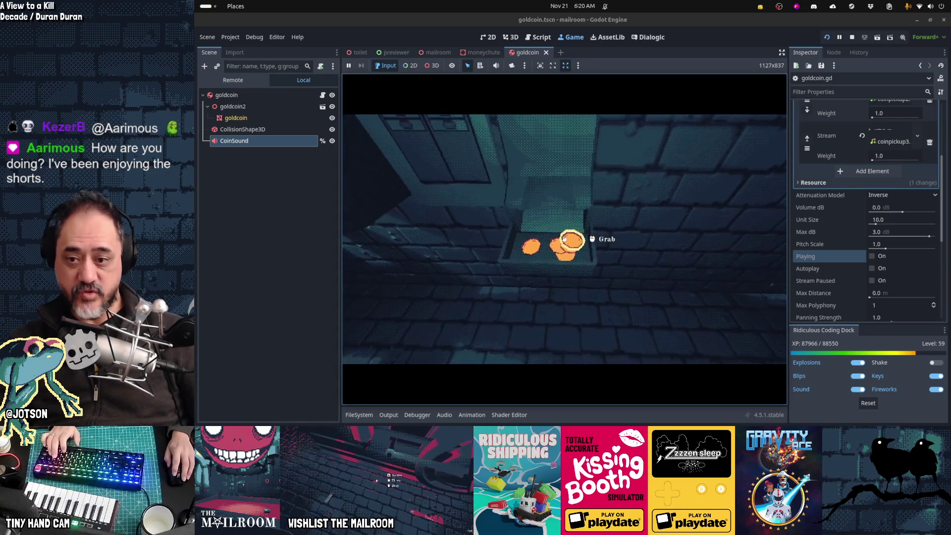
click(565, 239)
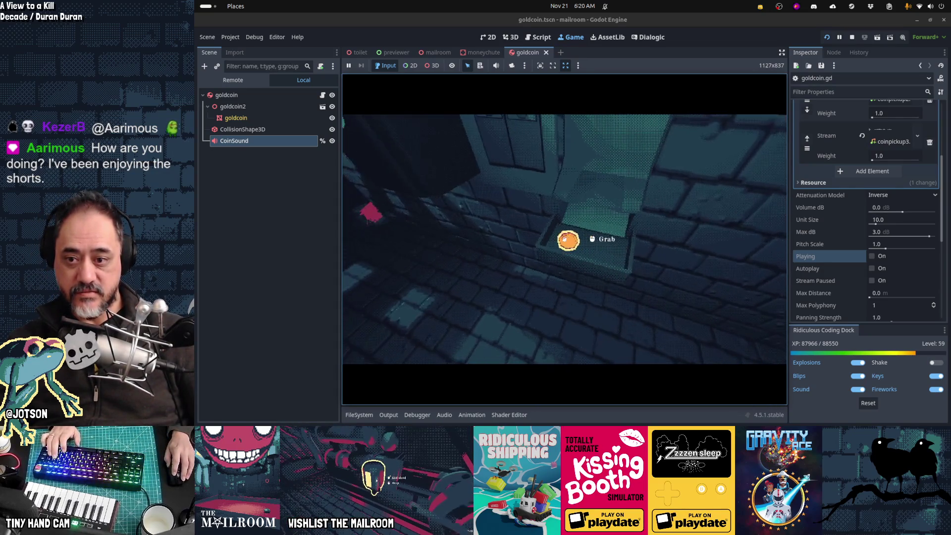
click(564, 239)
key(grave)
key(grave)
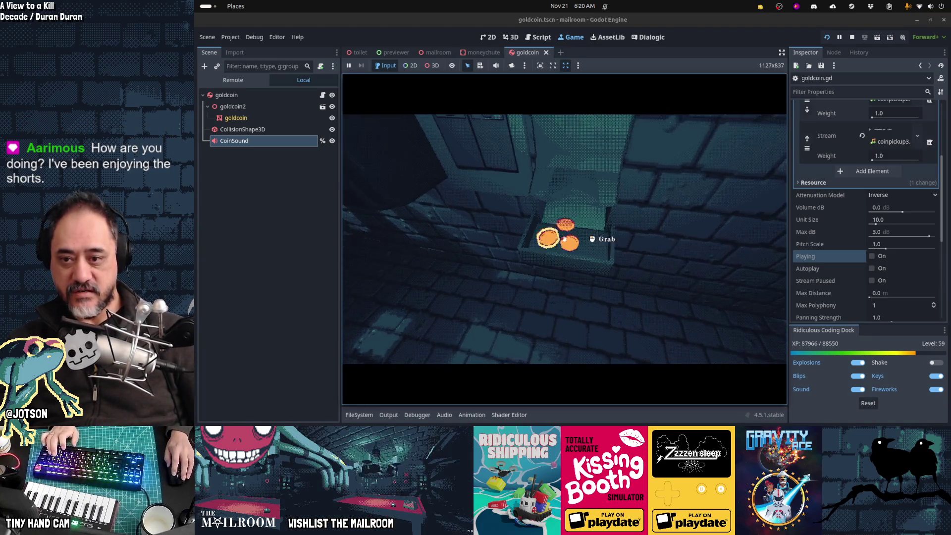
click(565, 239)
click(564, 240)
key(grave)
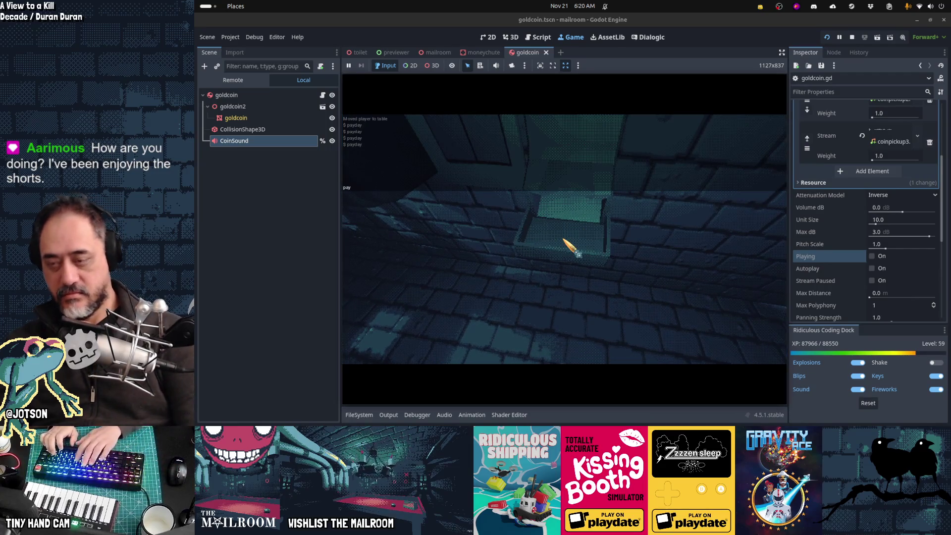
key(grave)
click(565, 239)
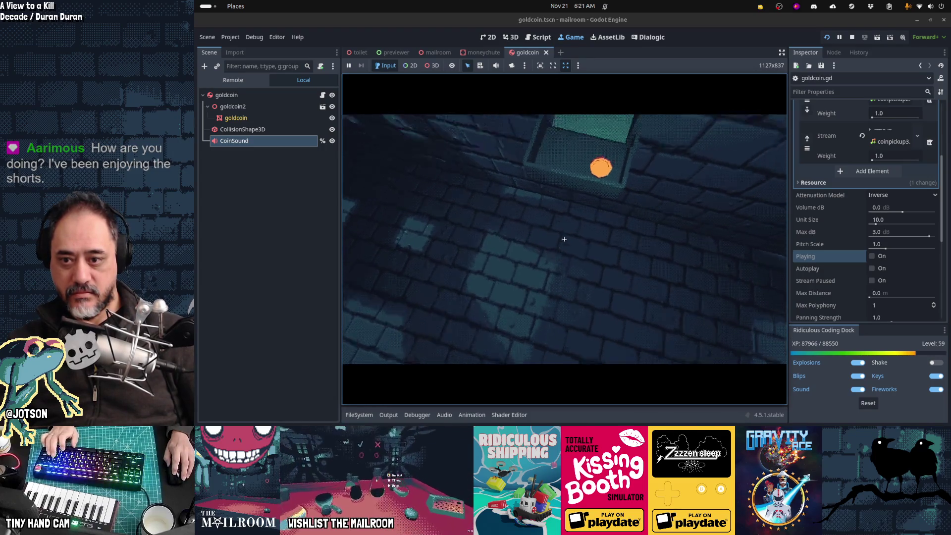
click(564, 239)
- Back in the Godot editor, select the goldcoin root RigidBody3D node
key(alt+Tab)
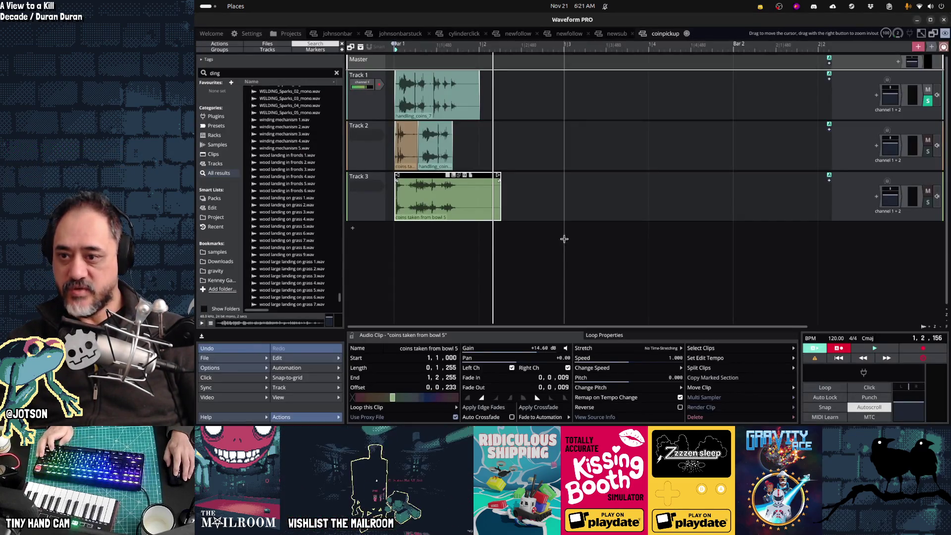
key(alt+Tab)
key(alt+Tab)
key(alt+shift+Tab)
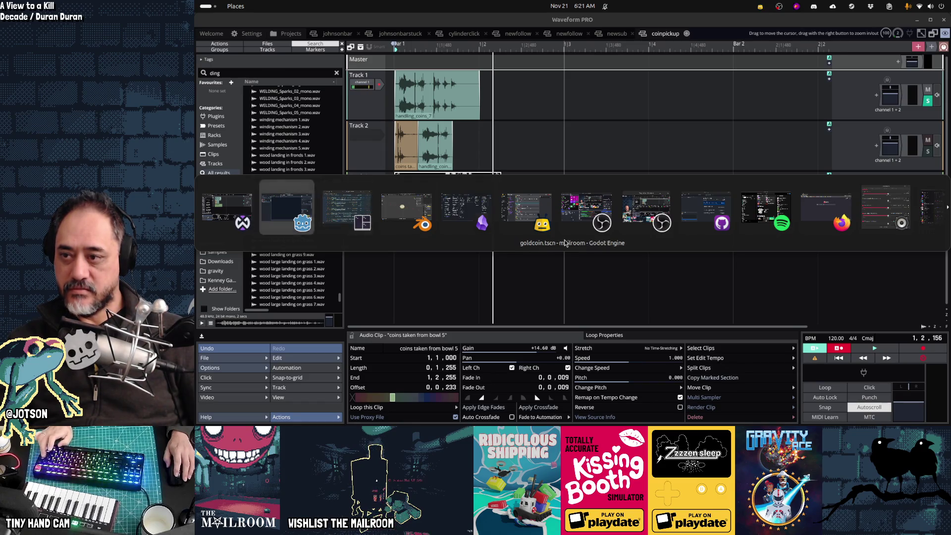
click(294, 96)
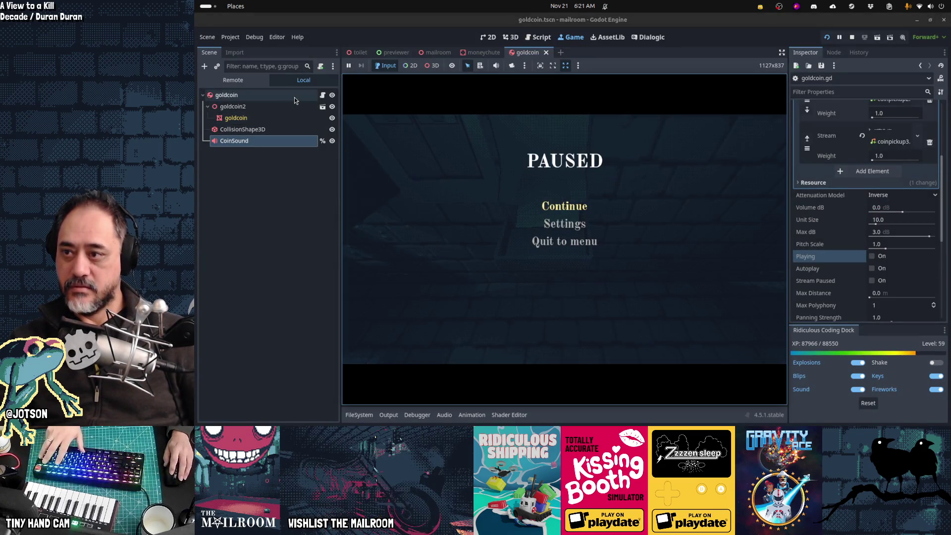
- Connect goldcoin's body_entered signal to a new _on_body_entered method
click(834, 52)
mouse_move(833, 106)
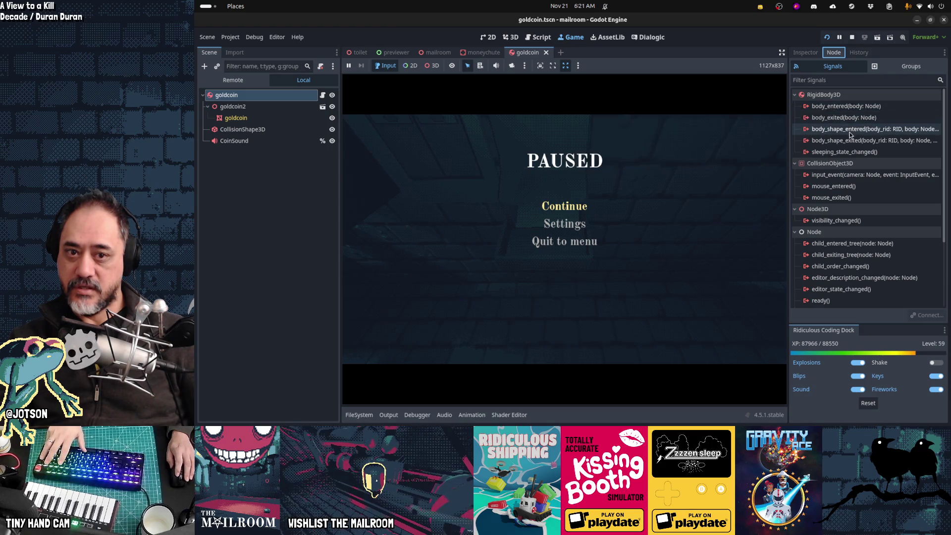
mouse_move(851, 129)
double_click(847, 106)
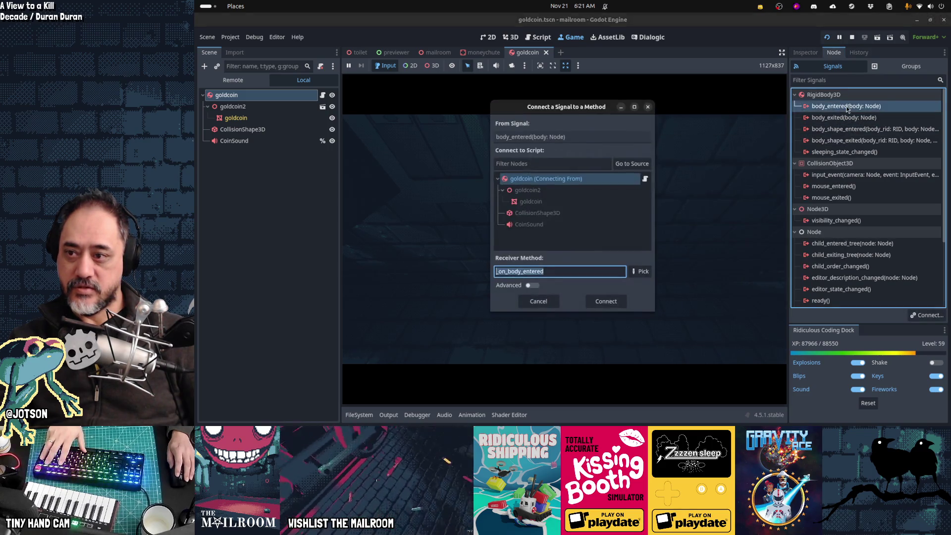
click(606, 301)
key(F5)
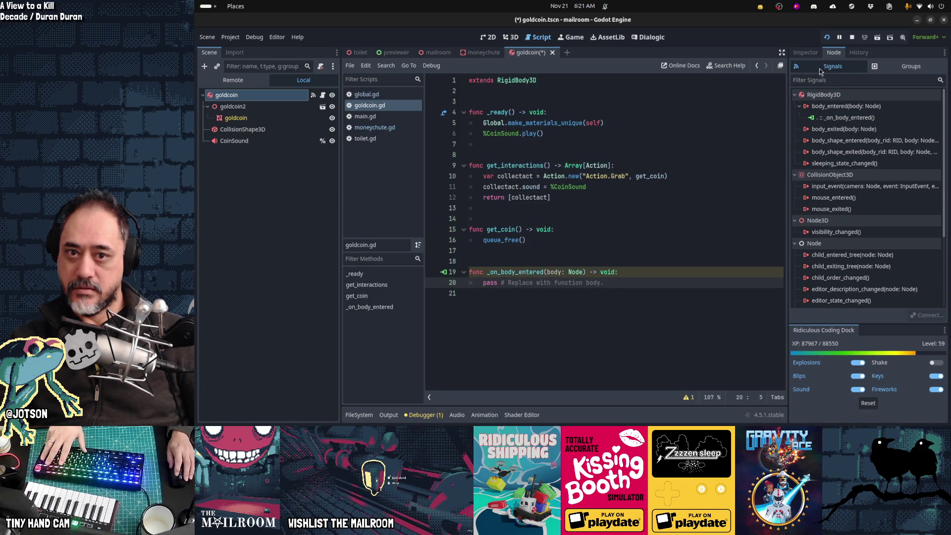
- Enable Contact Monitor with Max Contacts Reported 1 in goldcoin's Solver settings
click(806, 52)
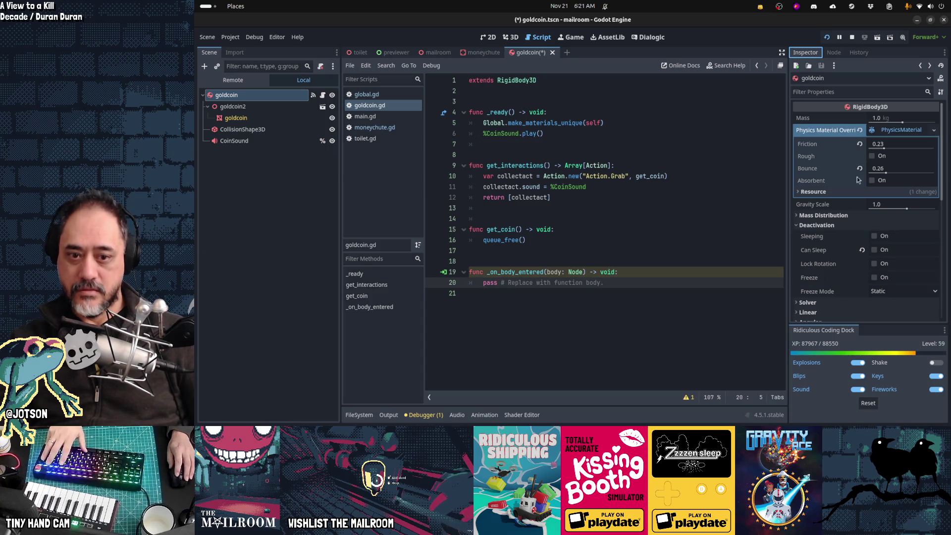
scroll(879, 227, down, 3)
scroll(878, 224, down, 1)
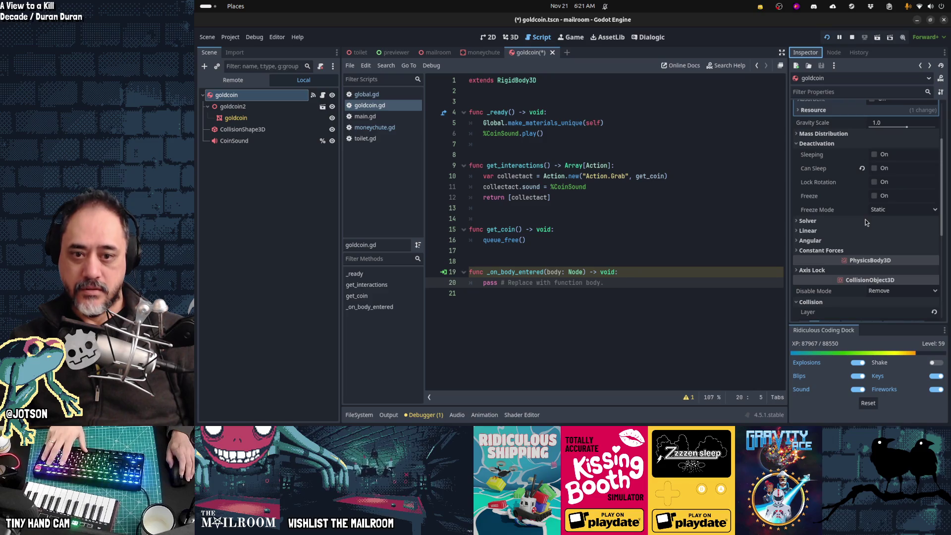
click(829, 224)
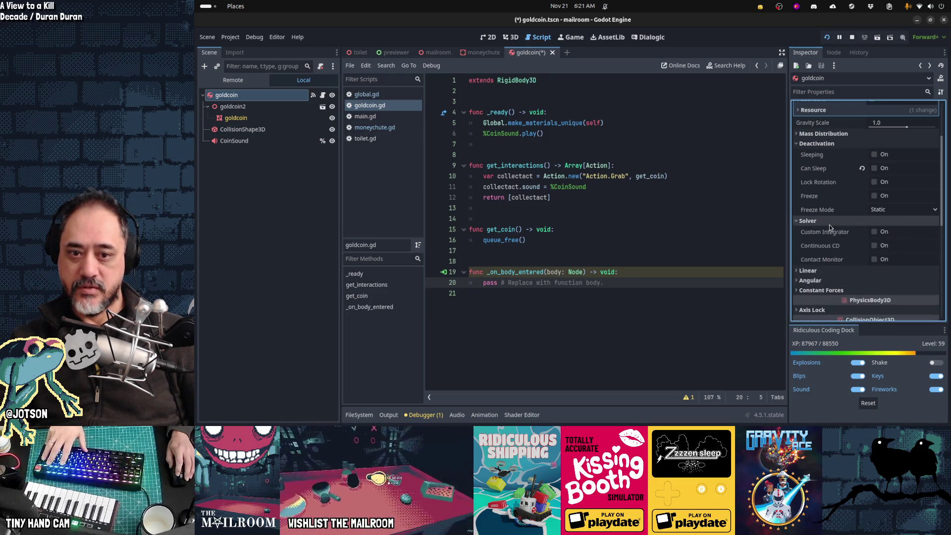
click(887, 259)
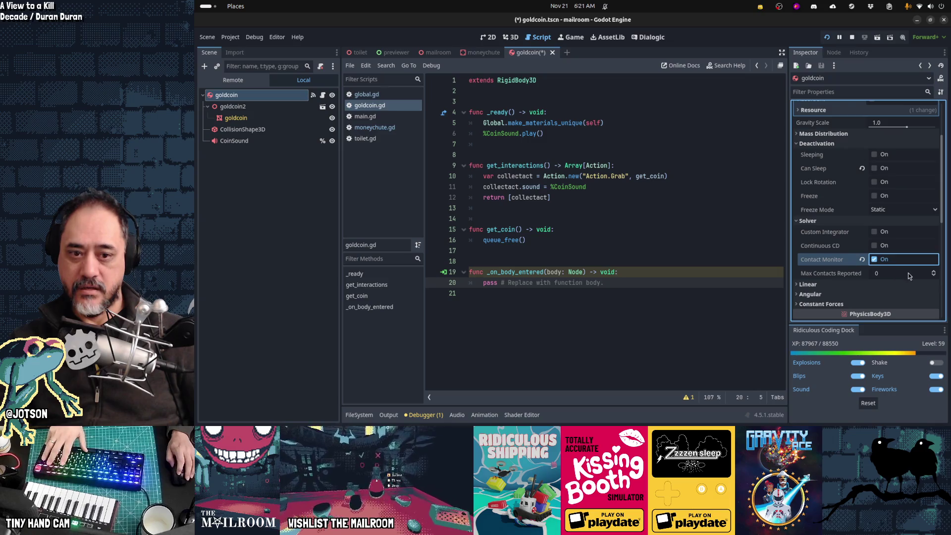
click(934, 271)
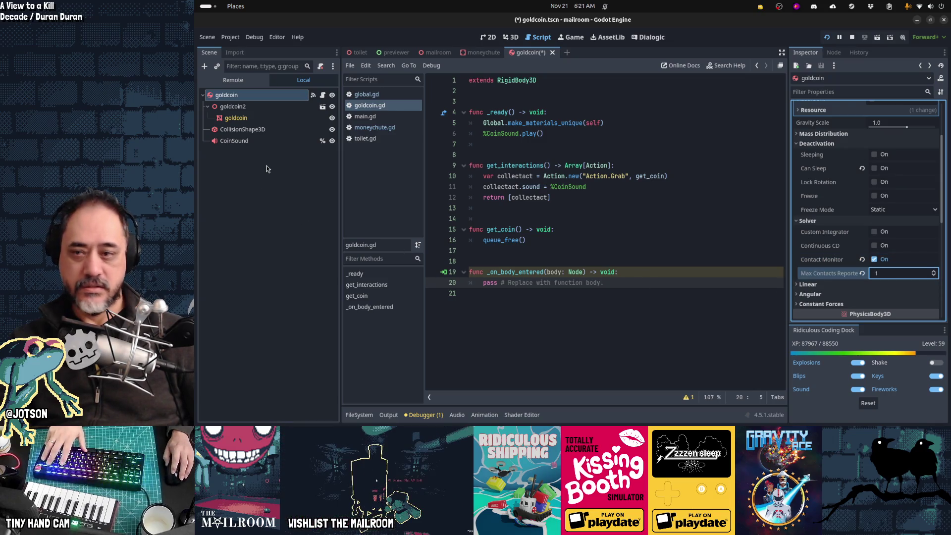
- Replace pass with %CoinSound.play(), save, and rename the parameter to _body
click(646, 289)
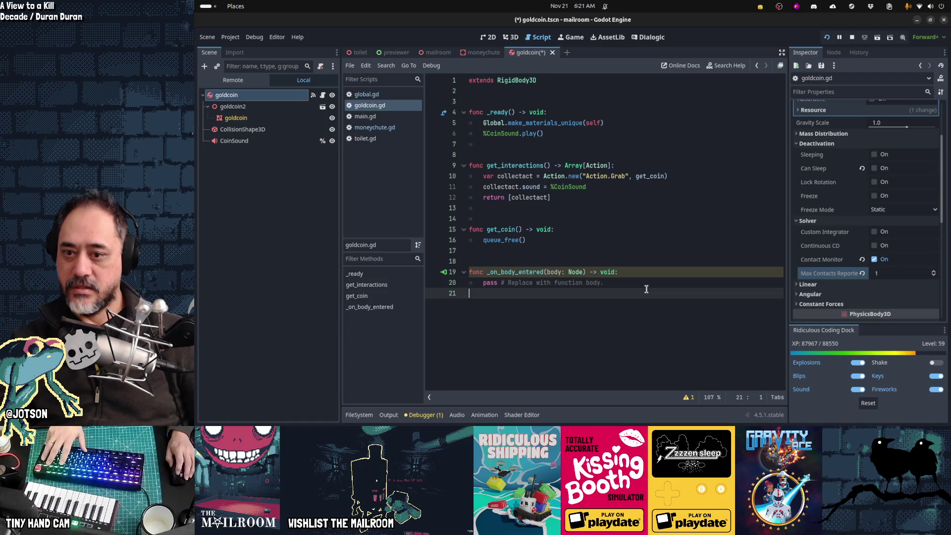
key(Up)
key(End)
key(shift+Home)
text(%Coin)
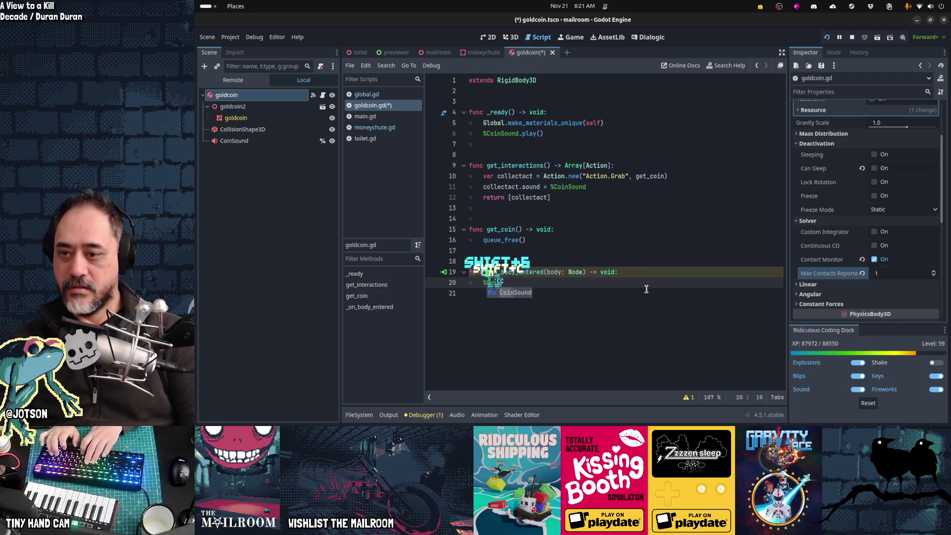
key(Return)
text(.play())
key(ctrl+s)
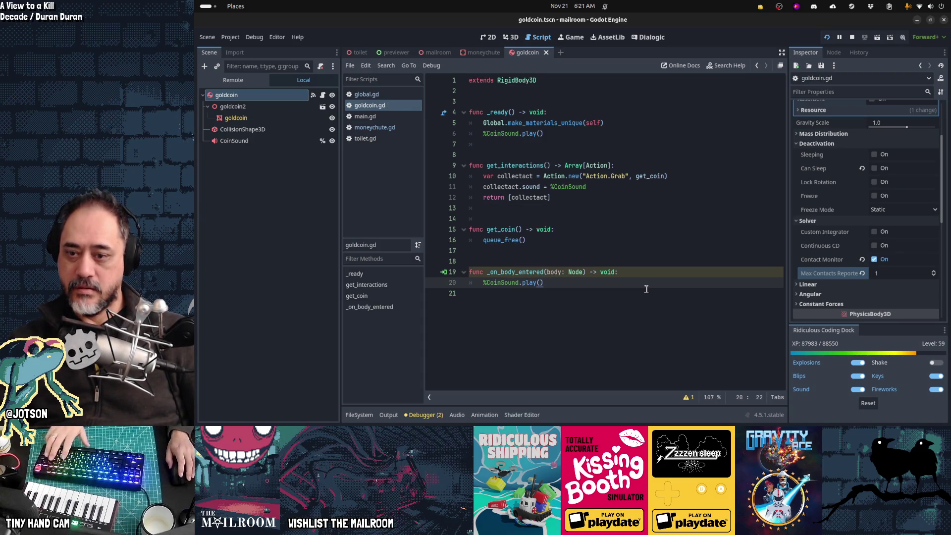
key(Up)
text(_)
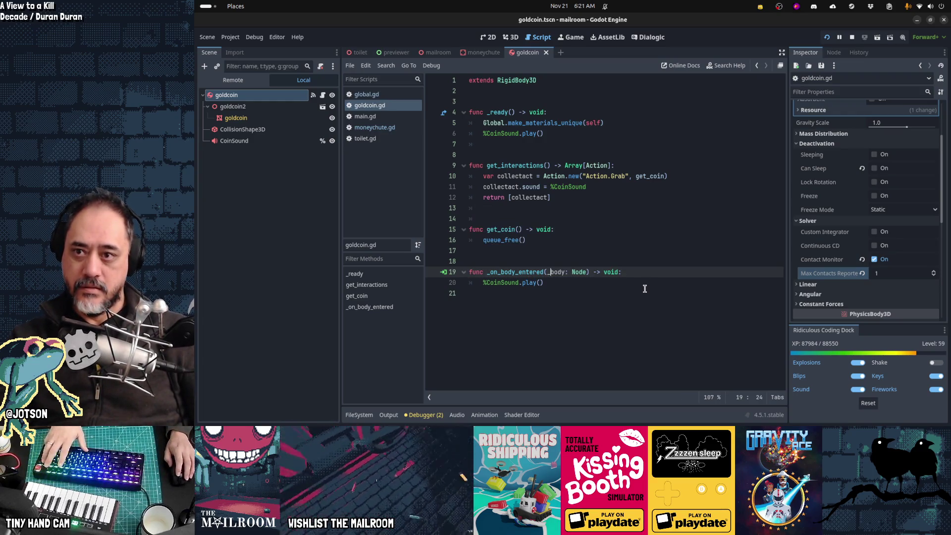
- Add an AudioStreamPlayer3D named CoinSound to the moneychute scene
click(485, 53)
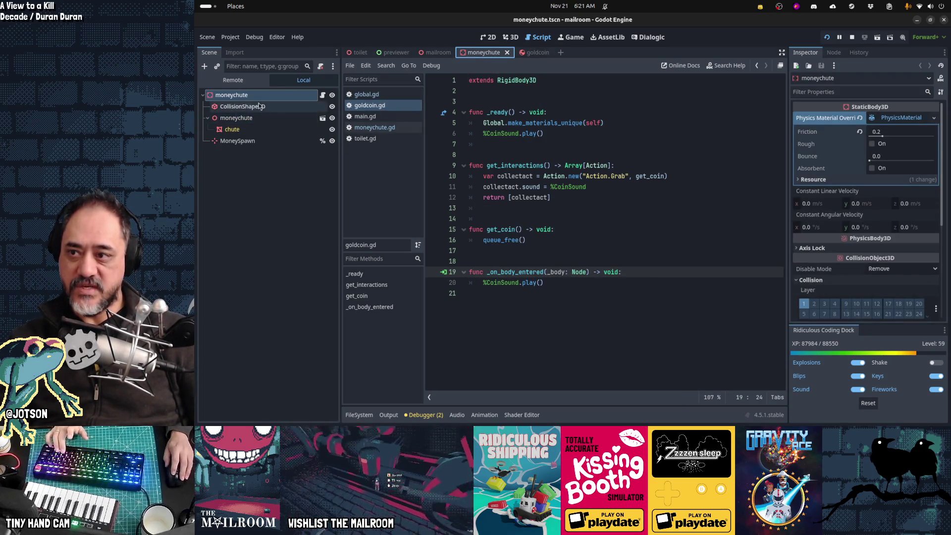
click(205, 66)
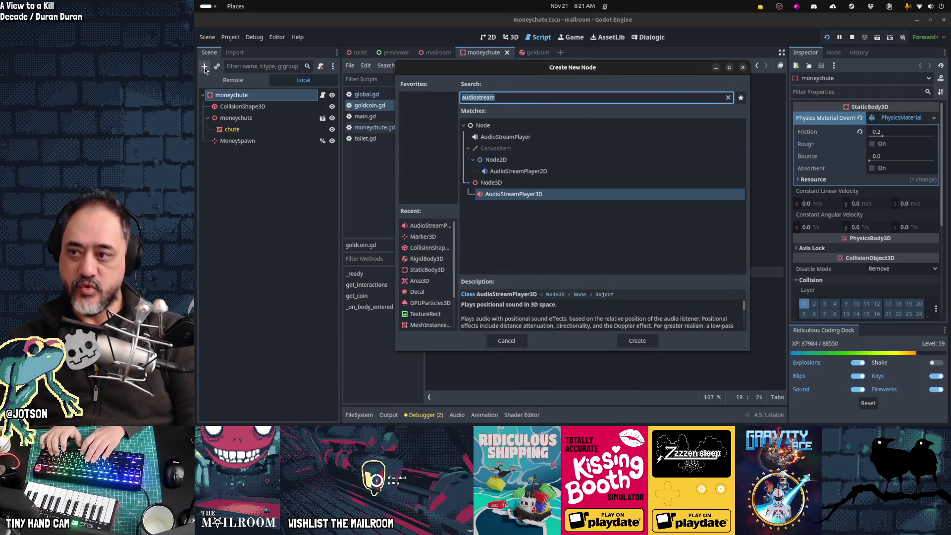
key(Return)
key(F2)
text(C)
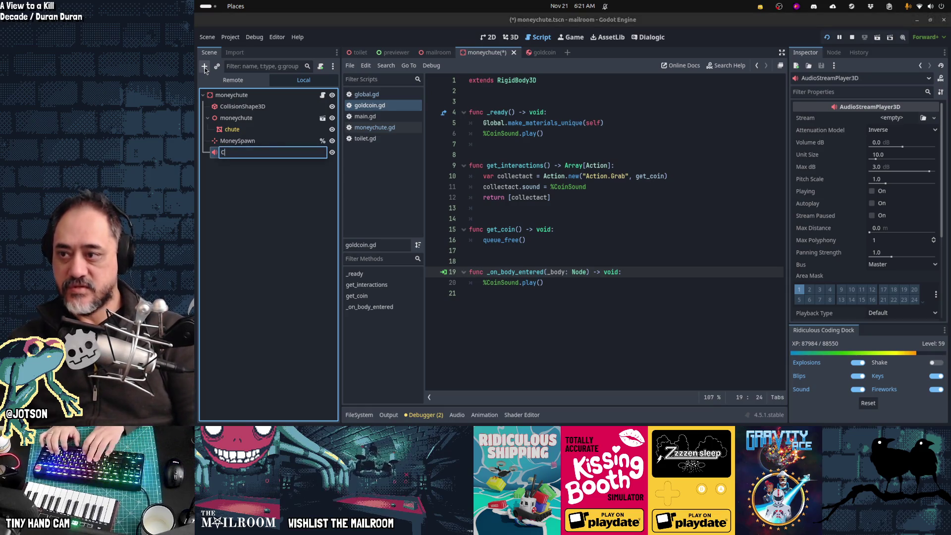
text(oinSound)
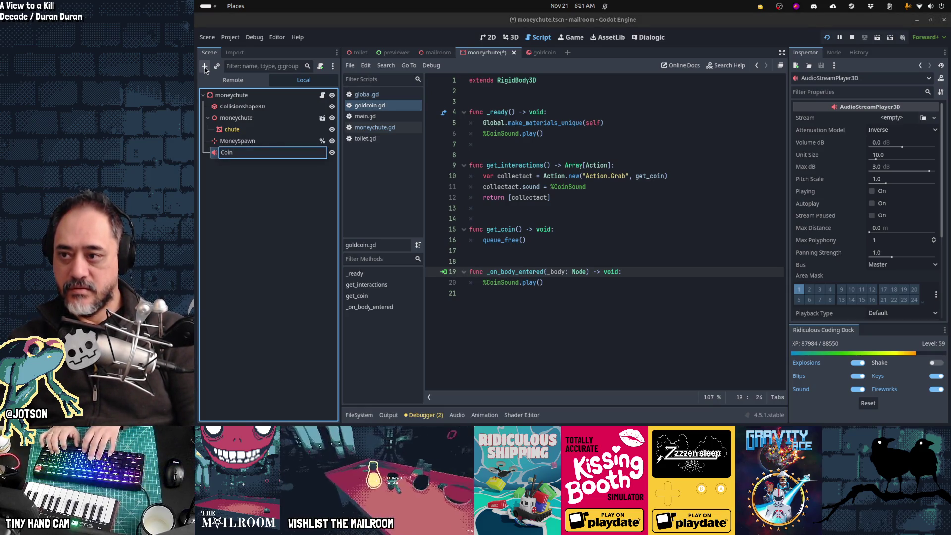
key(Return)
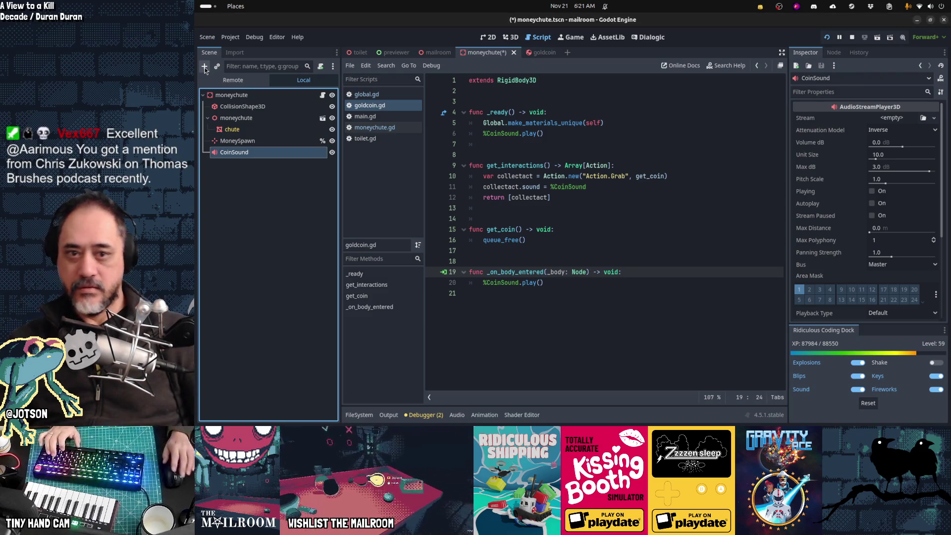
- Route the CoinSound player to the sfx audio bus
click(891, 265)
click(880, 288)
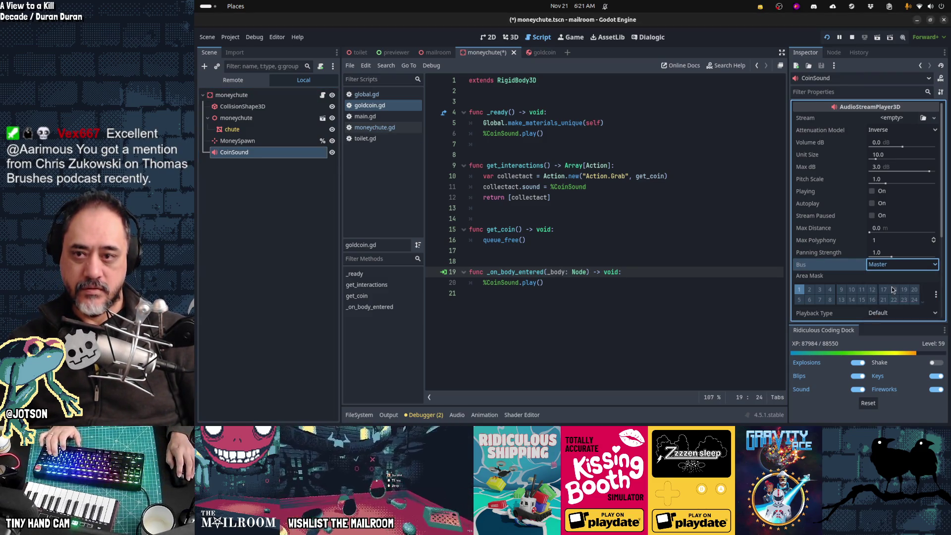
click(611, 238)
key(alt+Tab)
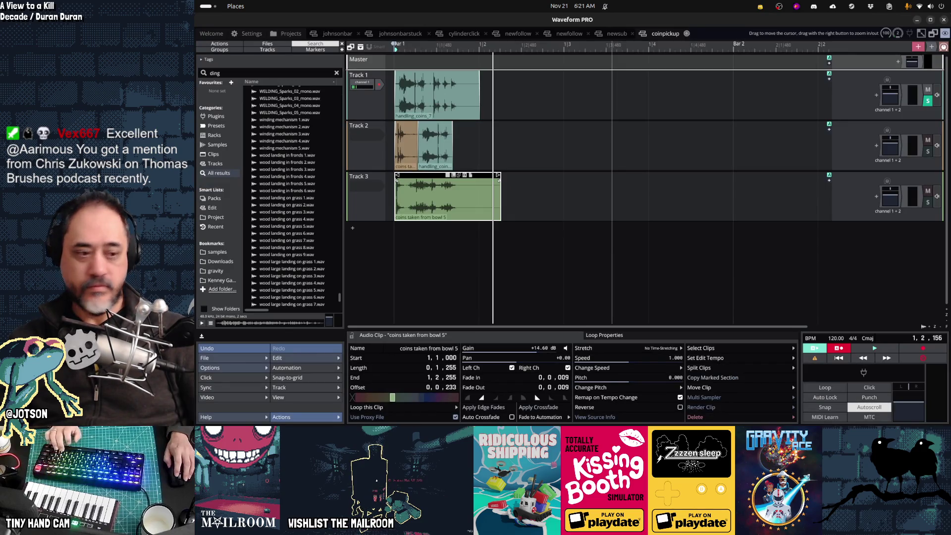
- Save the coinpickup edit, then bring up the scratch Edit 3 edit
key(ctrl+s)
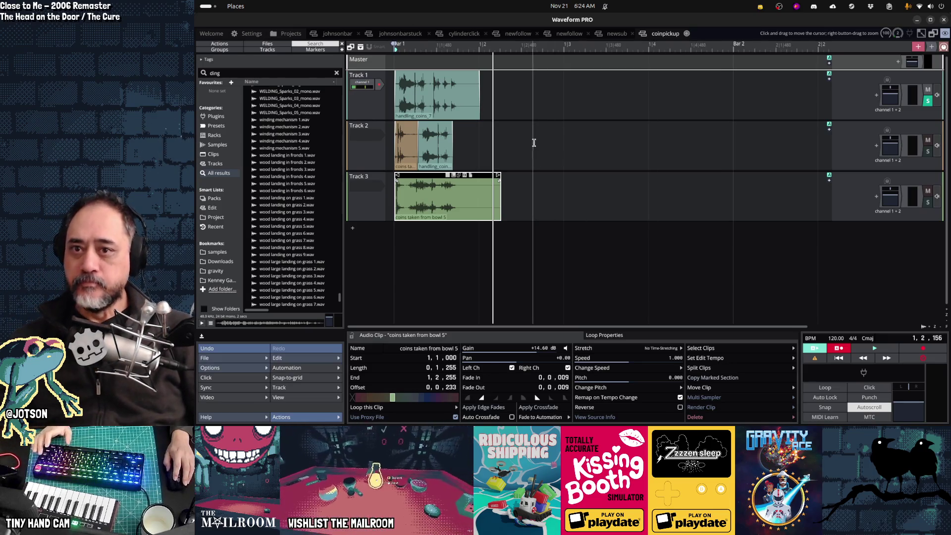
click(697, 47)
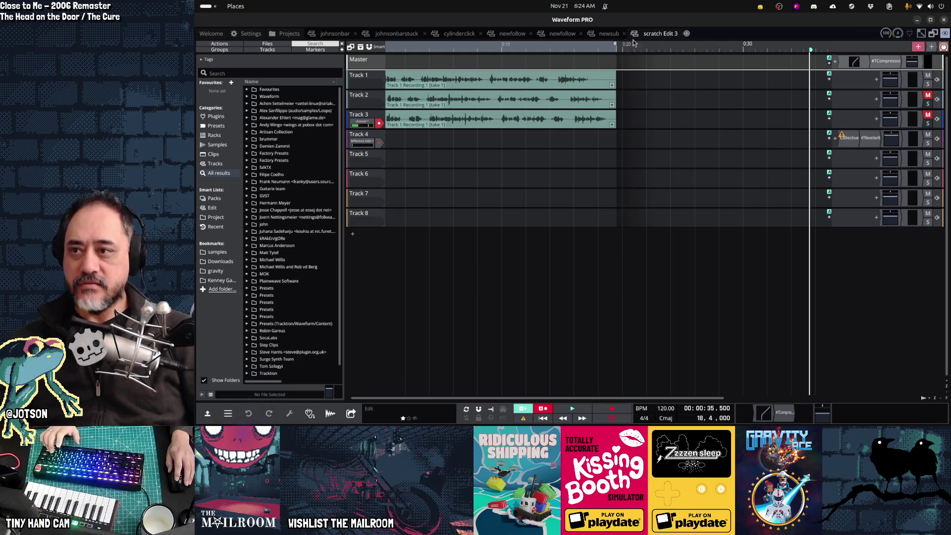
- Create a new empty edit named coins from the project browser
click(289, 34)
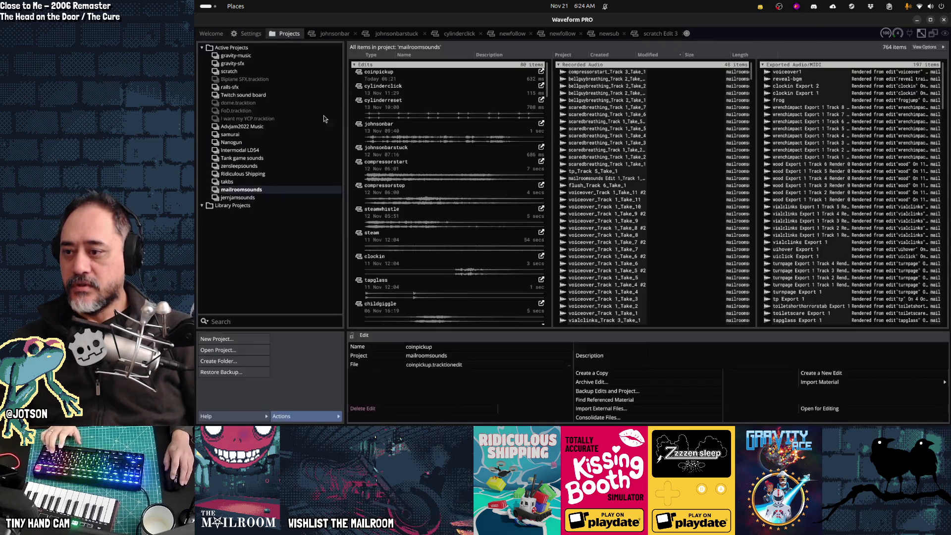
double_click(412, 80)
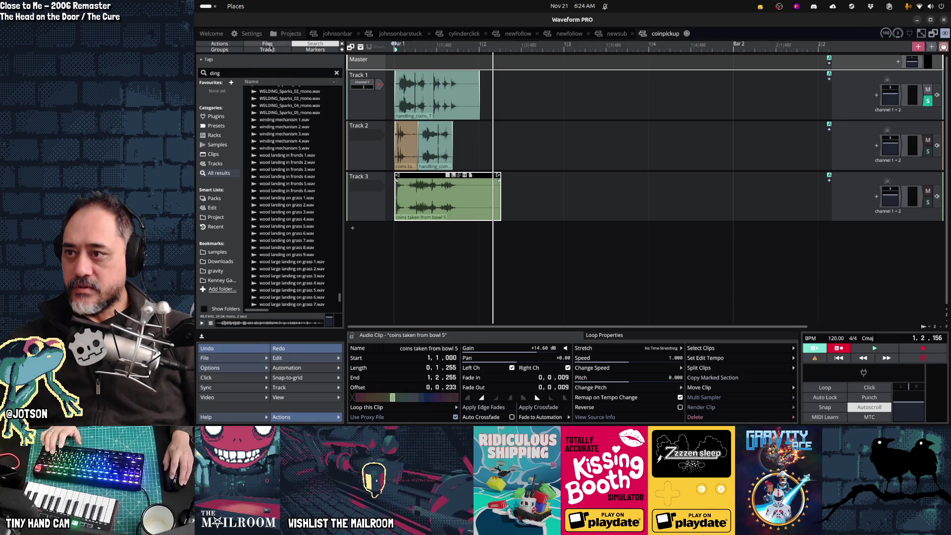
click(285, 34)
click(859, 375)
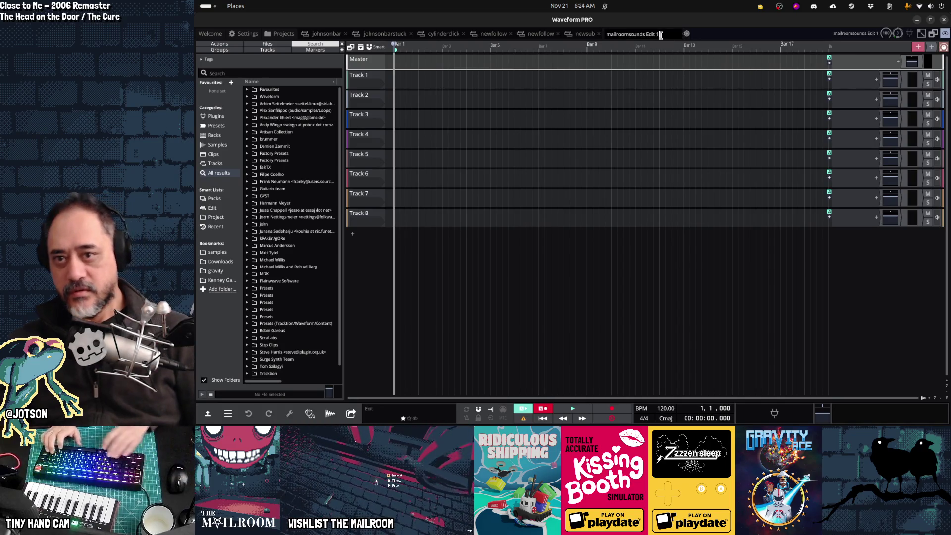
text(coin)
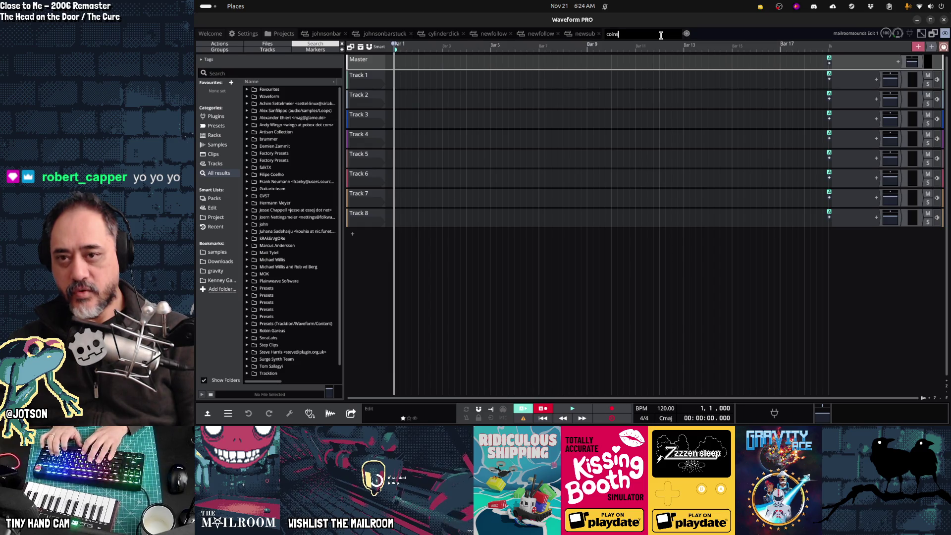
key(Return)
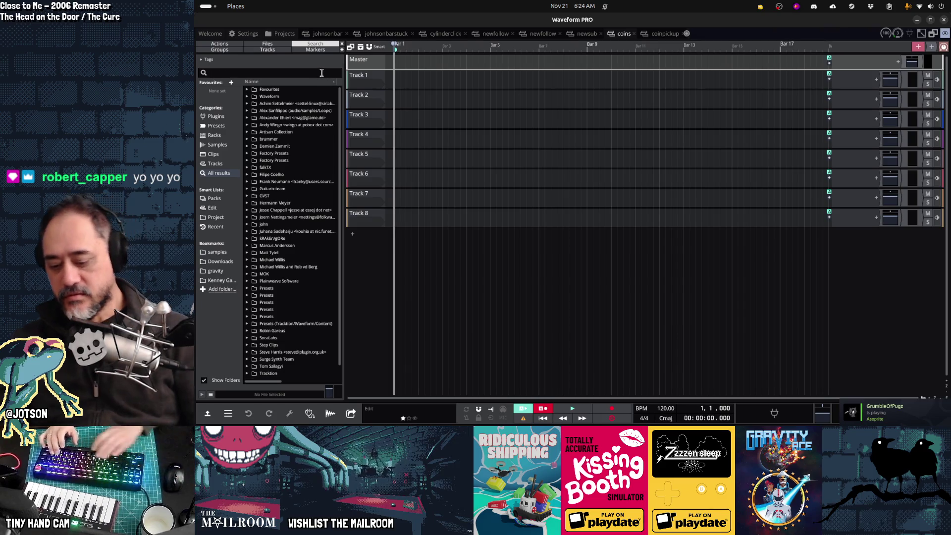
- Search 'coins', audition the results, and place Coins_Drop_Carpet_06 on Track 1
text(coins)
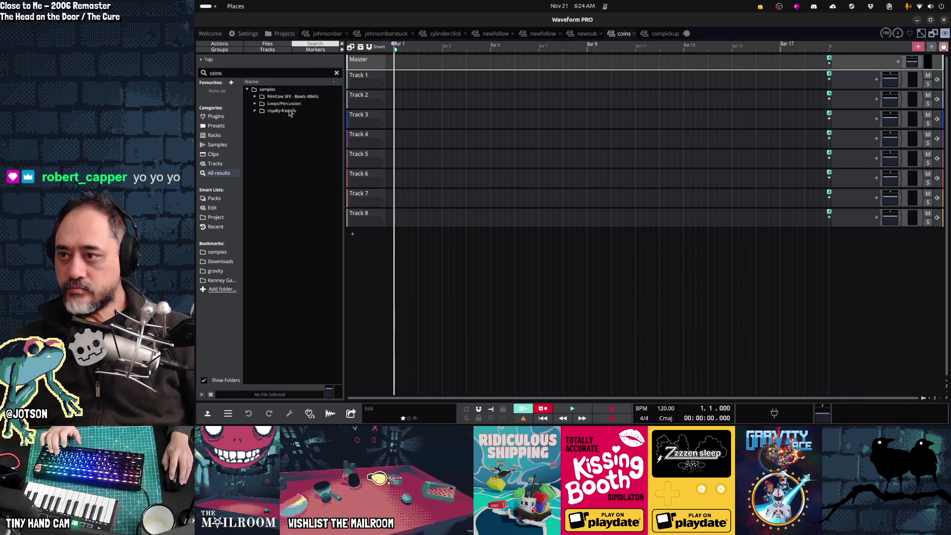
click(228, 380)
click(286, 302)
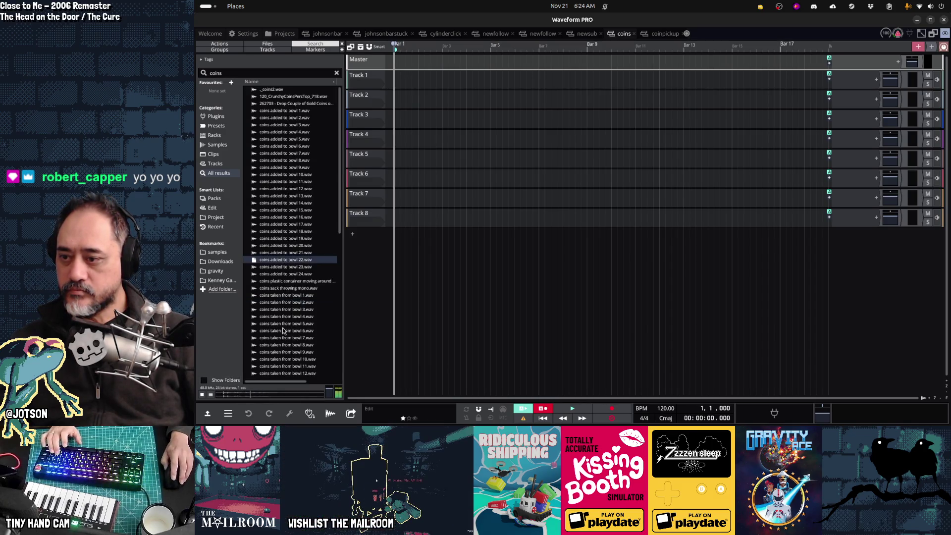
scroll(283, 331, down, 5)
click(287, 299)
key(Up)
key(Up)
key(Up)
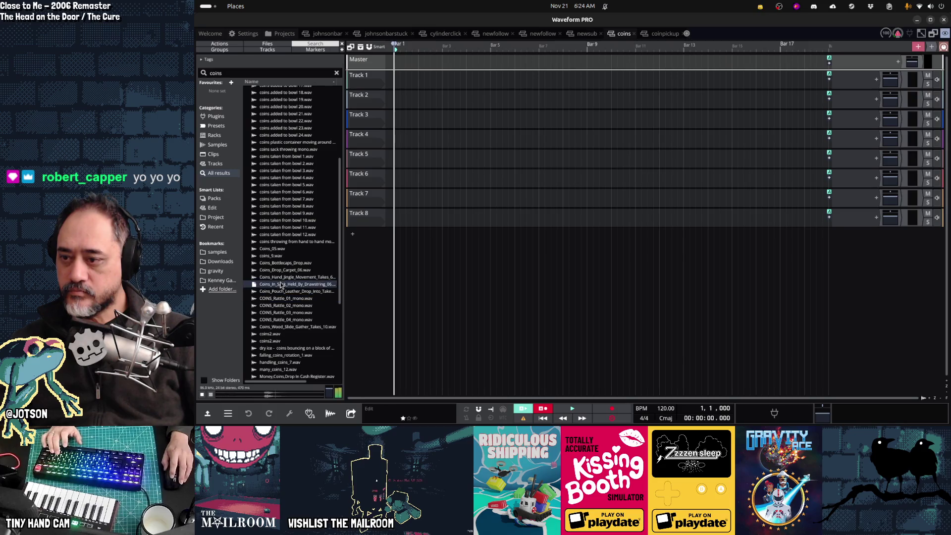
click(287, 320)
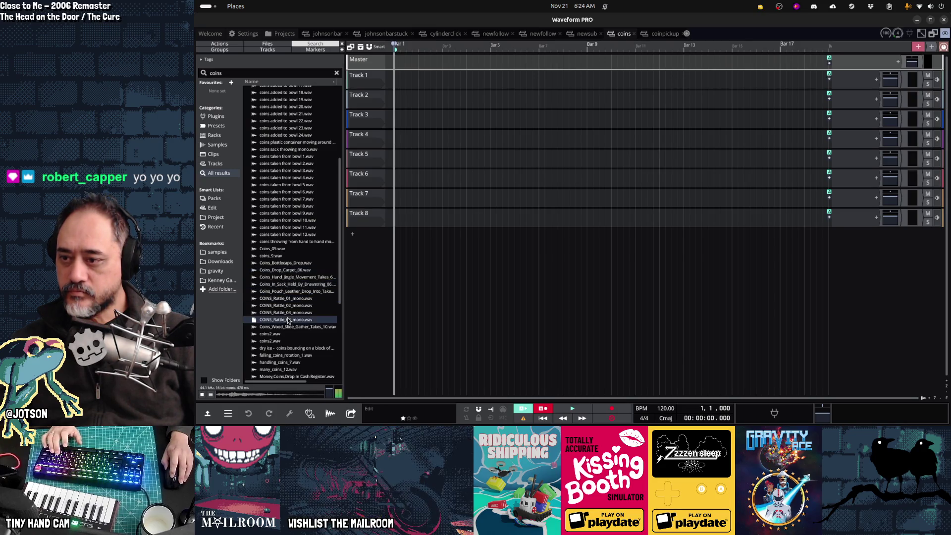
click(286, 271)
mouse_move(290, 274)
mouse_down()
mouse_move(403, 154)
mouse_move(398, 75)
mouse_move(422, 75)
mouse_move(412, 75)
mouse_up()
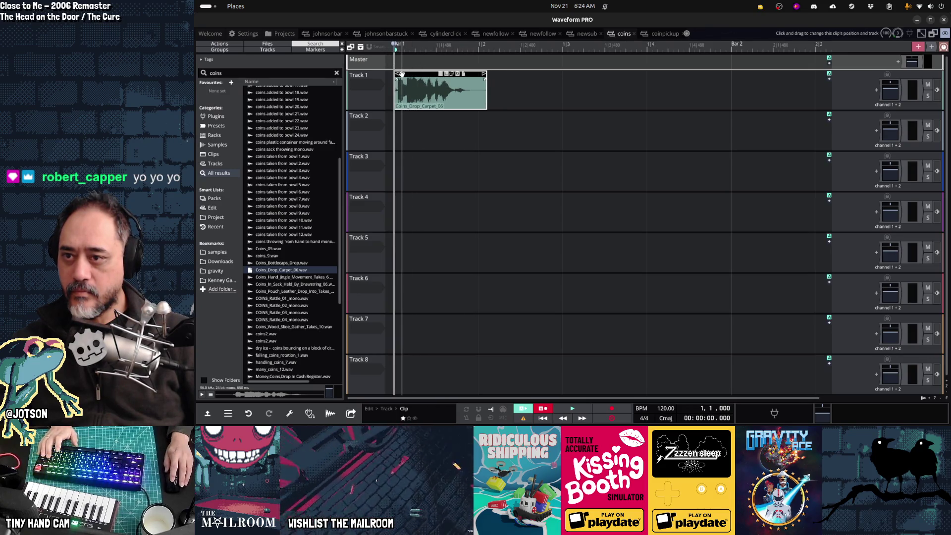
key(space)
key(space)
key(space)
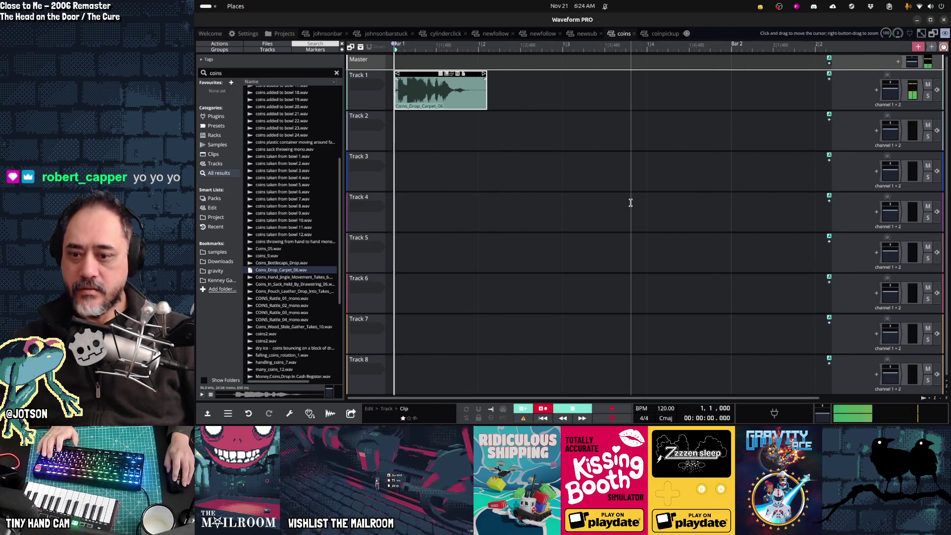
- Render the coins edit to the file coins Export 1.ogg
click(229, 414)
mouse_move(256, 297)
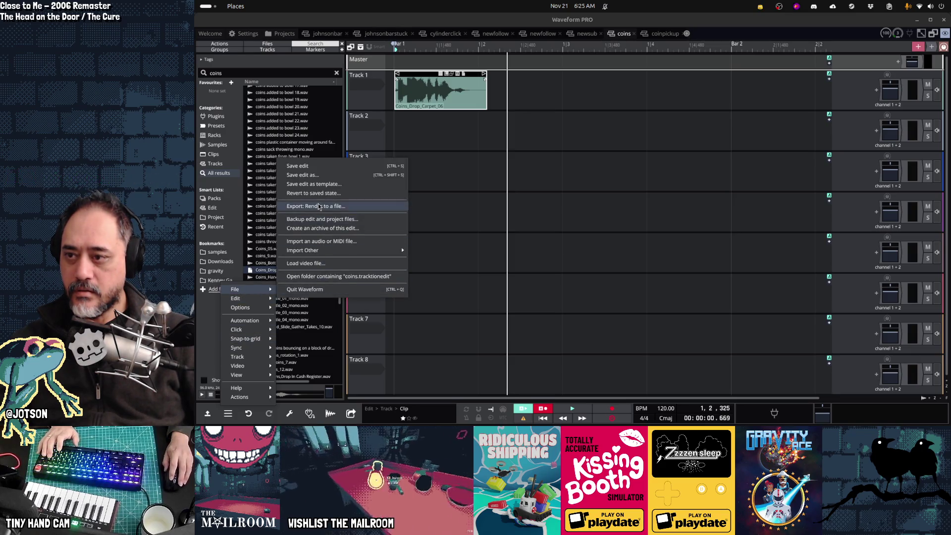
click(316, 207)
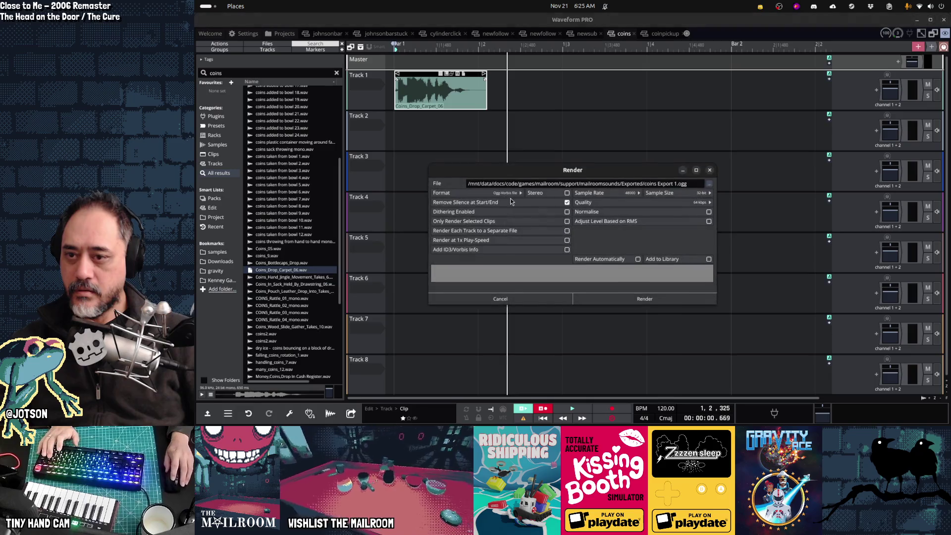
click(625, 299)
key(alt+Tab)
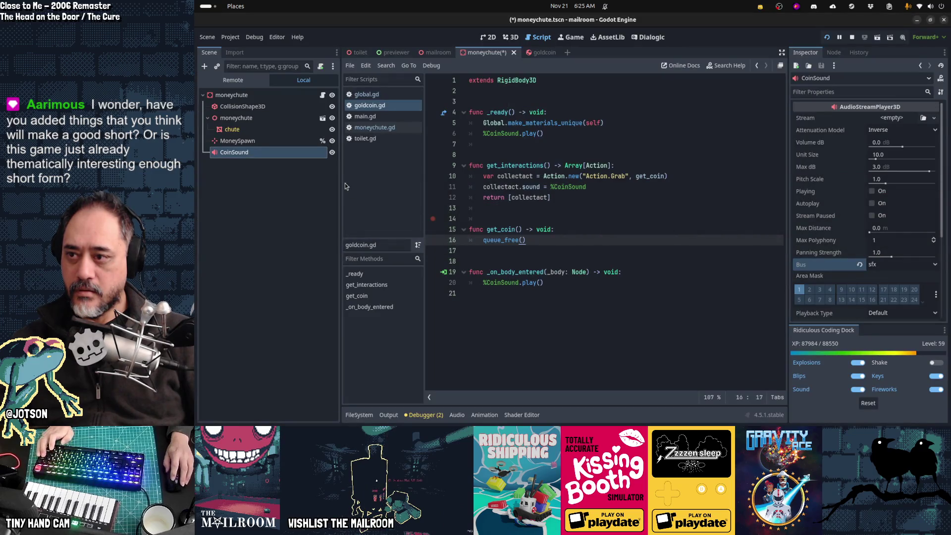
- Rename the audio node to CoinSpawnSound and load coins.ogg as its stream
click(283, 153)
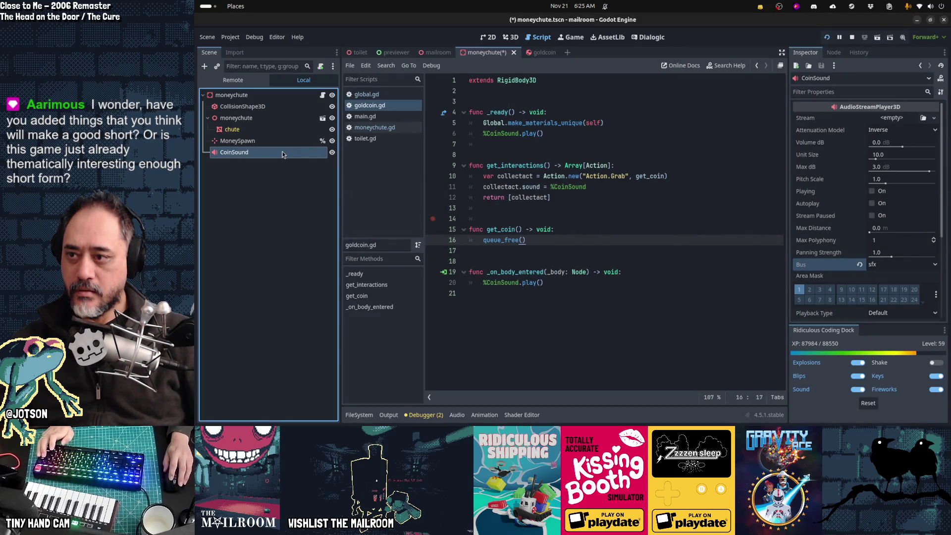
click(282, 153)
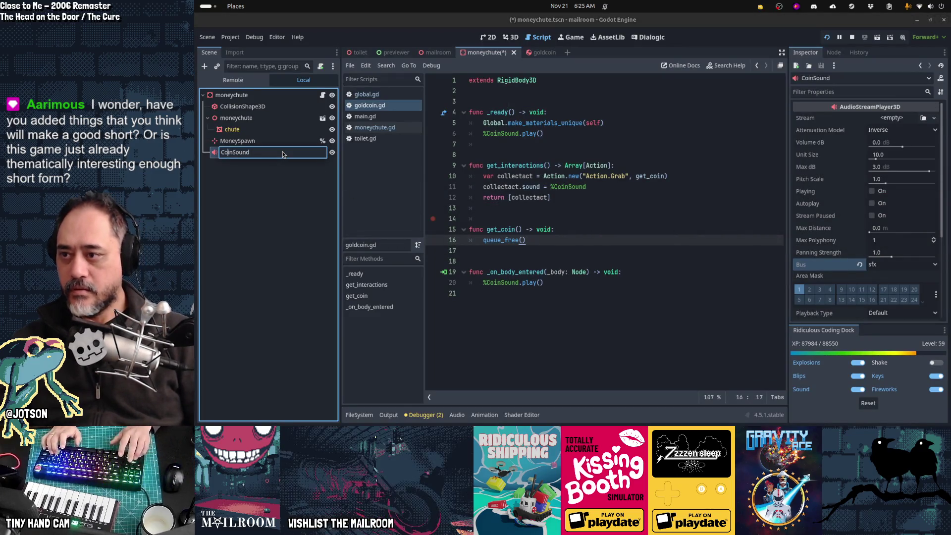
text(nSpaw)
key(Return)
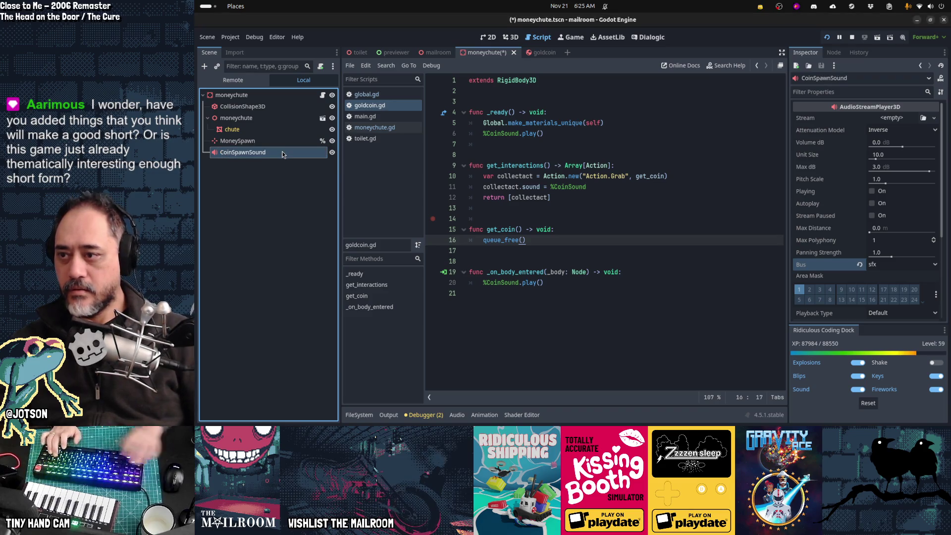
click(924, 119)
text(coins)
key(Return)
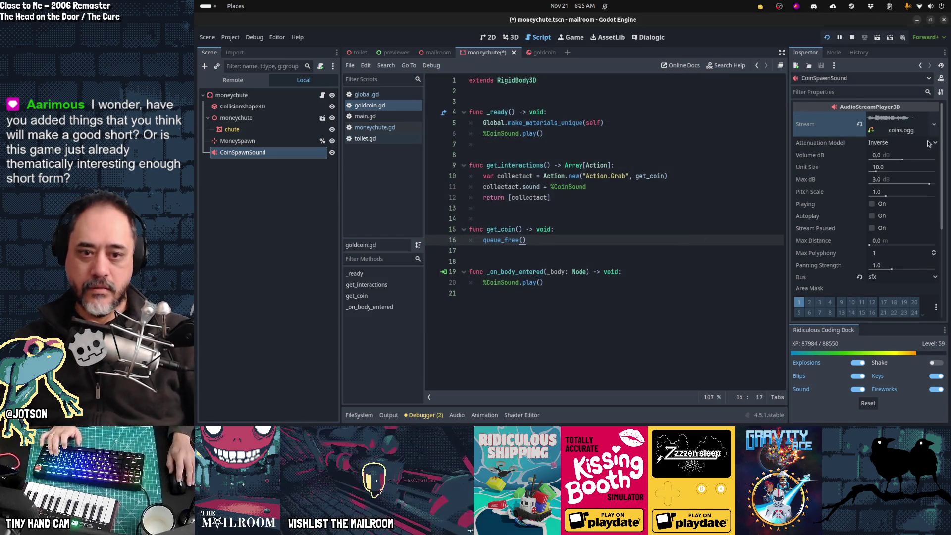
click(872, 204)
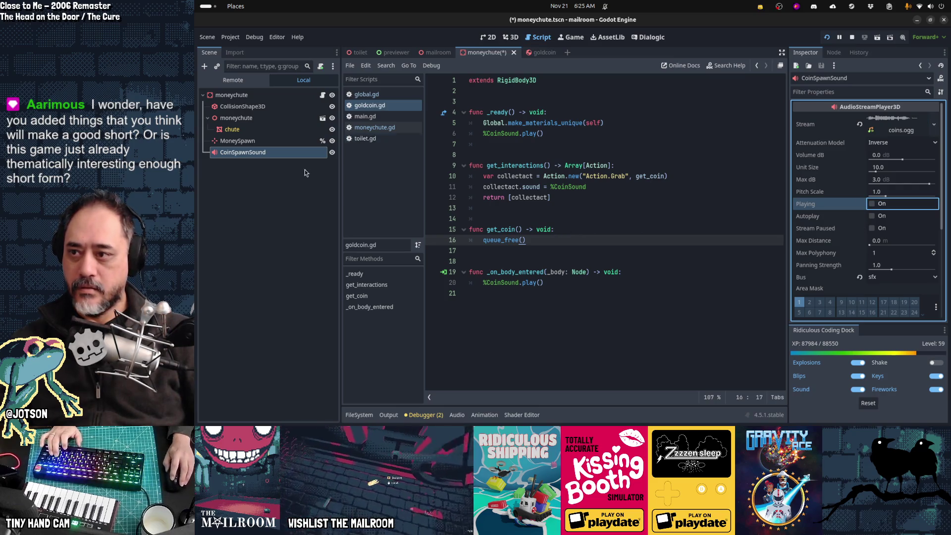
- Play %CoinSpawnSound first in payday(), save, make the node unique-named, and run with F5
click(409, 123)
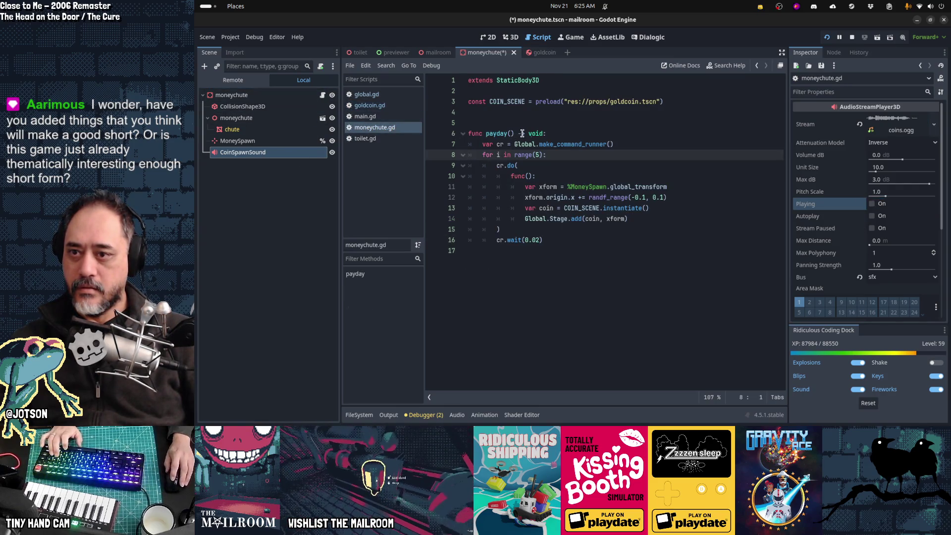
click(563, 134)
key(Return)
text(CoinSpawnSoun)
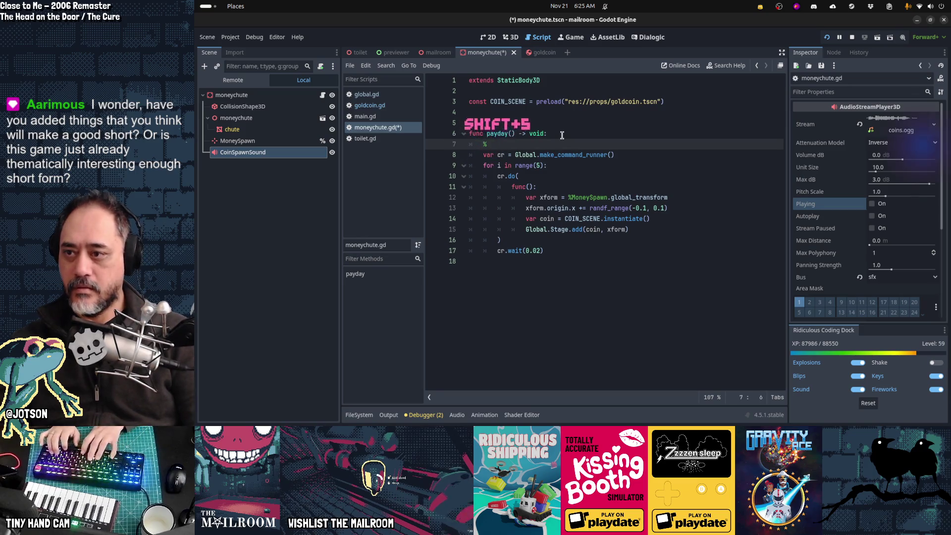
text(d.play()
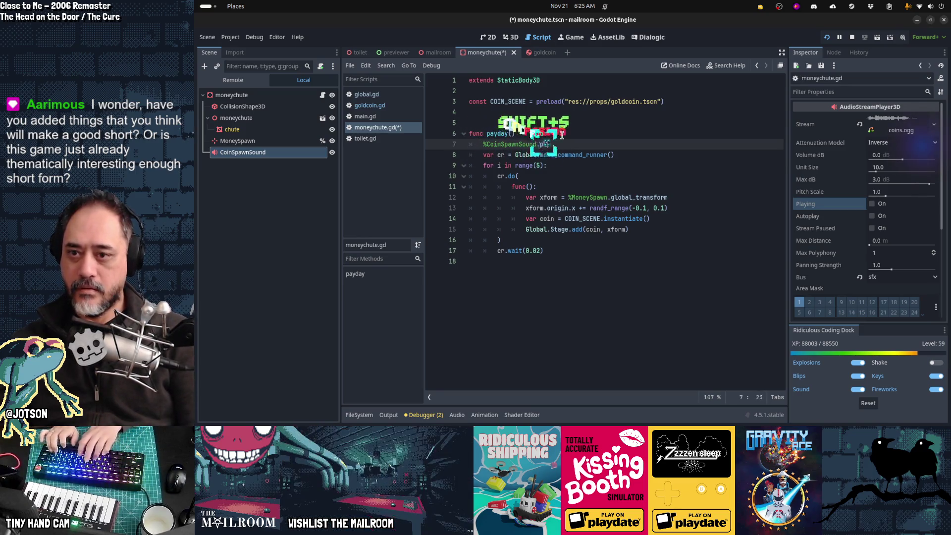
key(ctrl+s)
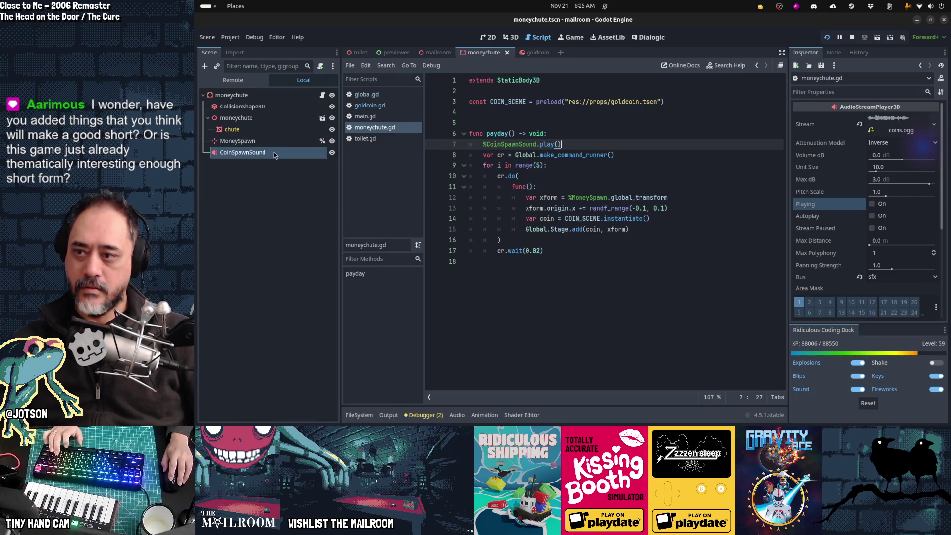
right_click(275, 155)
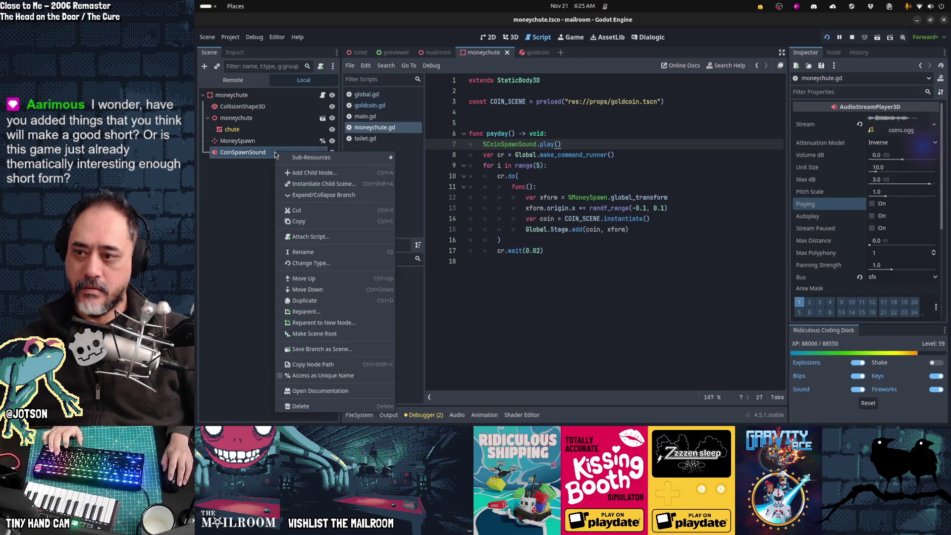
click(328, 378)
key(F5)
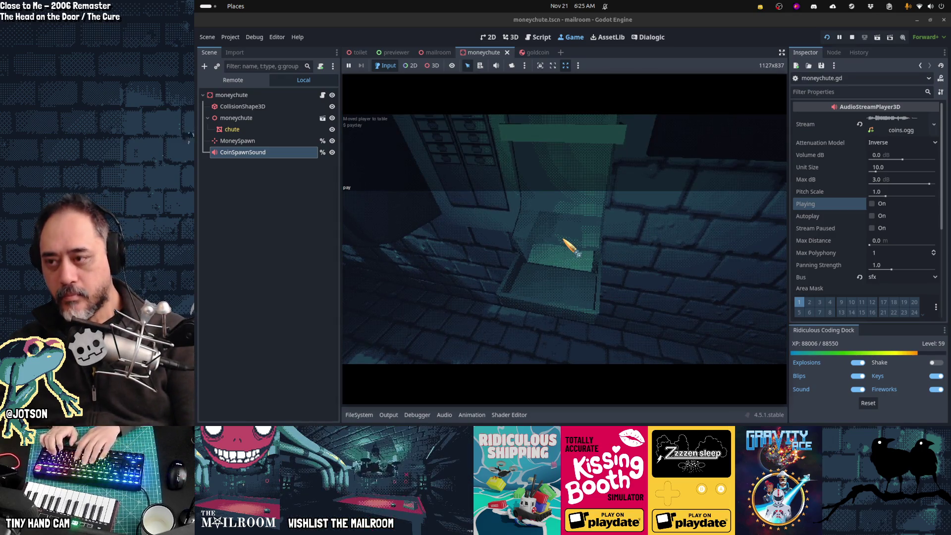
- Enter payday in the in-game console to drop coins into the chute tray
key(grave)
text(pa)
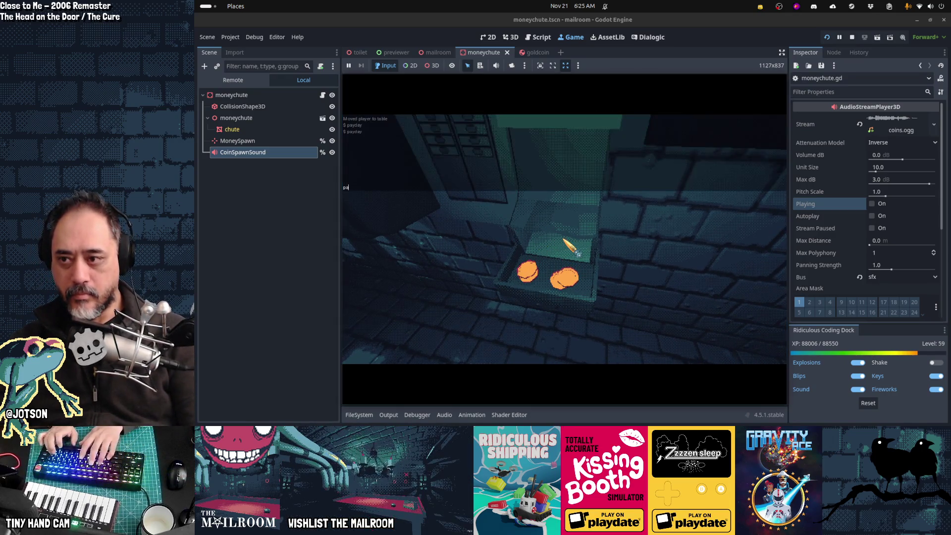
key(Return)
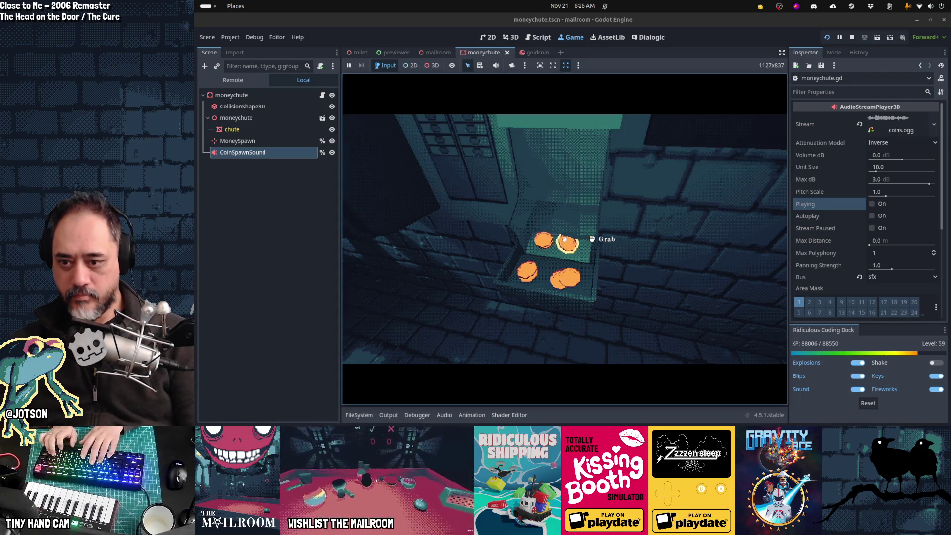
key(grave)
key(grave)
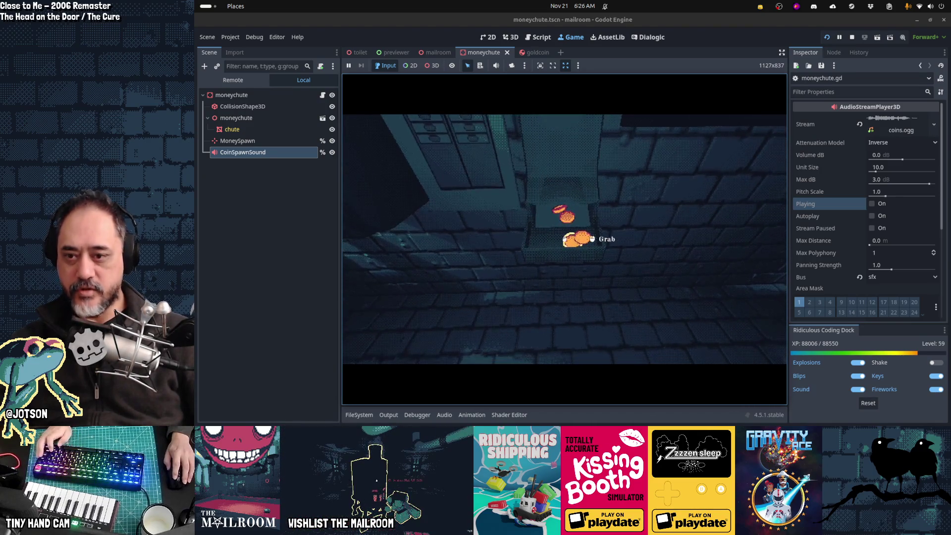
key(alt+Tab)
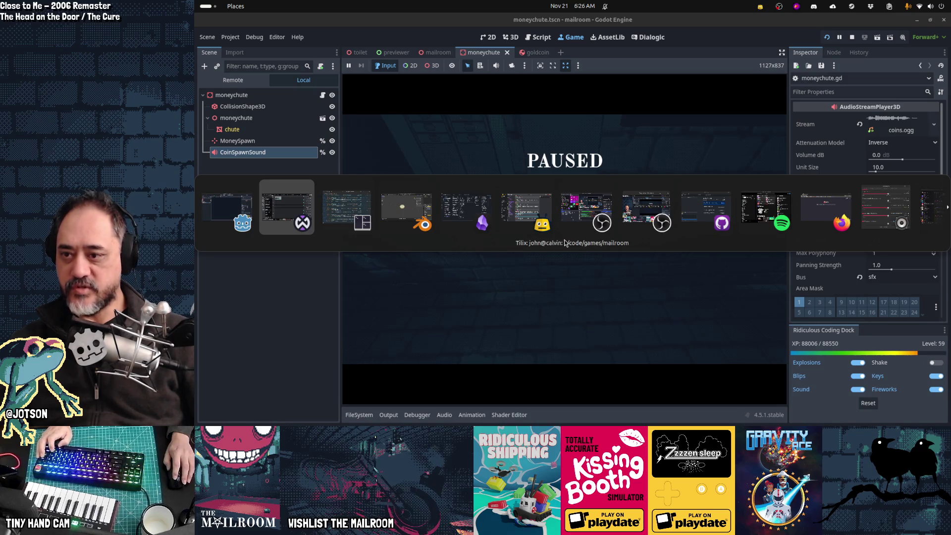
key(alt+Tab)
- Shrink the gold coin's CollisionShape3D radius and height, save goldcoin, and run with F5
click(528, 52)
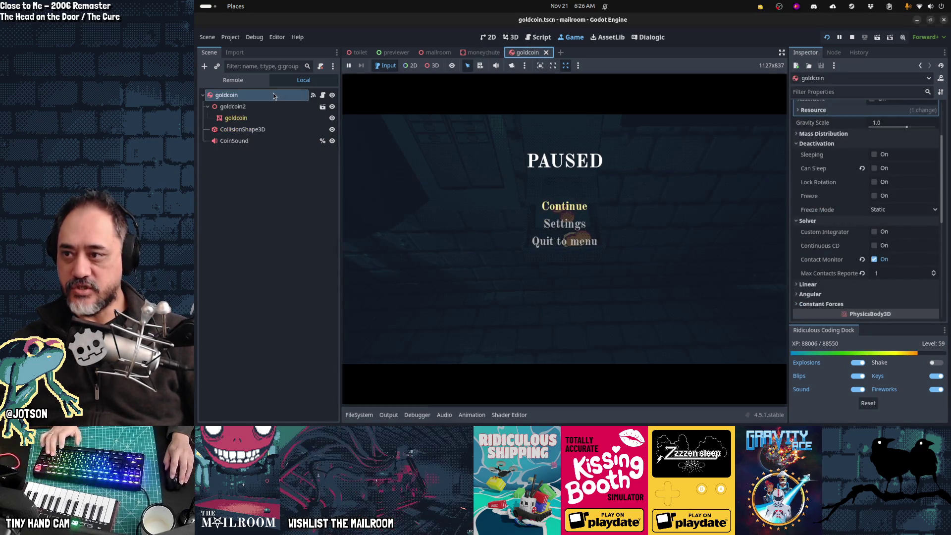
click(268, 128)
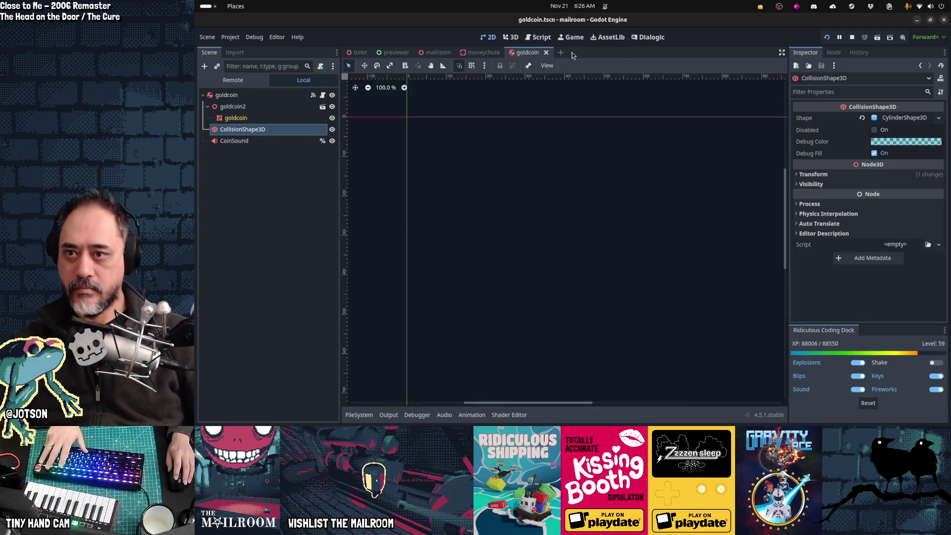
key(ctrl+F2)
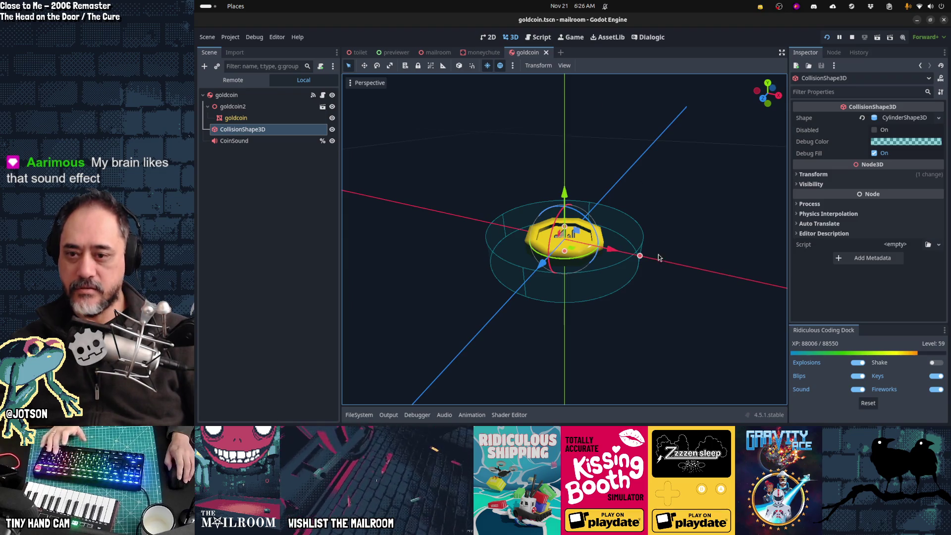
mouse_move(639, 244)
mouse_down()
mouse_move(604, 242)
mouse_move(646, 202)
mouse_move(570, 239)
mouse_move(578, 255)
mouse_up()
scroll(570, 239, up, 2)
mouse_move(565, 223)
mouse_down()
mouse_move(618, 240)
mouse_move(587, 281)
mouse_move(465, 320)
mouse_up()
key(ctrl+s)
key(F5)
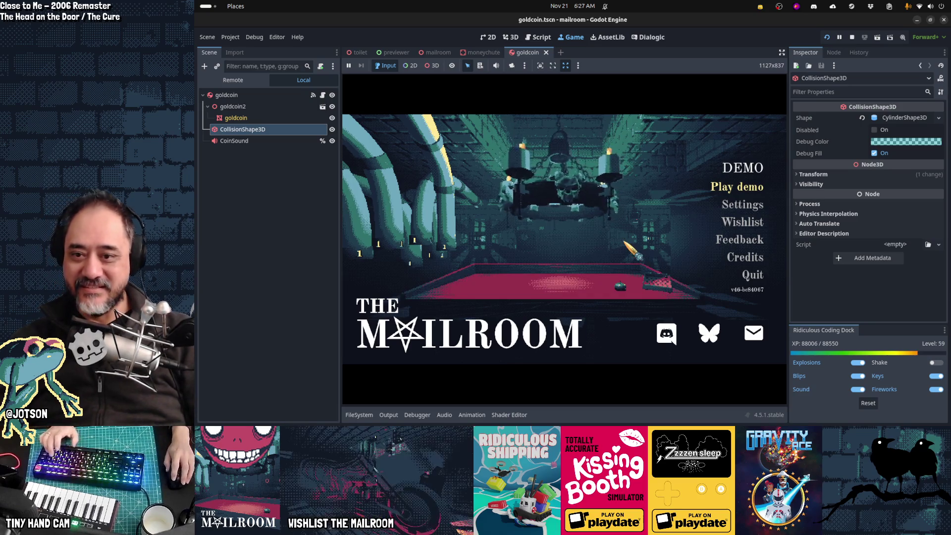
- Start the demo, clock in at the table and grab the first coins from the tray
key(Return)
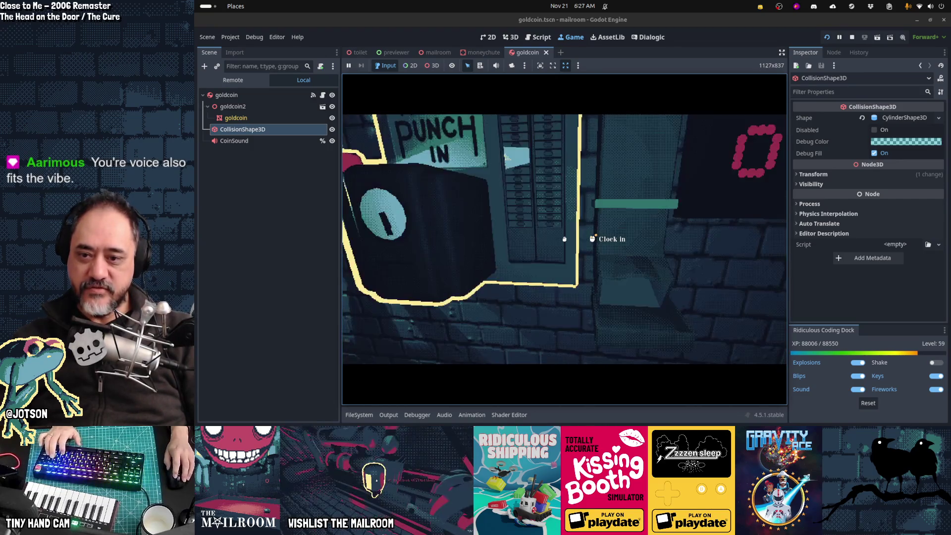
click(564, 239)
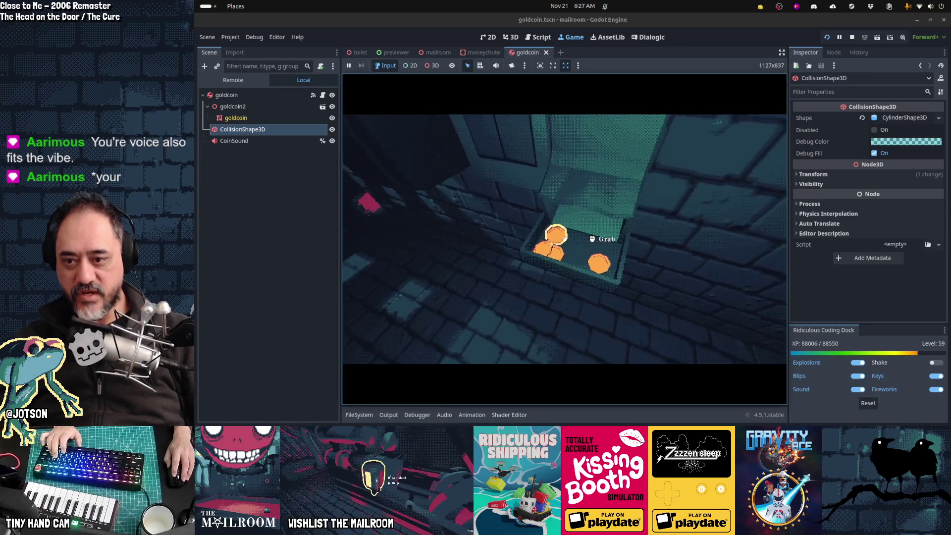
click(565, 239)
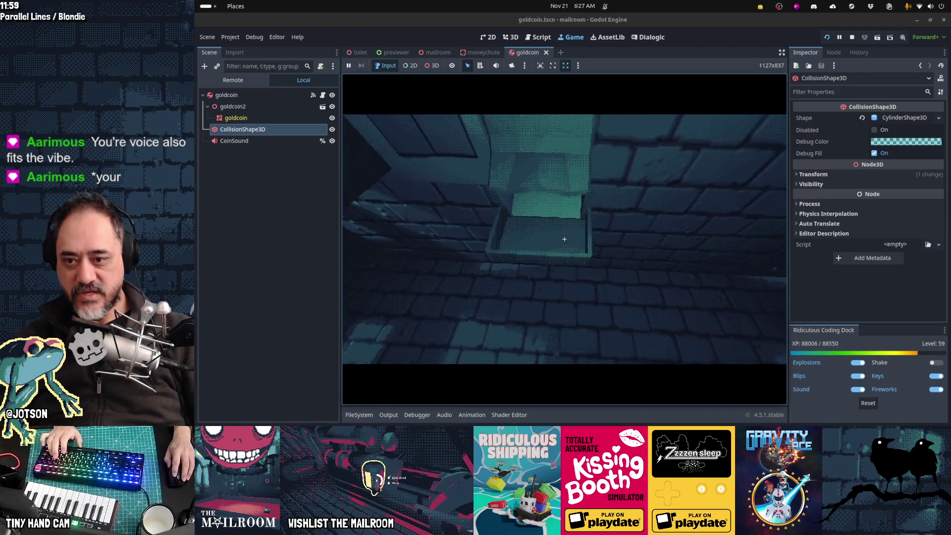
- Run the payday console command several times to spawn coin piles
key(grave)
text(payday)
key(Return)
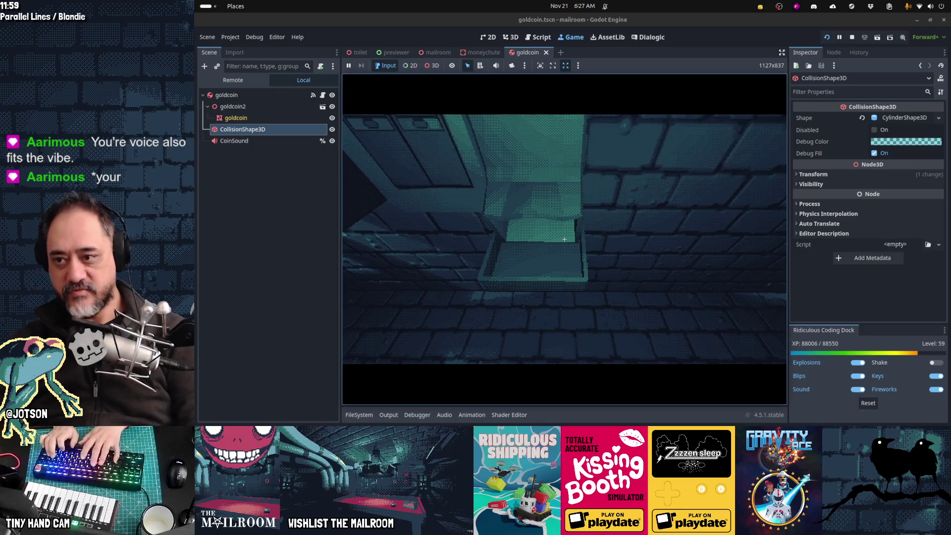
key(grave)
text(pay)
key(grave)
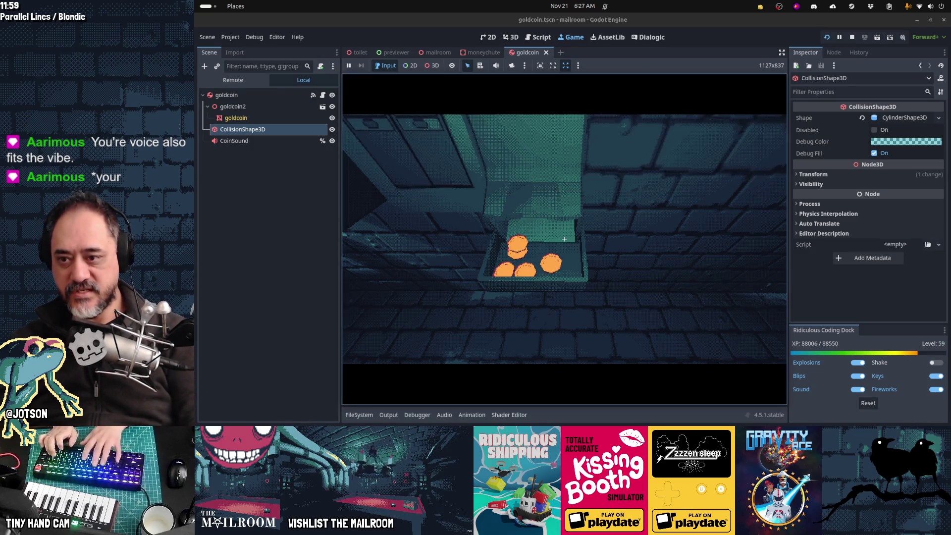
key(grave)
text(payday)
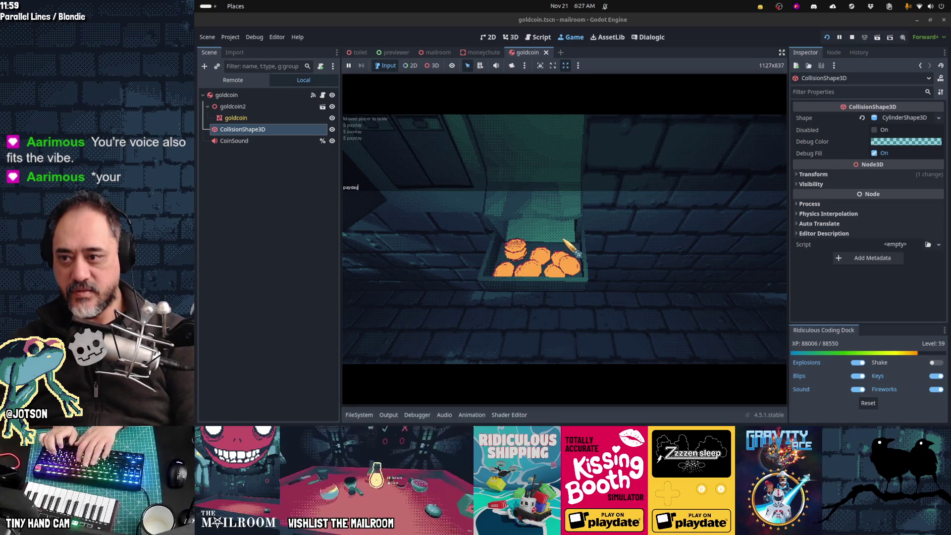
key(Return)
key(grave)
key(grave)
text(pay)
key(Return)
key(grave)
text(y)
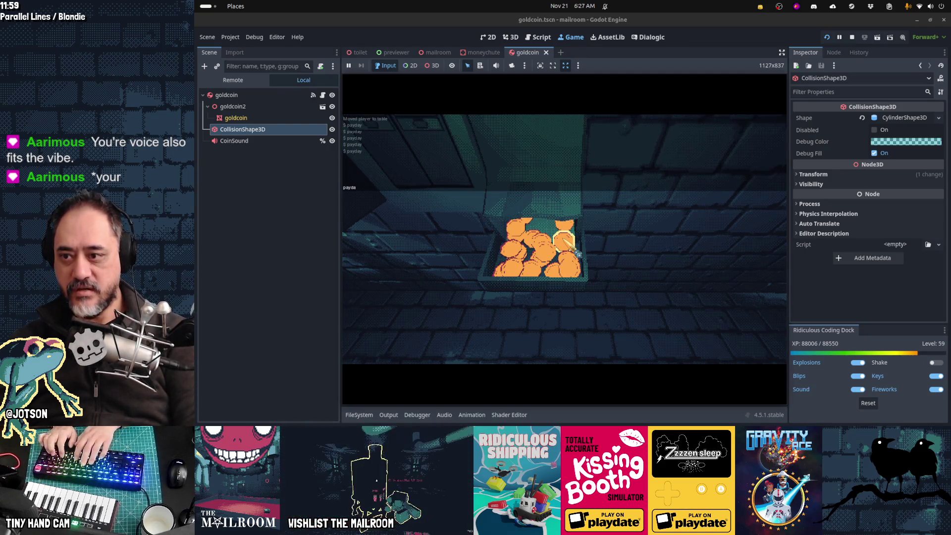
key(Escape)
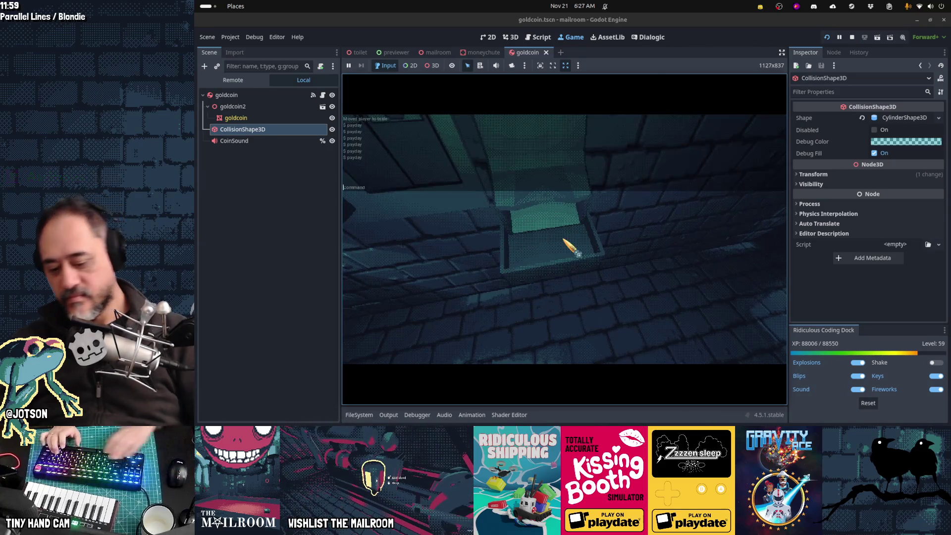
- Run payday again and collect five gold coins from the tray
key(grave)
text(pa)
key(Return)
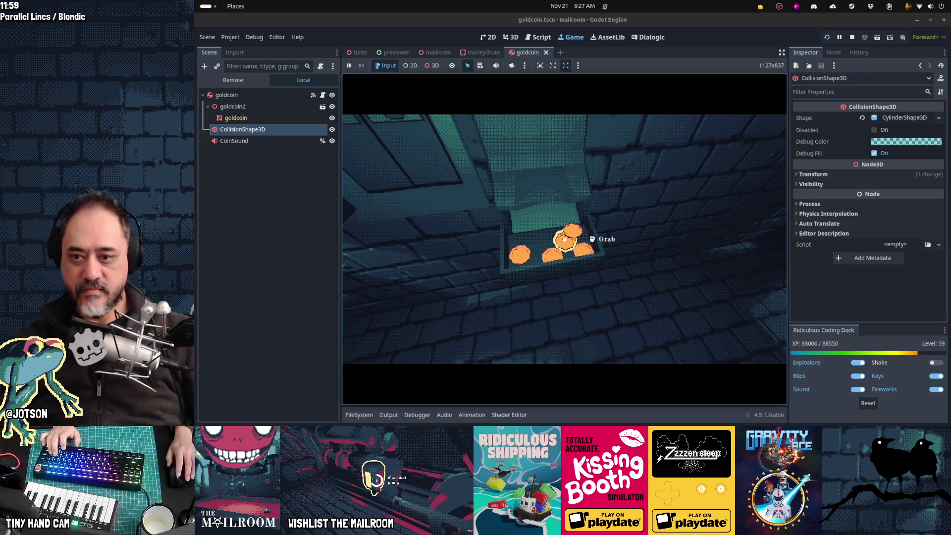
click(564, 239)
click(564, 239)
click(564, 239)
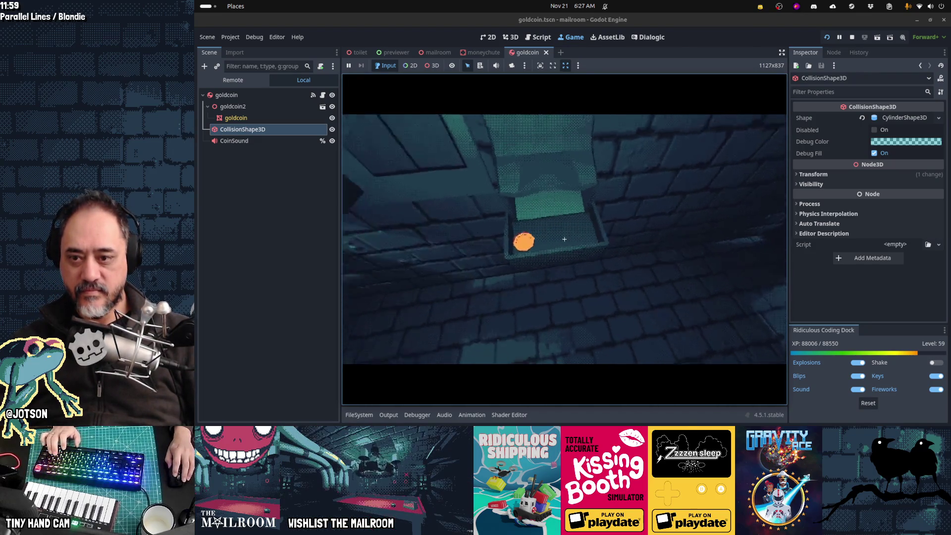
click(564, 239)
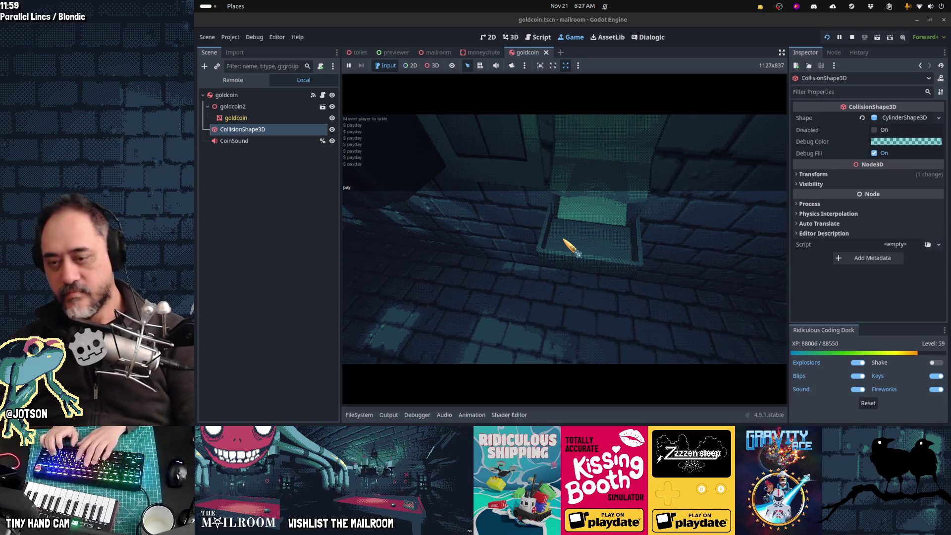
click(565, 238)
- Pour in more coins with payday and collect several, including the stray one by the wall
key(grave)
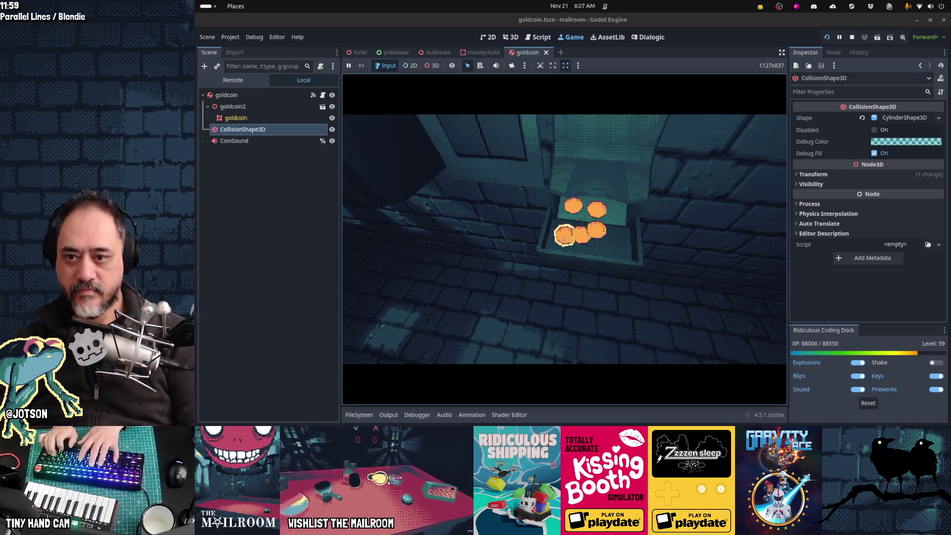
text(payday)
key(Return)
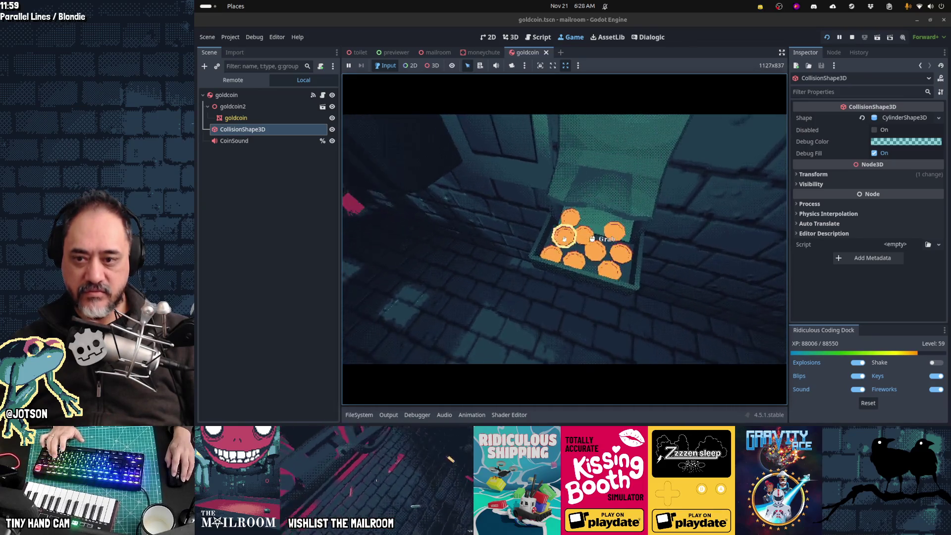
click(565, 240)
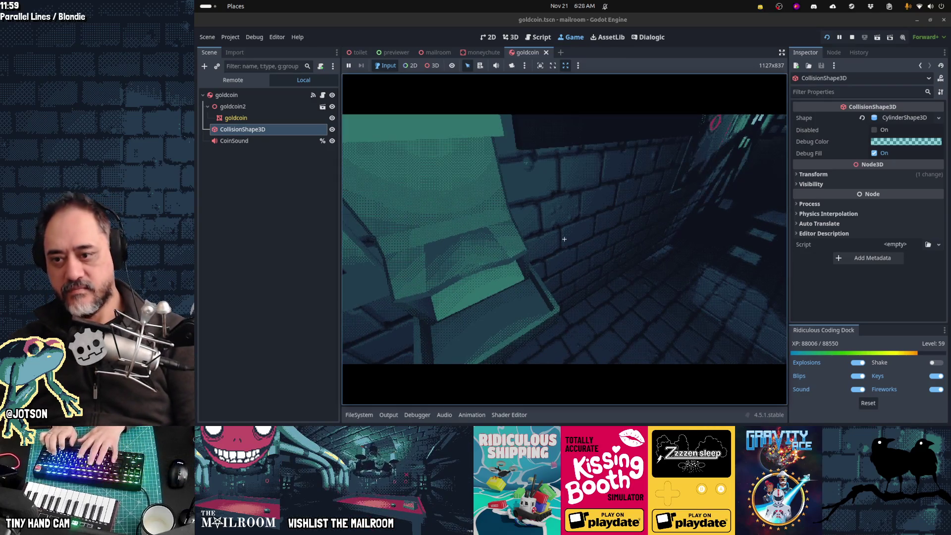
text(ayday)
key(Return)
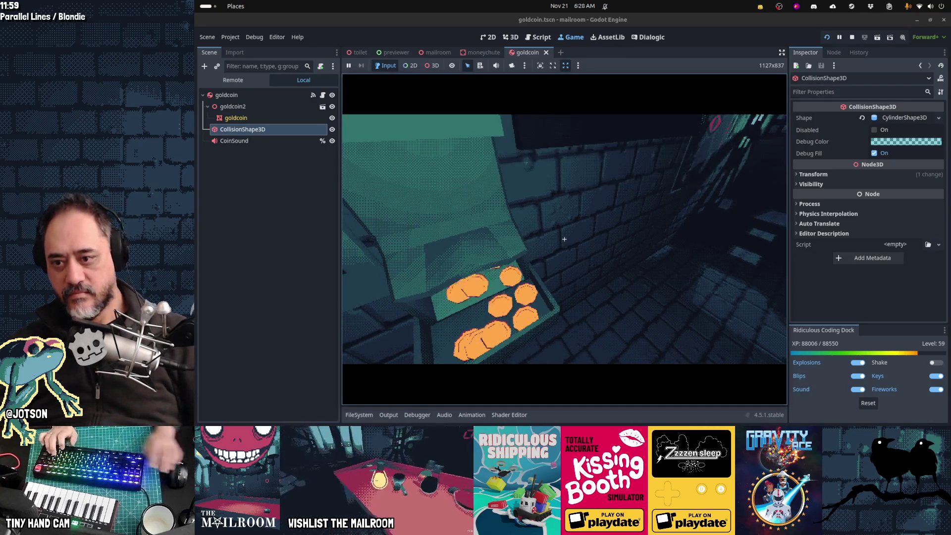
key(grave)
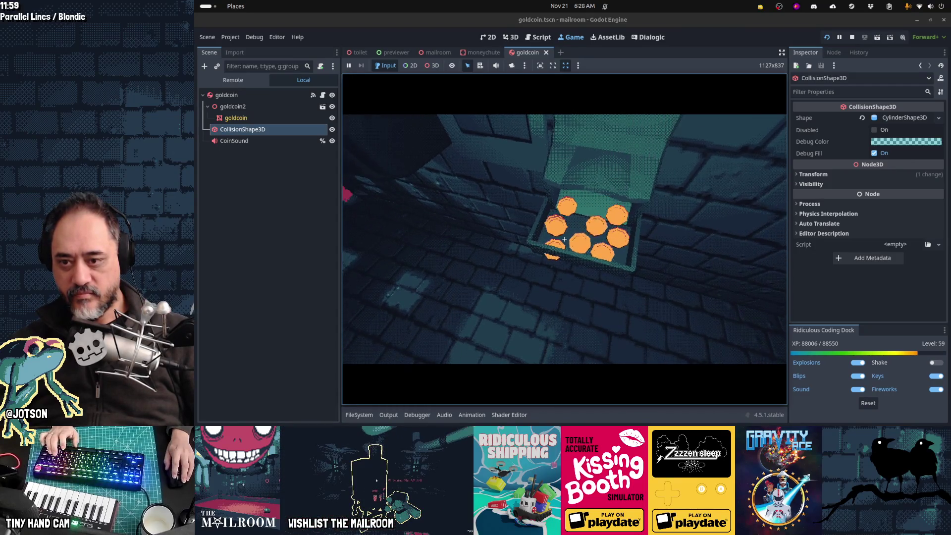
click(564, 239)
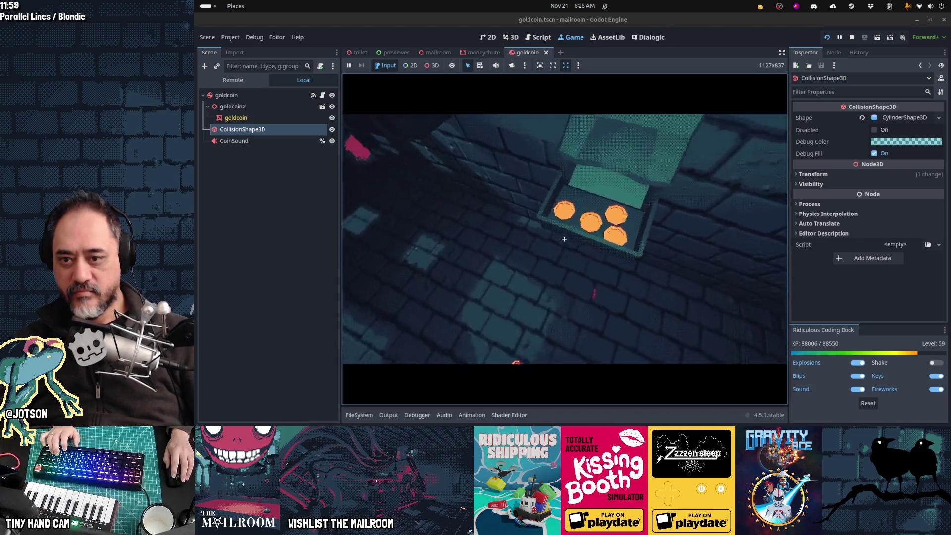
click(565, 239)
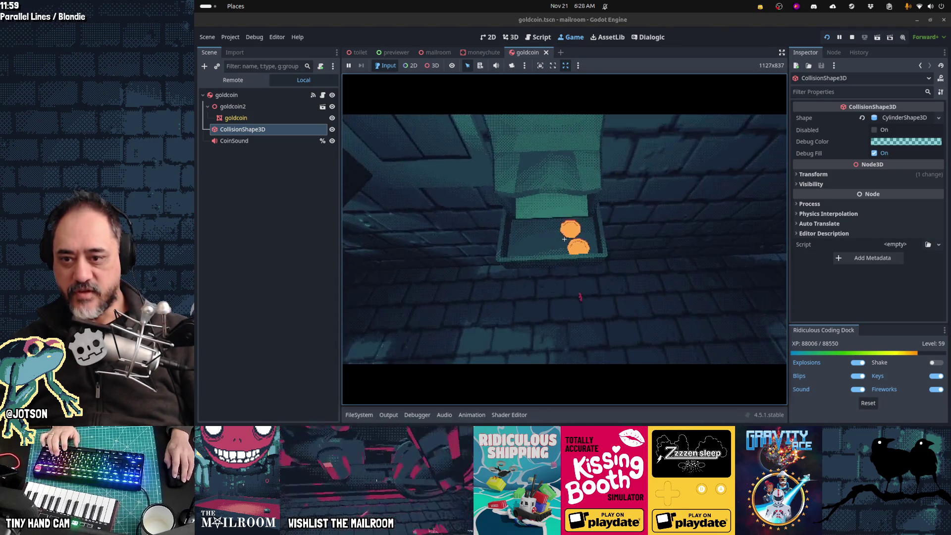
click(564, 239)
click(565, 240)
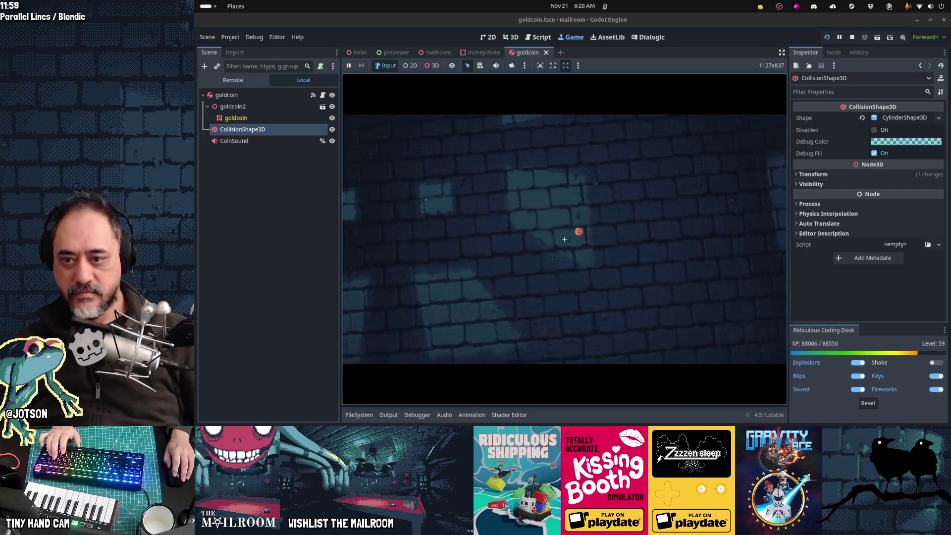
click(564, 240)
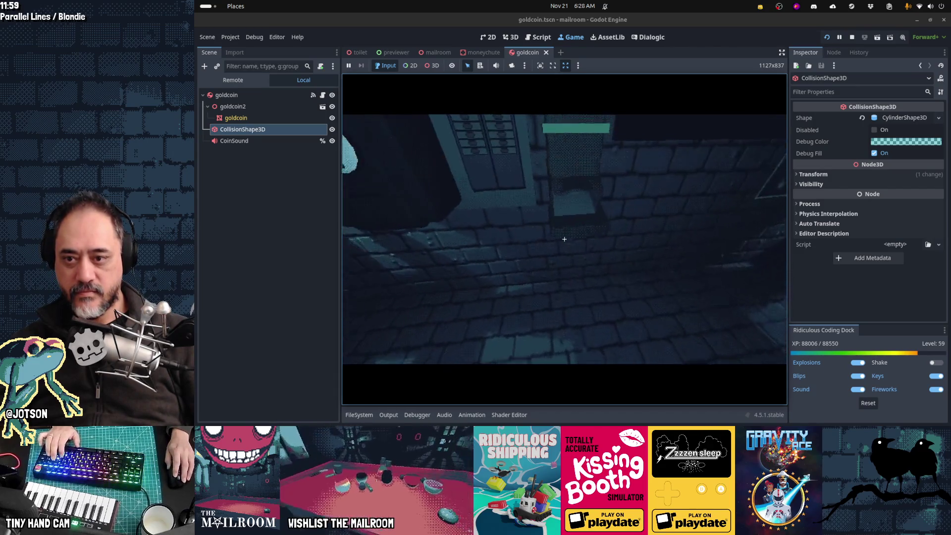
- Collect the remaining tray coins and run payday once more from the console
key(grave)
key(grave)
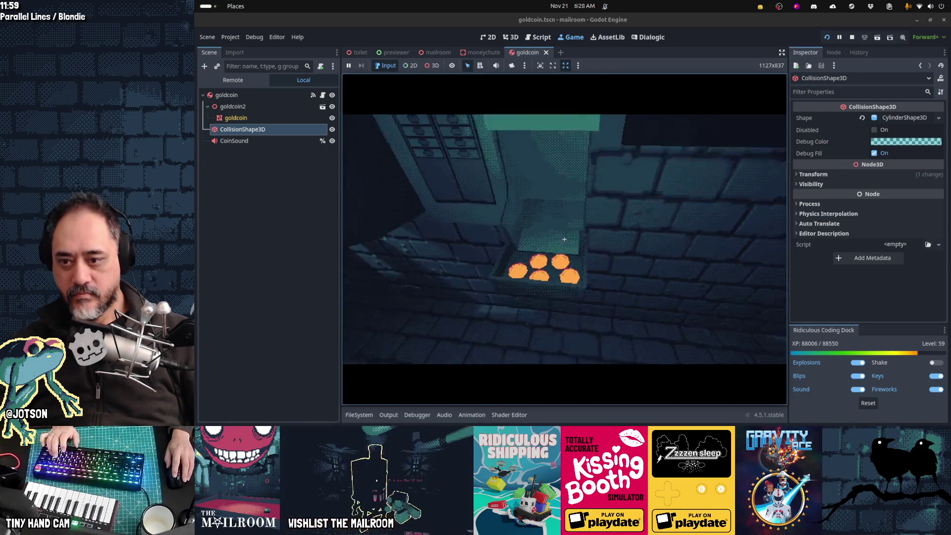
click(564, 239)
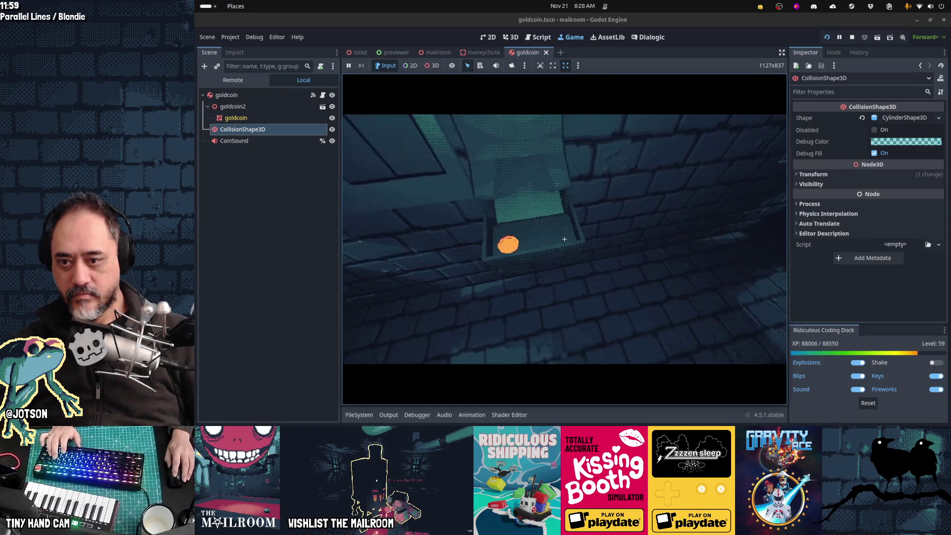
click(564, 239)
key(grave)
key(grave)
click(564, 239)
text(ay)
key(Return)
key(grave)
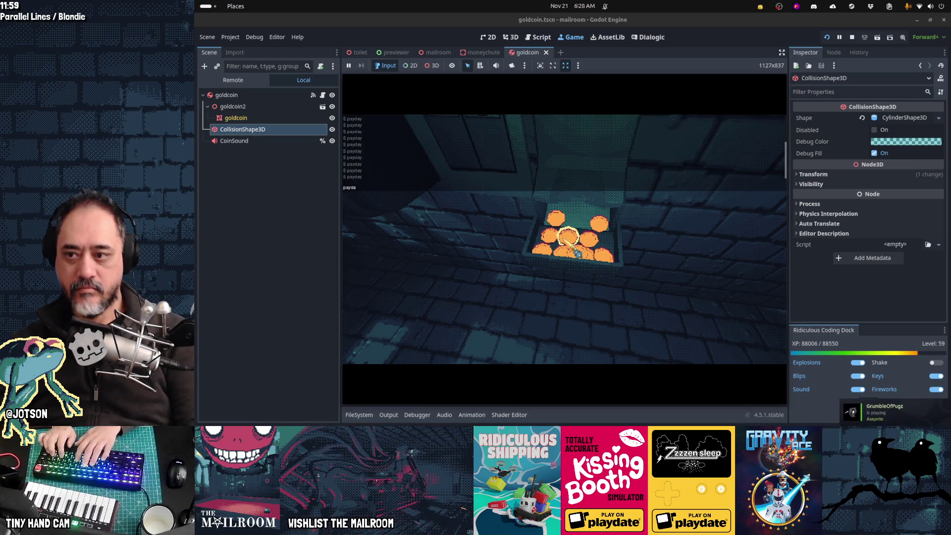
key(grave)
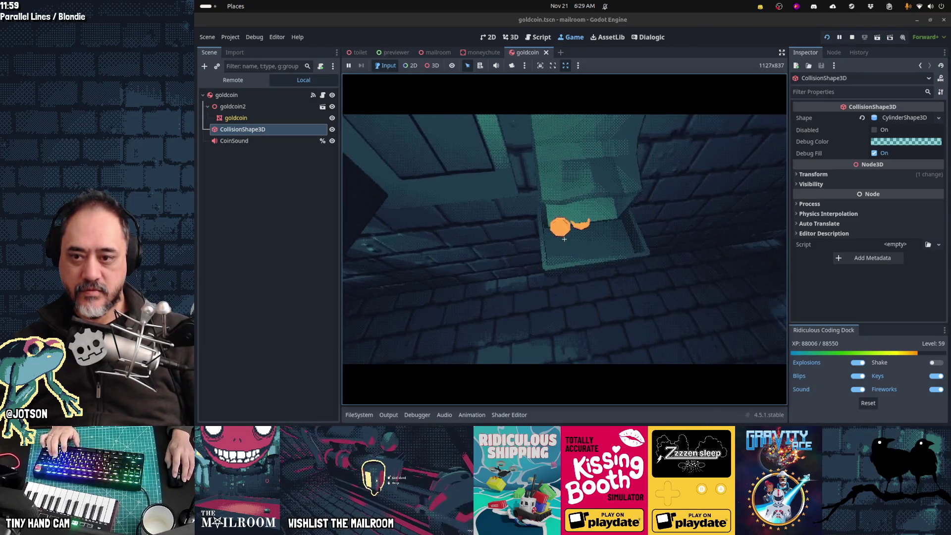
- Drop new coins with payday, move closer to grab one, then run payday again
key(grave)
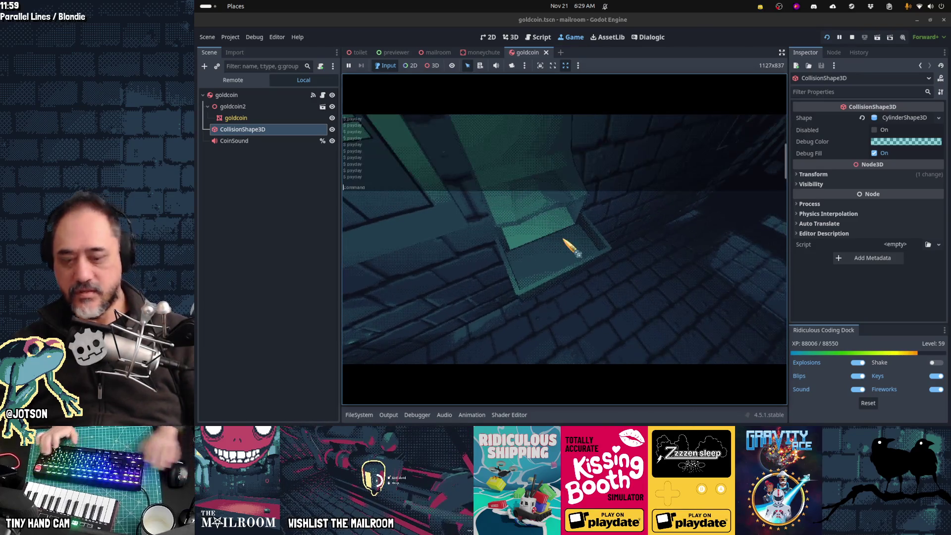
text(pay)
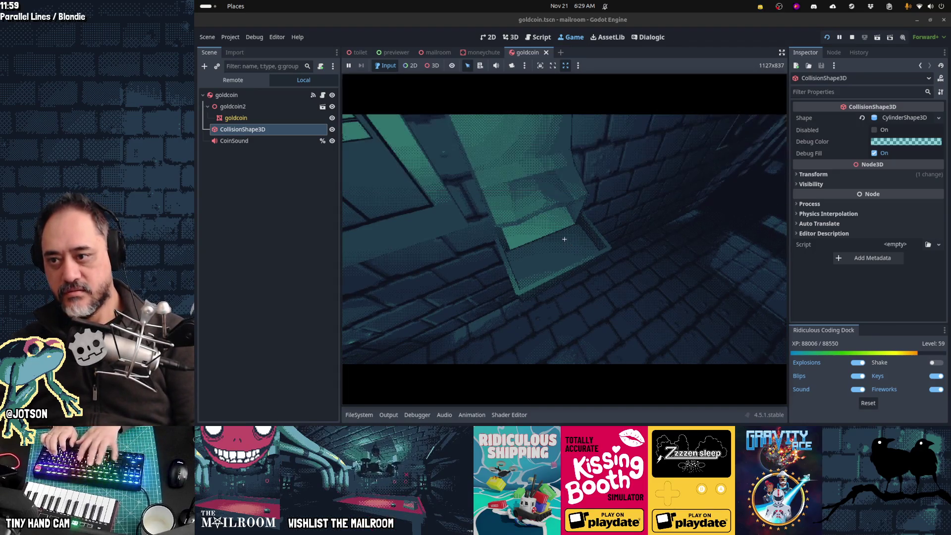
key(grave)
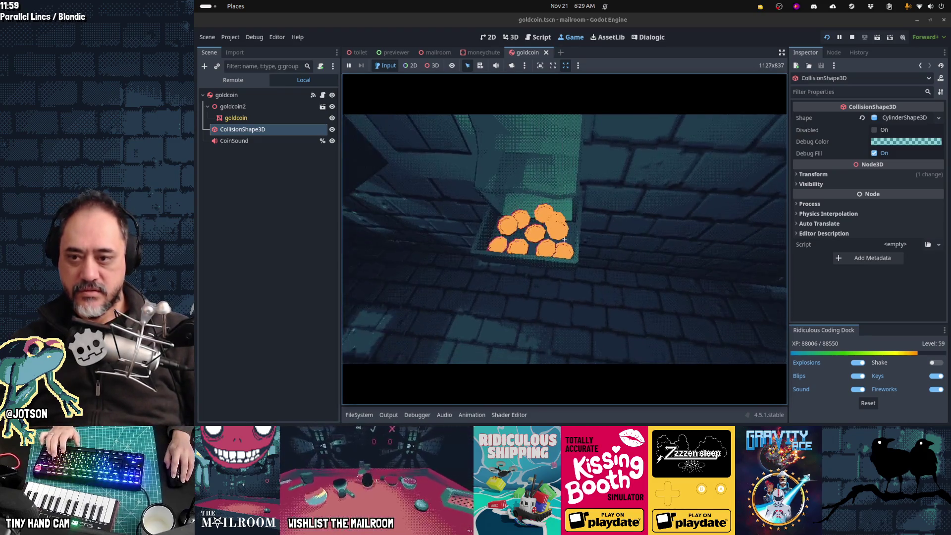
key(w)
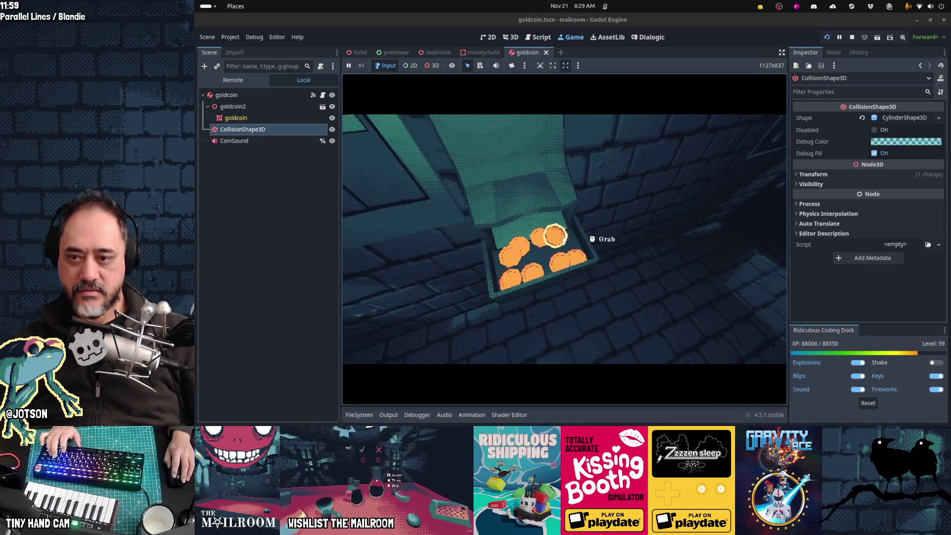
click(564, 239)
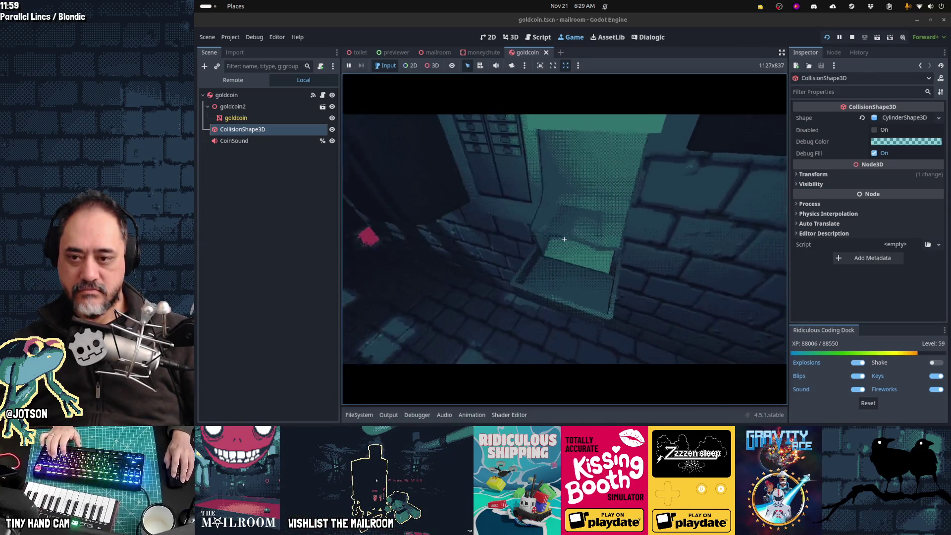
text(payday)
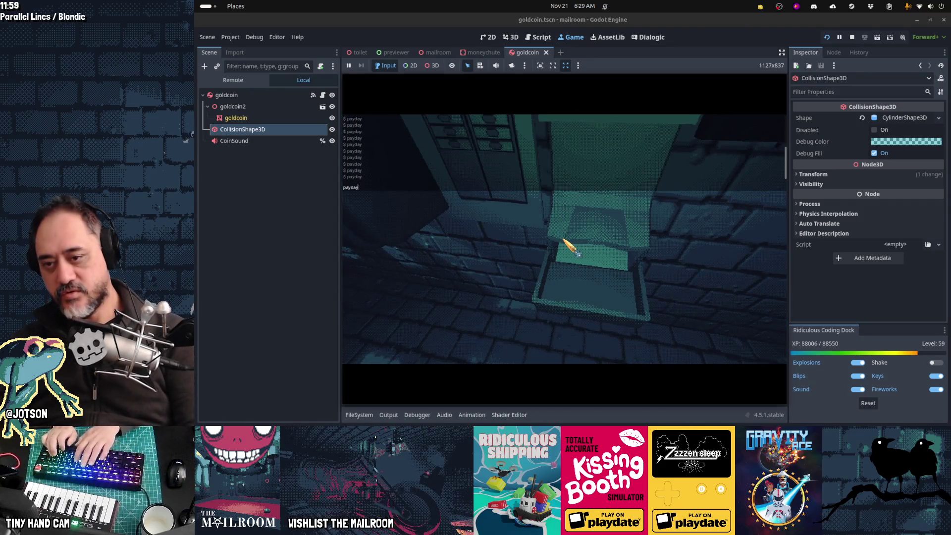
key(Return)
key(grave)
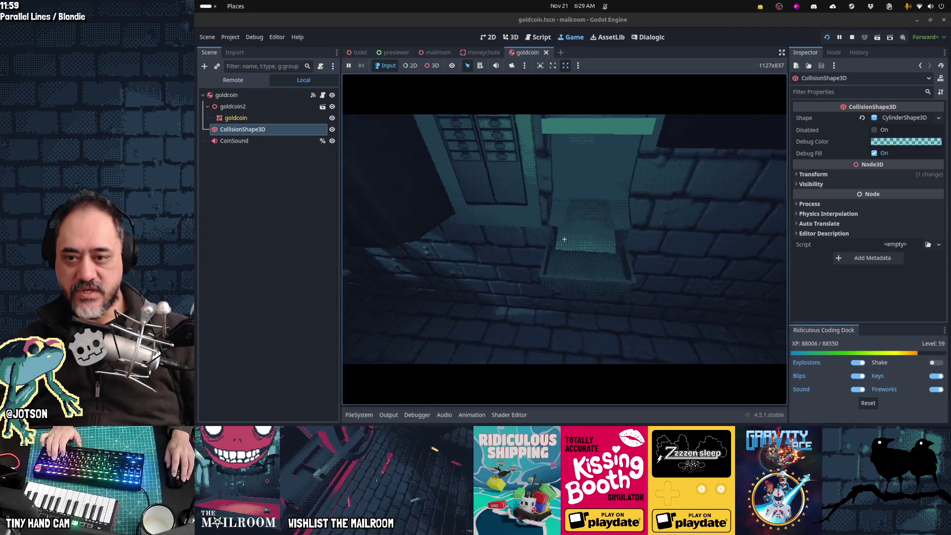
- Run payday a final time and switch over to Waveform PRO
click(564, 239)
text(payday)
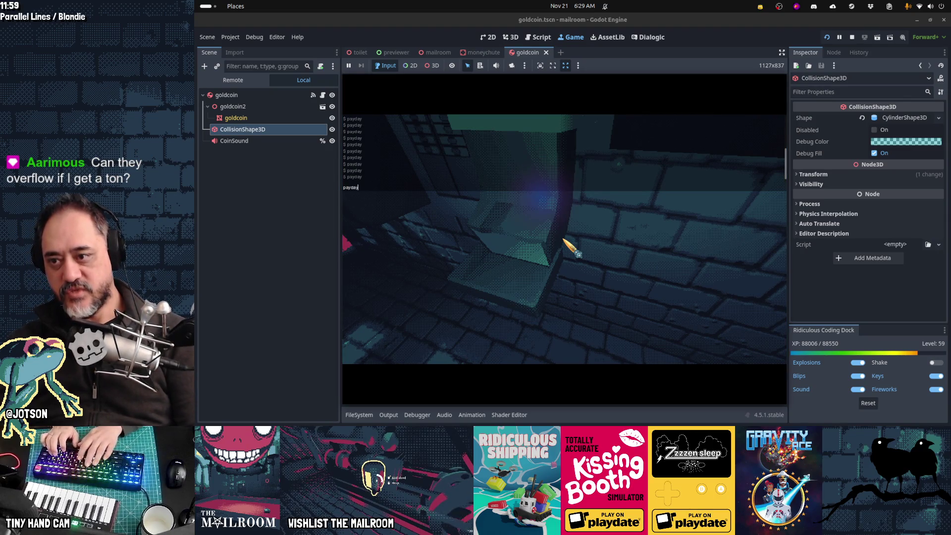
key(Return)
text(pa)
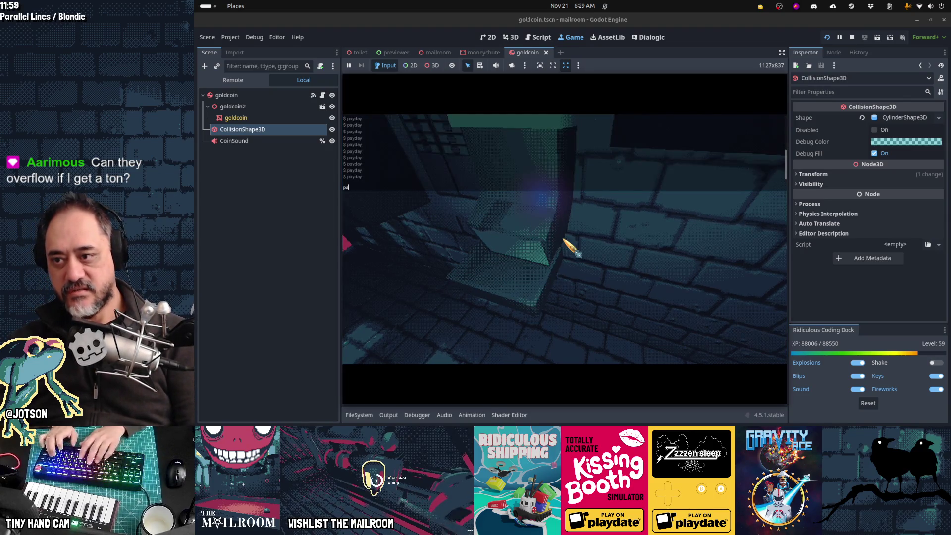
text(yda)
key(Return)
key(alt+Tab)
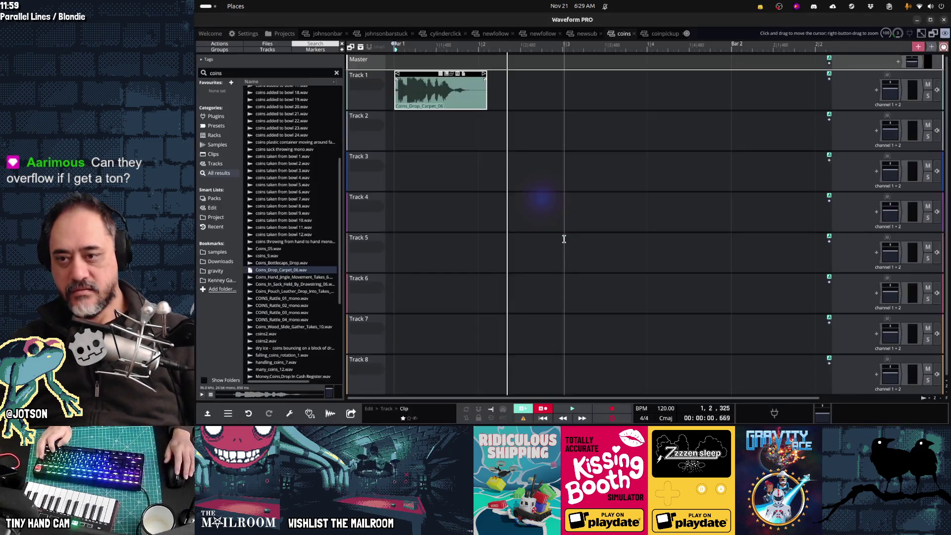
- Change range(5) to range(100) in moneychute.gd and save the script
key(alt+Tab)
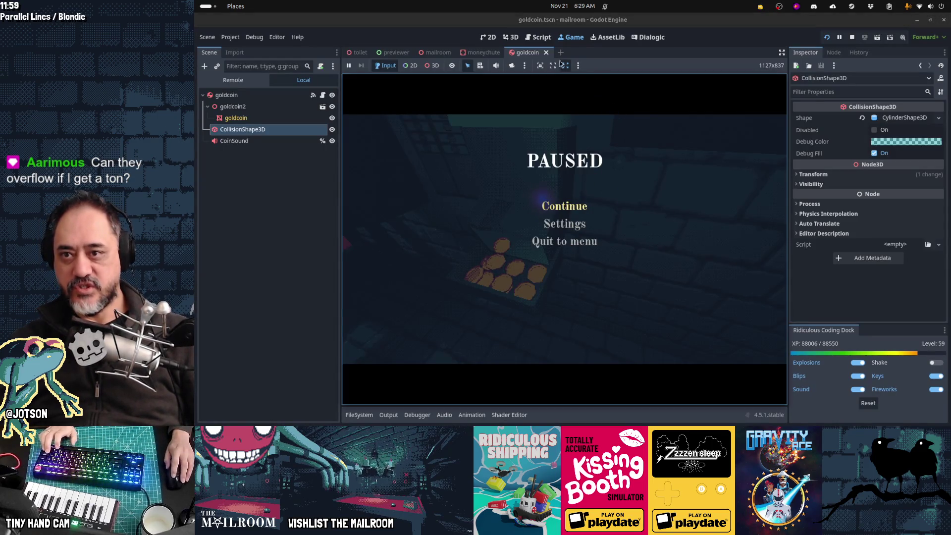
click(542, 40)
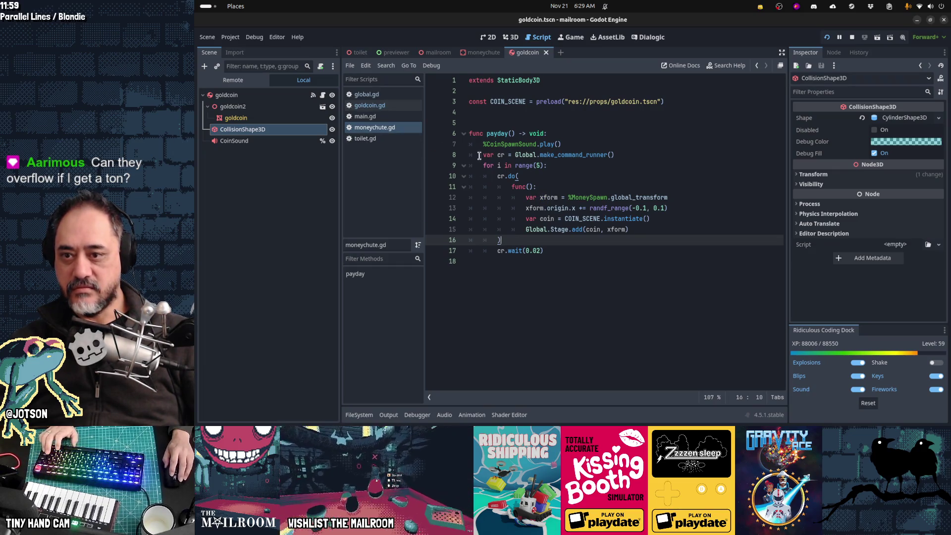
click(540, 166)
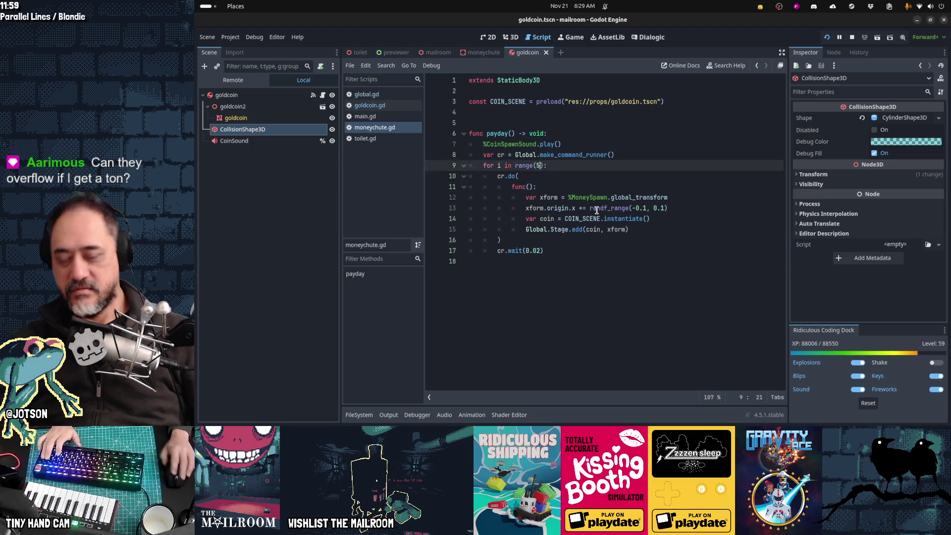
key(BackSpace)
text(100)
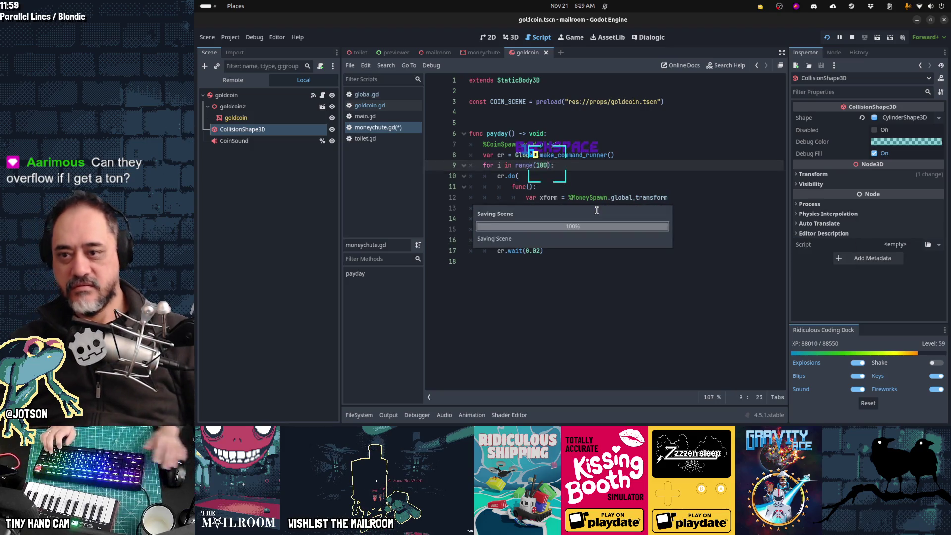
key(ctrl+F4)
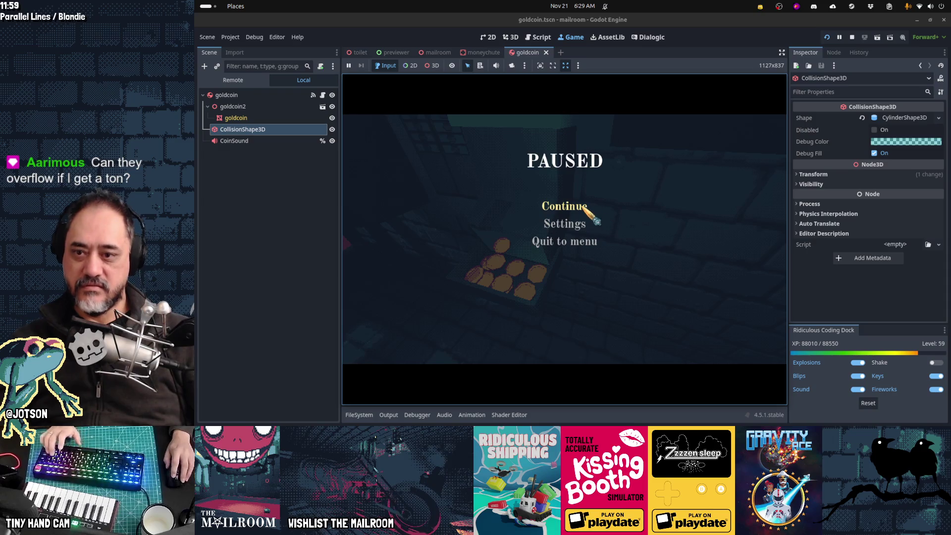
- Resume the game, run payday to spawn 100 coins, then stop it with F8
click(583, 208)
key(grave)
text(pa)
key(Return)
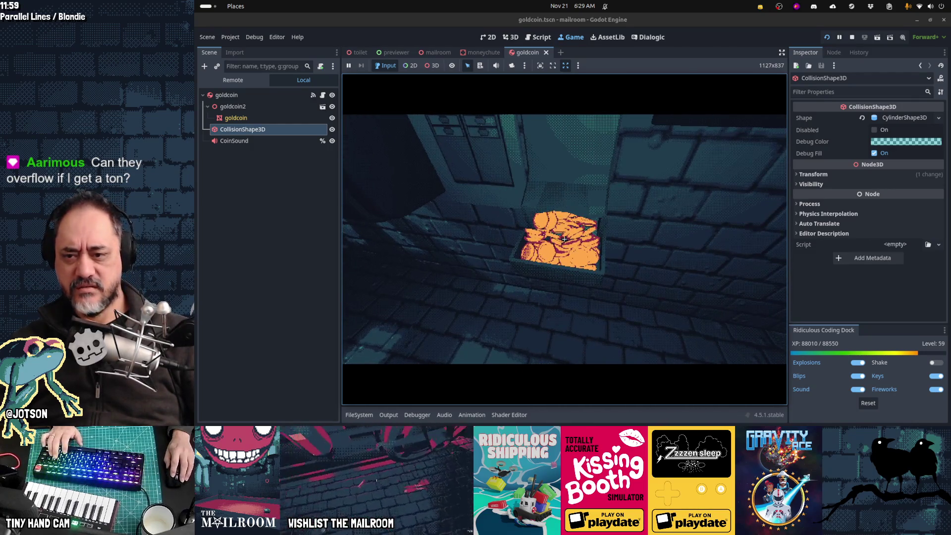
key(F8)
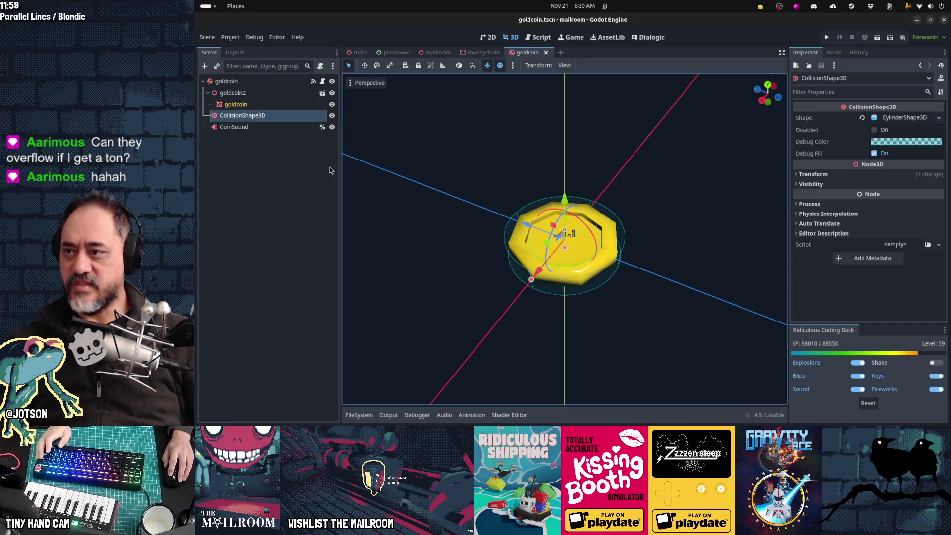
- In goldcoin.gd, add a blank line below extends RigidBody3D and begin typing var on line 3
click(323, 82)
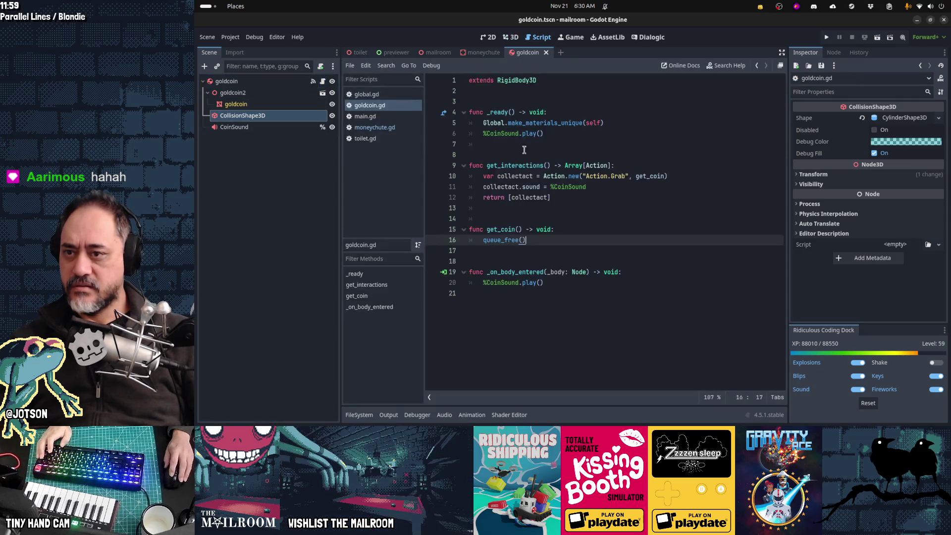
click(508, 92)
key(Return)
key(Return)
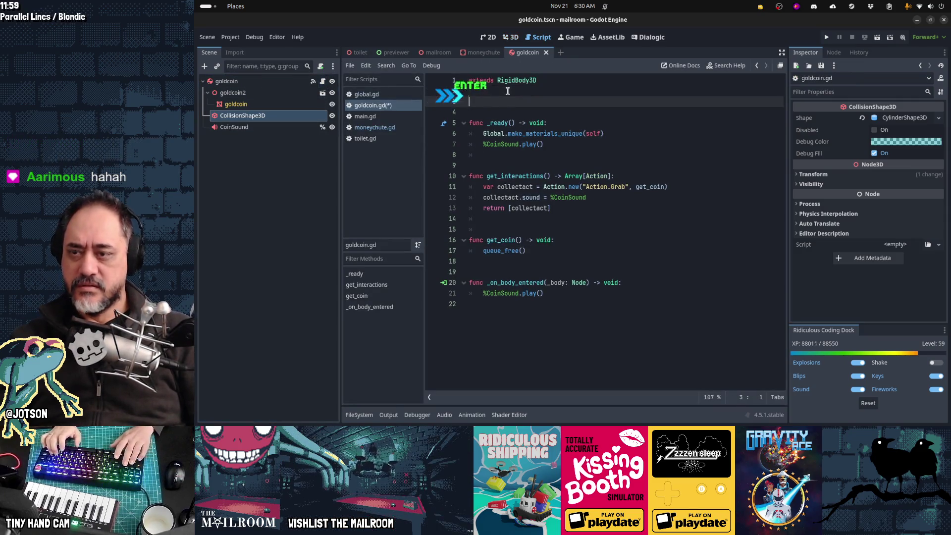
key(Up)
text(ar)
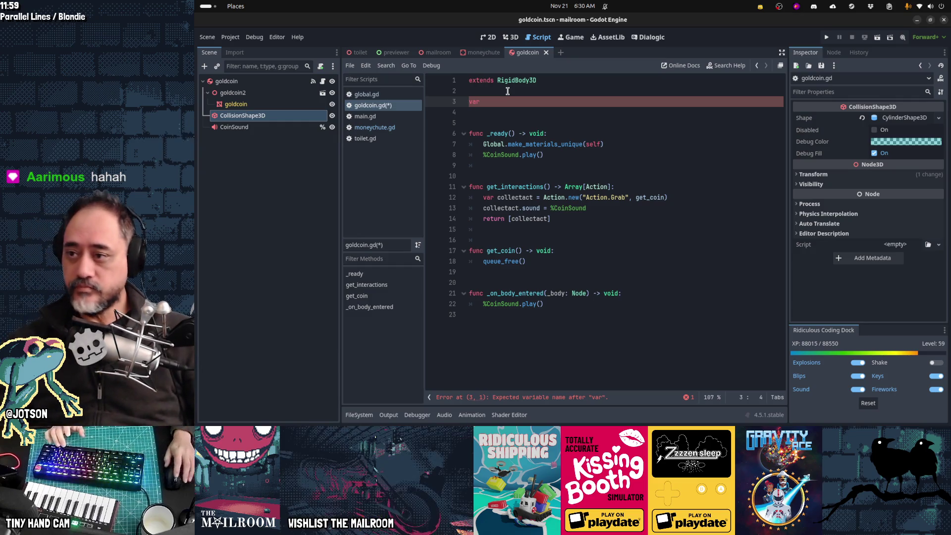
- Check the CoinSound node's Max Polyphony in the Inspector, then return to line 3
click(252, 128)
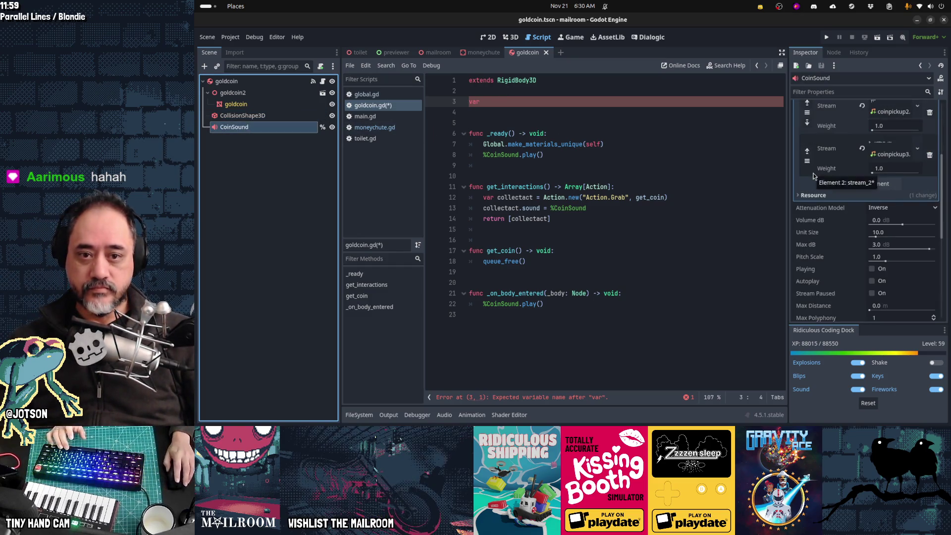
scroll(814, 176, down, 3)
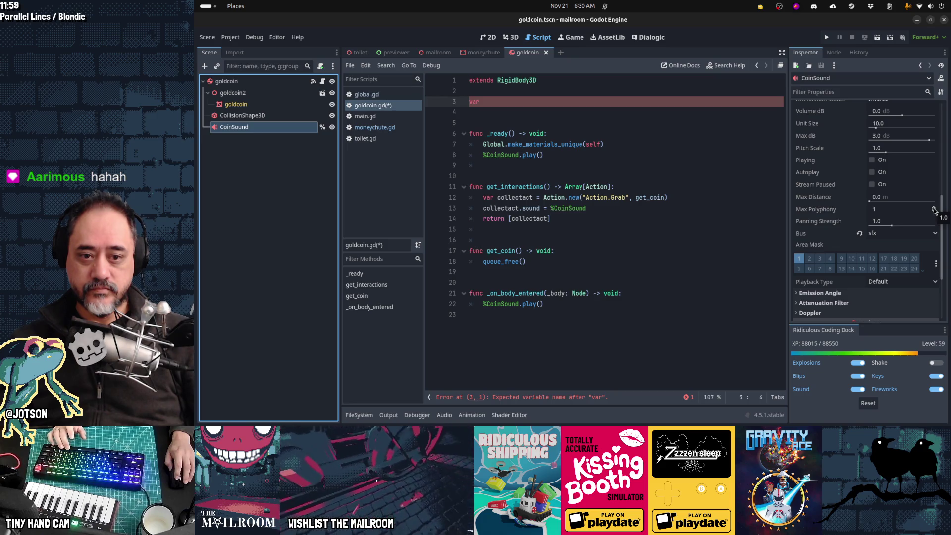
click(535, 105)
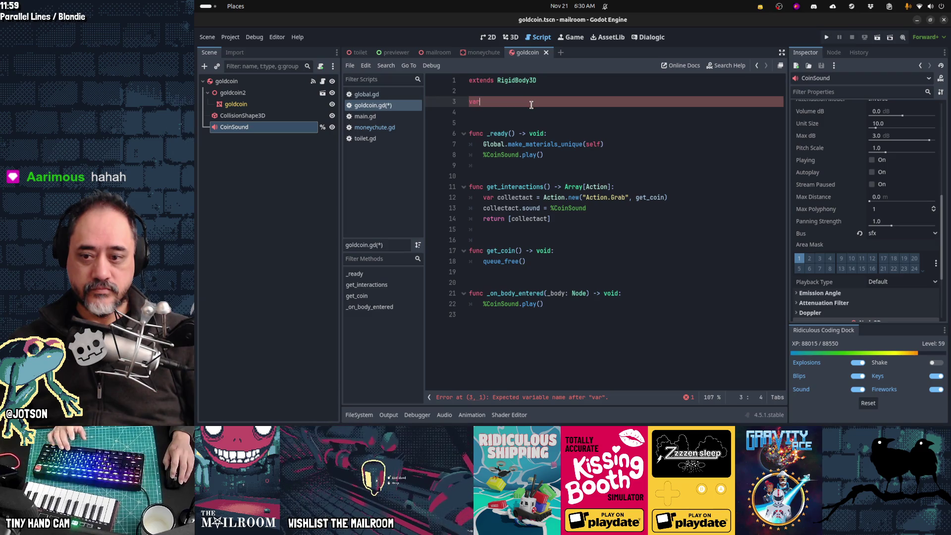
key(Home)
- Declare 'static var sounds: int = 0' on line 3 of goldcoin.gd
text(static)
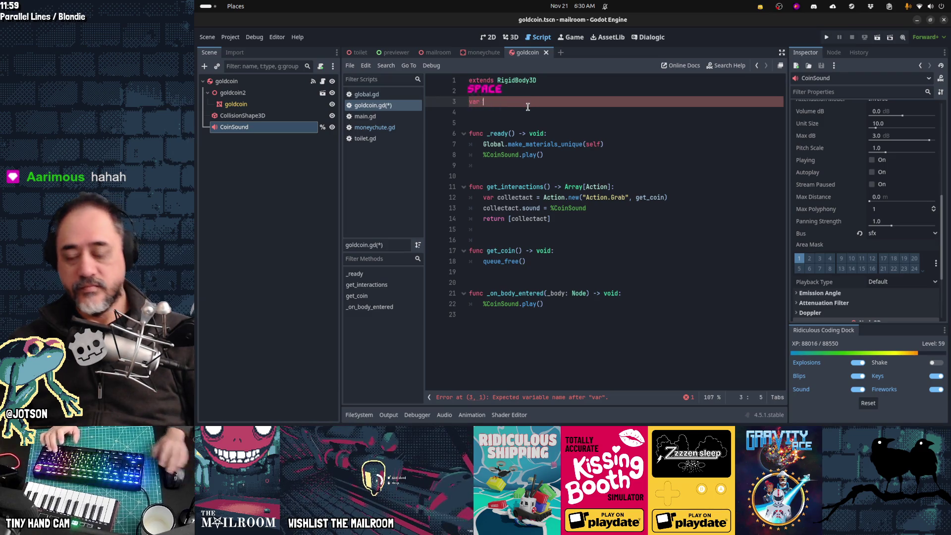
key(End)
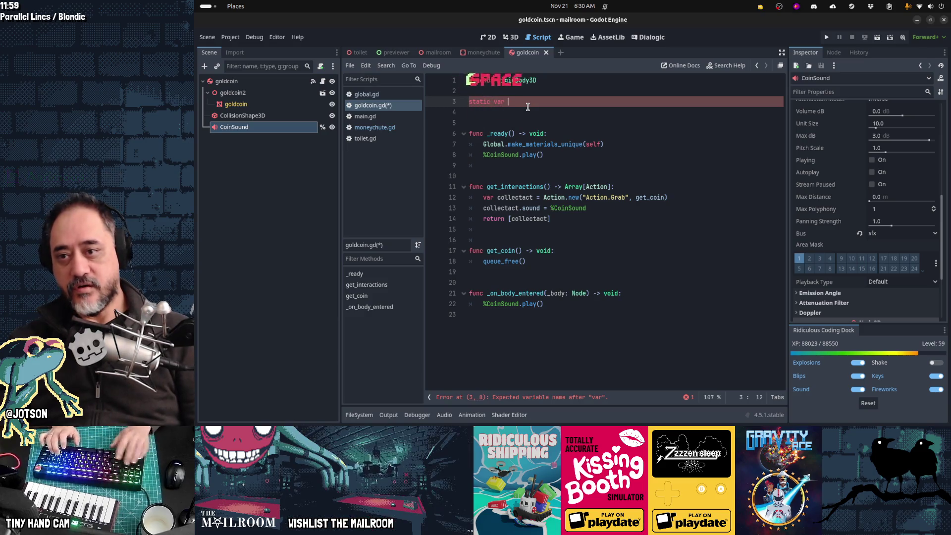
text(sound_)
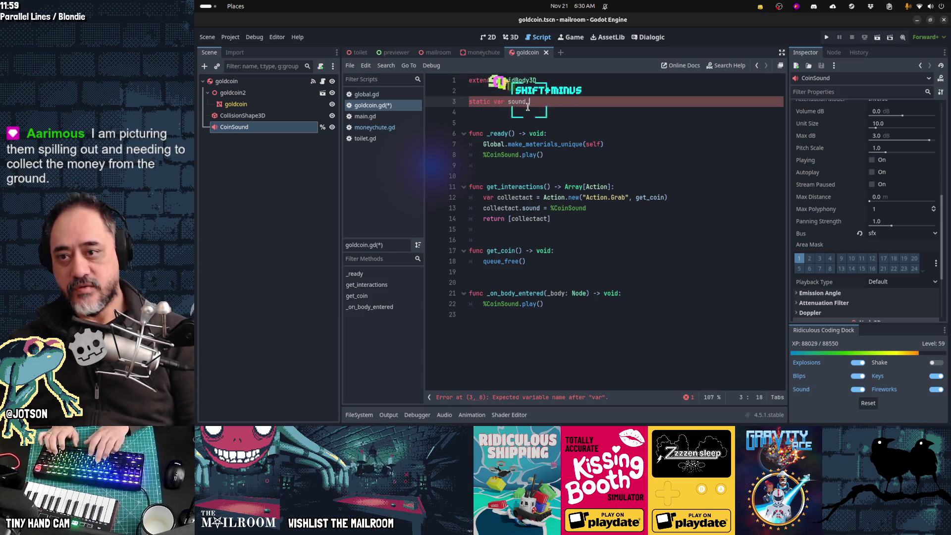
key(BackSpace)
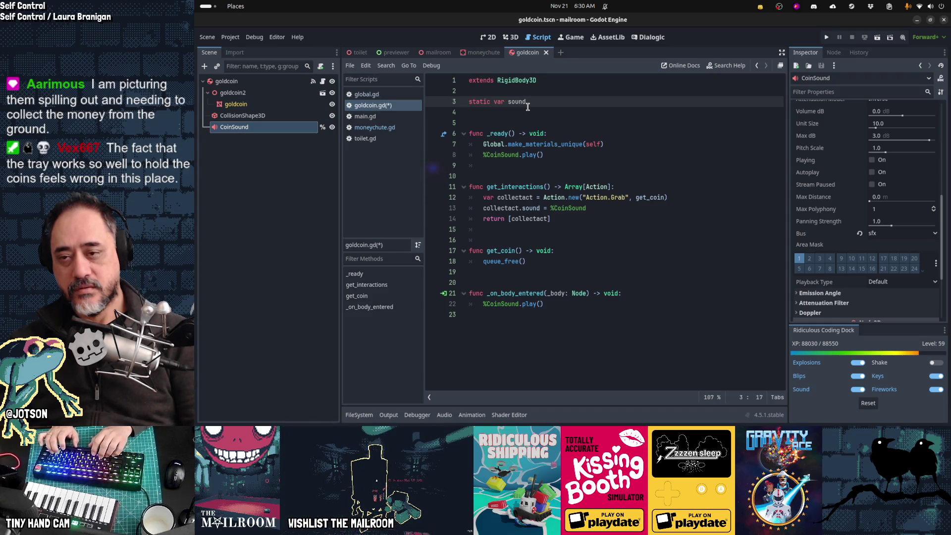
text(s: int = 0)
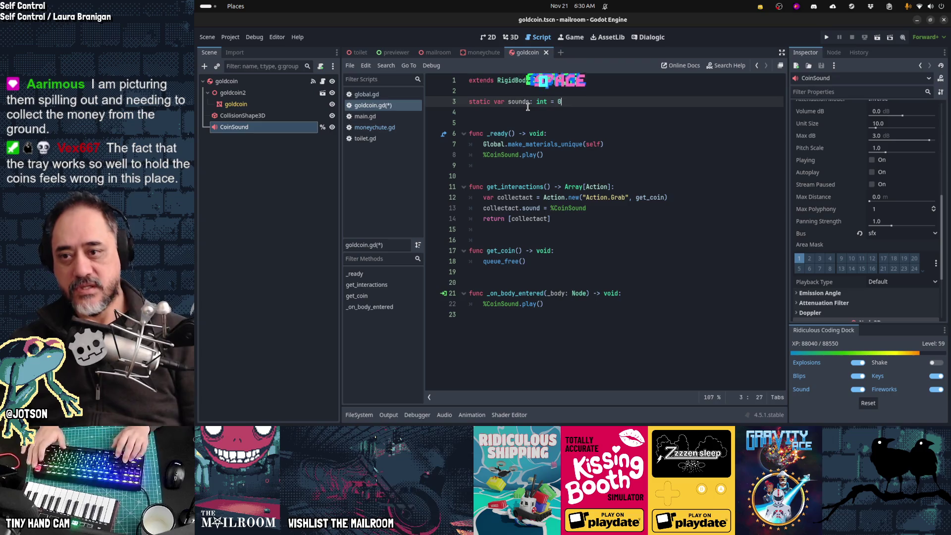
key(Return)
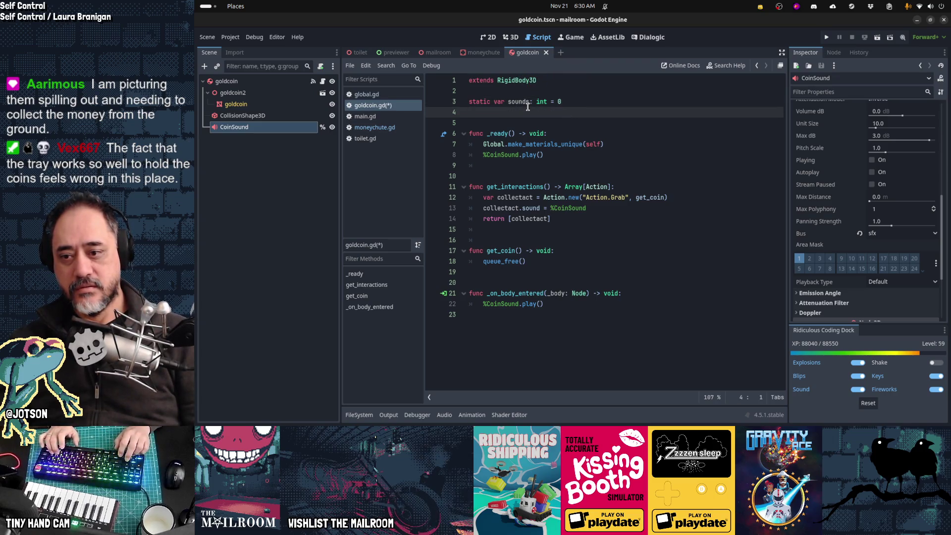
- Add a play_sound() call at the end of the _ready function
key(Down)
key(Down)
key(Down)
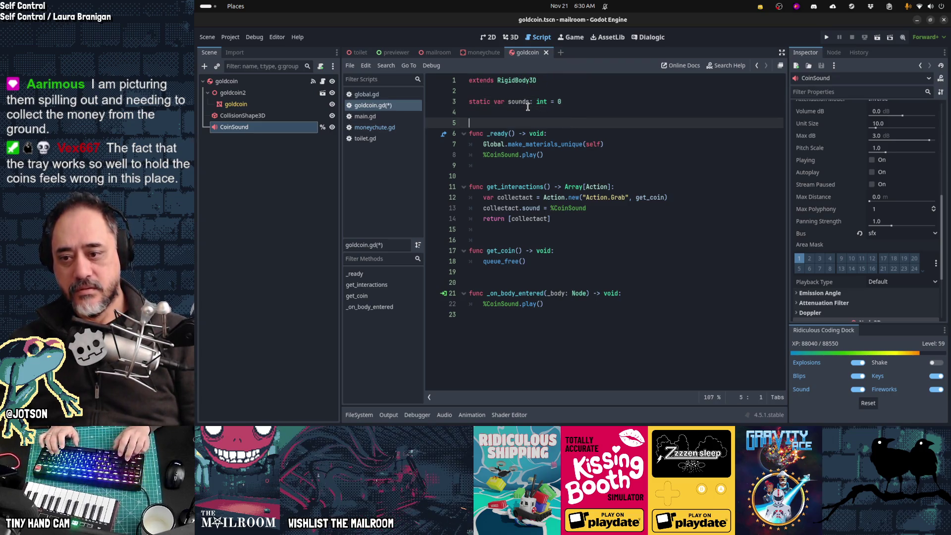
key(End)
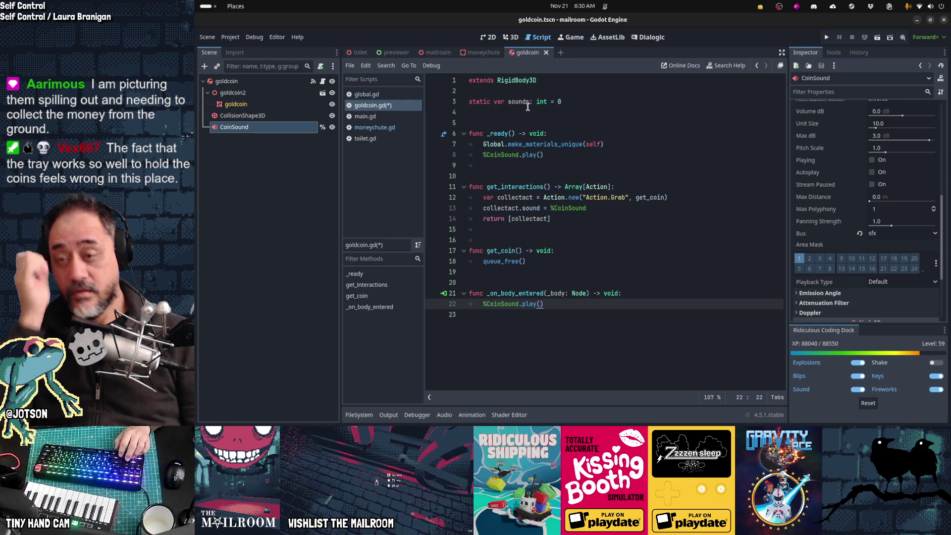
key(Up)
key(Up)
key(Up)
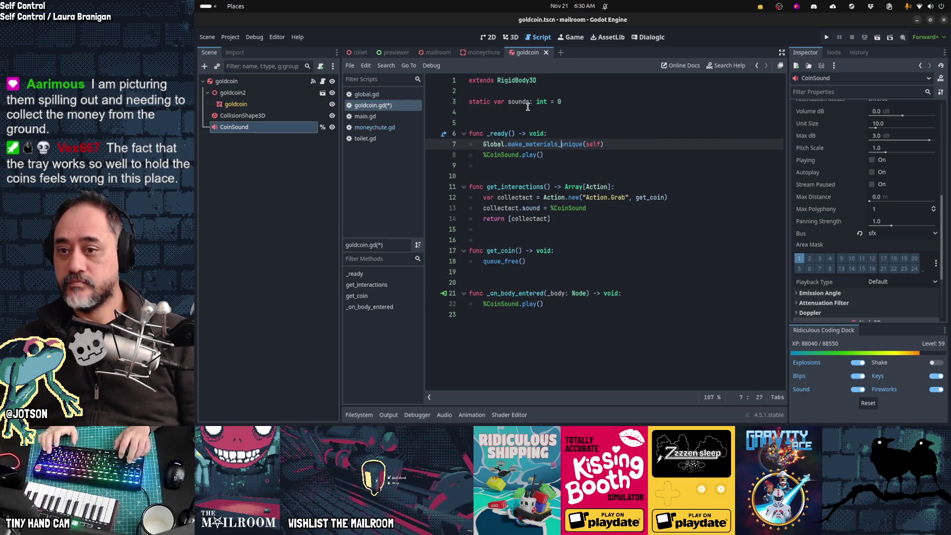
key(End)
key(Return)
text(ysou)
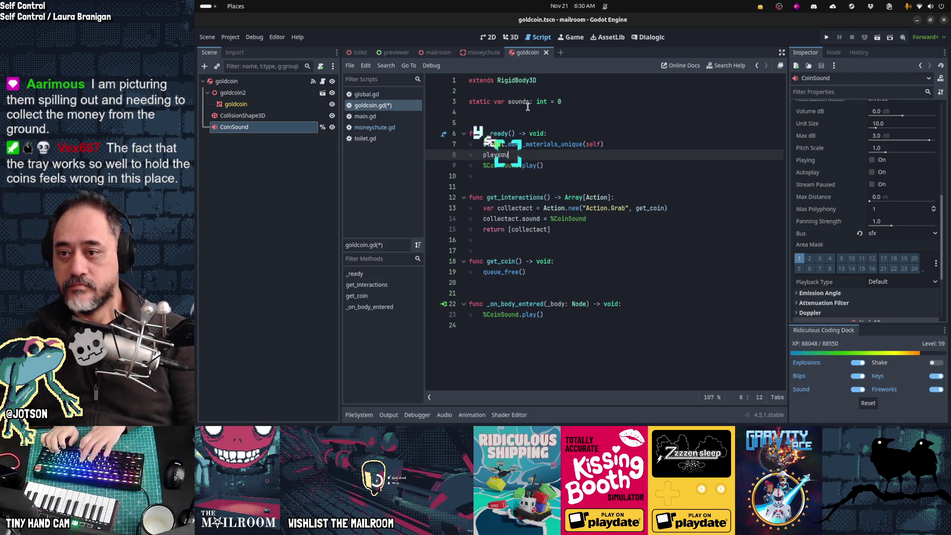
key(BackSpace)
text(_sound()
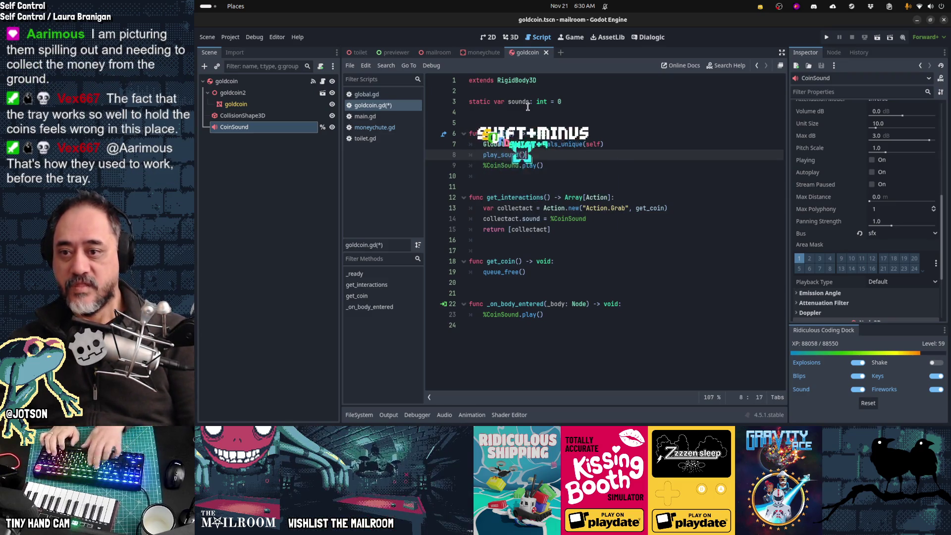
- Define func play_sound() -> void wrapping %CoinSound.play(), and call play_sound() from _on_body_entered
key(Down)
key(Home)
key(Return)
key(Return)
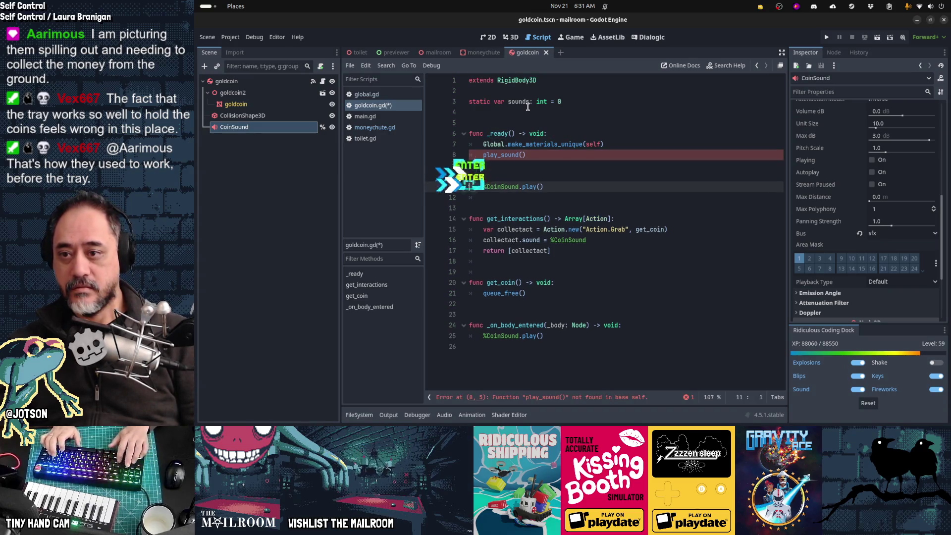
text(func play_sound():)
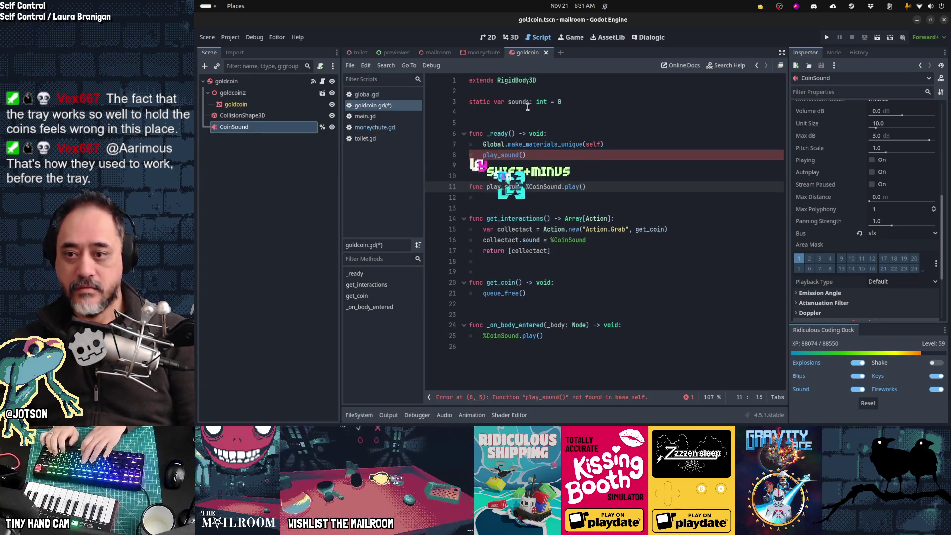
key(Return)
key(Delete)
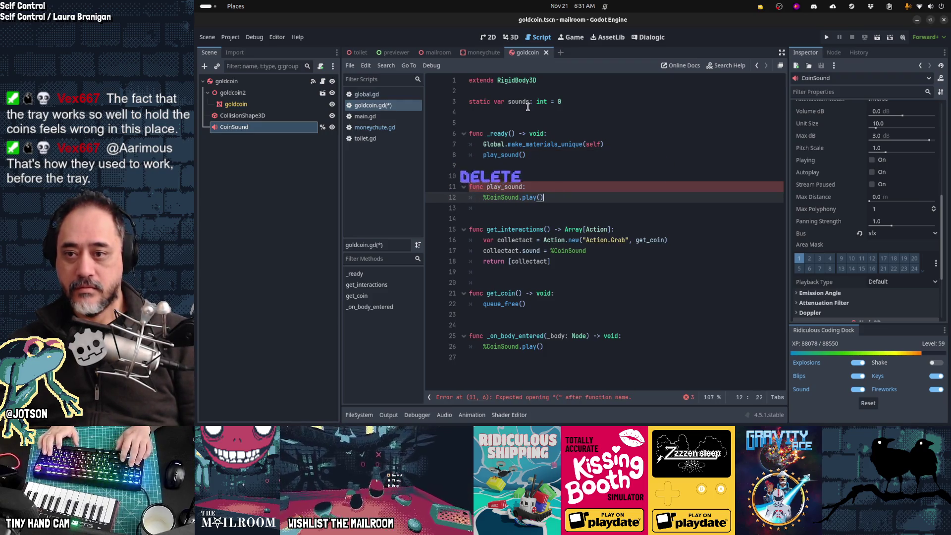
key(Down)
key(Down)
key(Down)
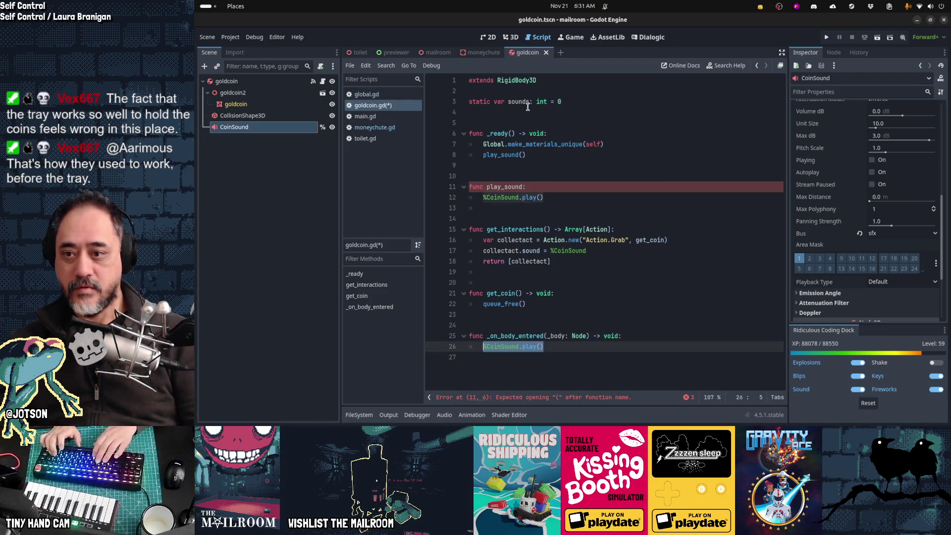
text(play_sound()
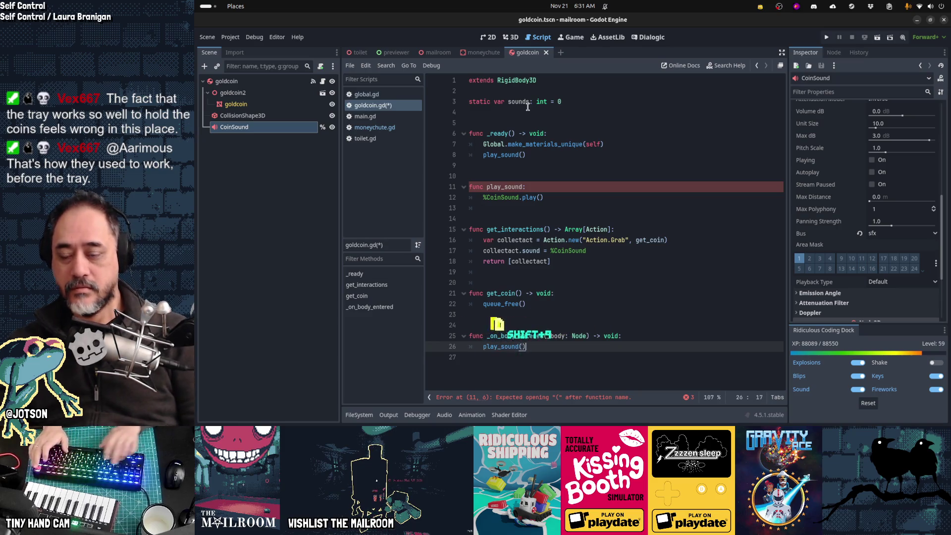
key(Up)
key(Up)
key(Up)
key(Up)
key(Up)
key(Up)
key(Left)
text(())
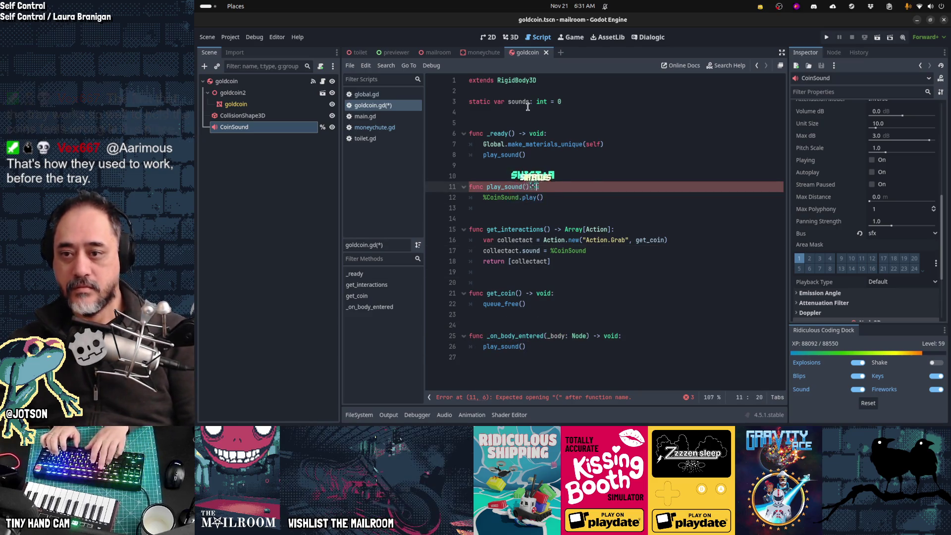
text( -> void:)
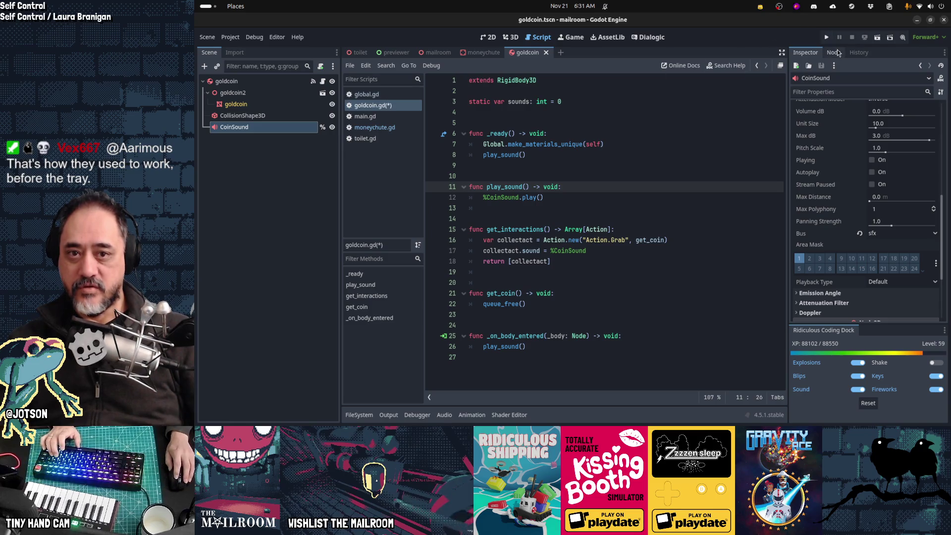
click(835, 52)
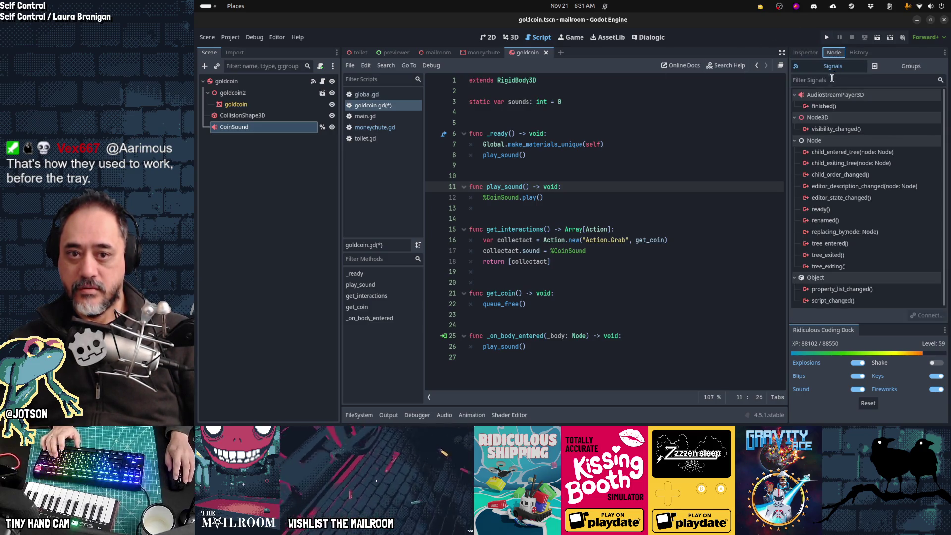
- Connect CoinSound's finished signal to a new _on_coin_sound_finished handler
double_click(825, 106)
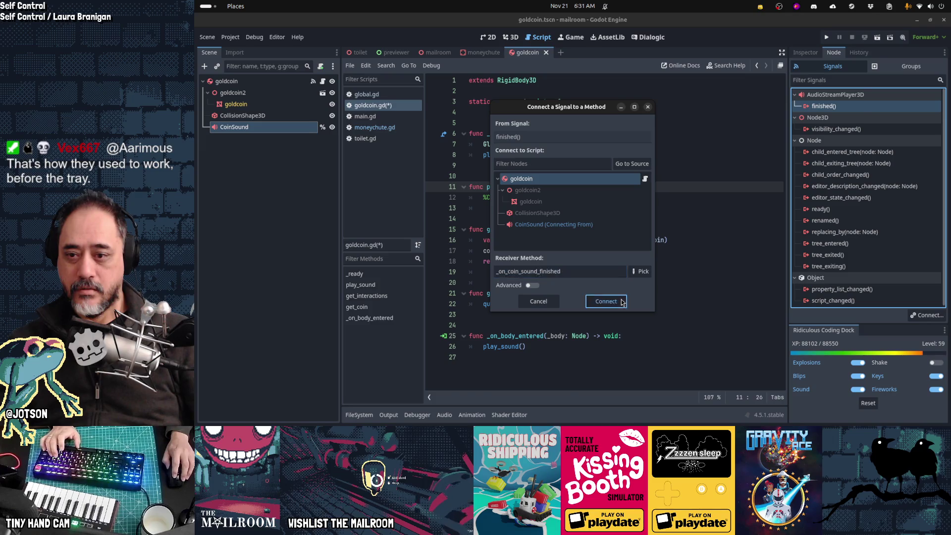
click(606, 302)
scroll(687, 341, down, 2)
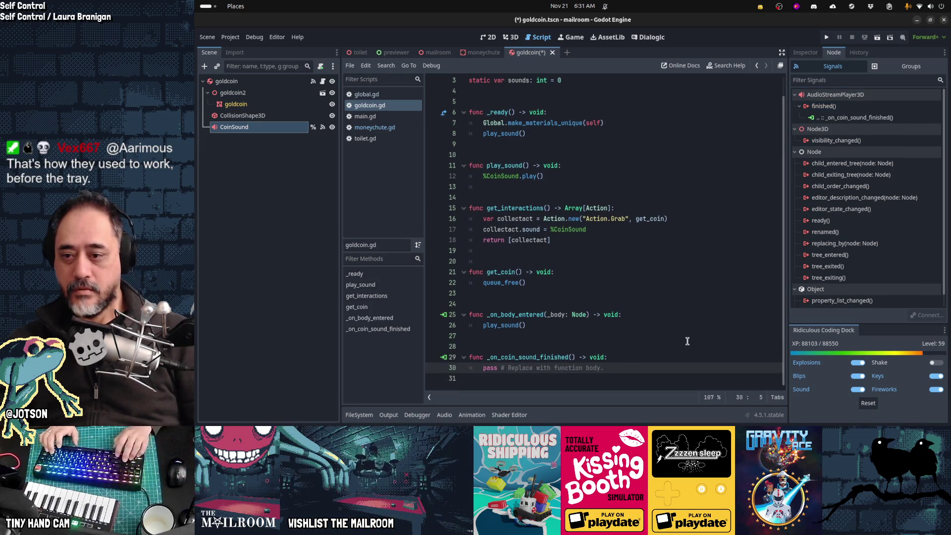
- Move play_sound below _on_body_entered and add 'sounds += 1' after the play call
key(Up)
key(Up)
key(Up)
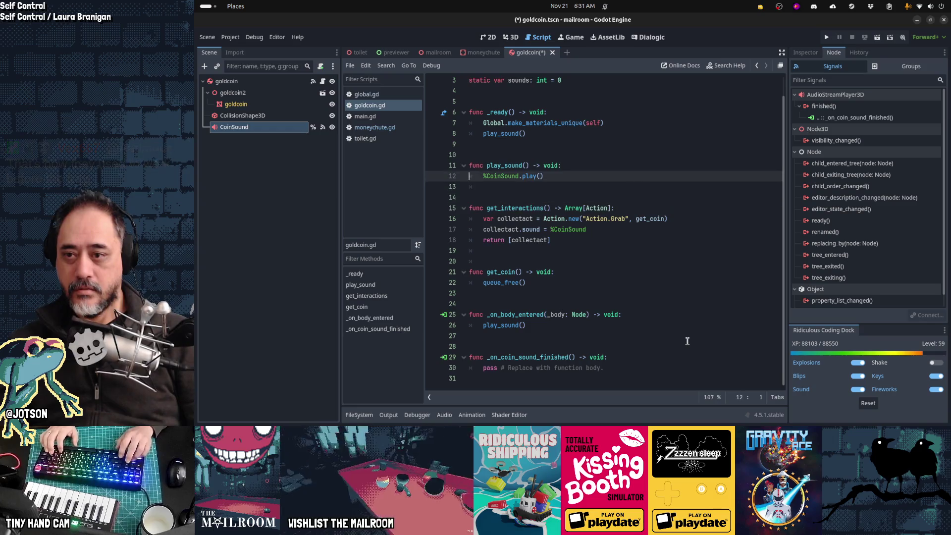
key(Up)
key(shift+Down)
key(shift+Down)
key(shift+Down)
key(ctrl+x)
key(Down)
key(Down)
key(Down)
key(ctrl+v)
key(Up)
key(Up)
key(Up)
key(End)
key(Return)
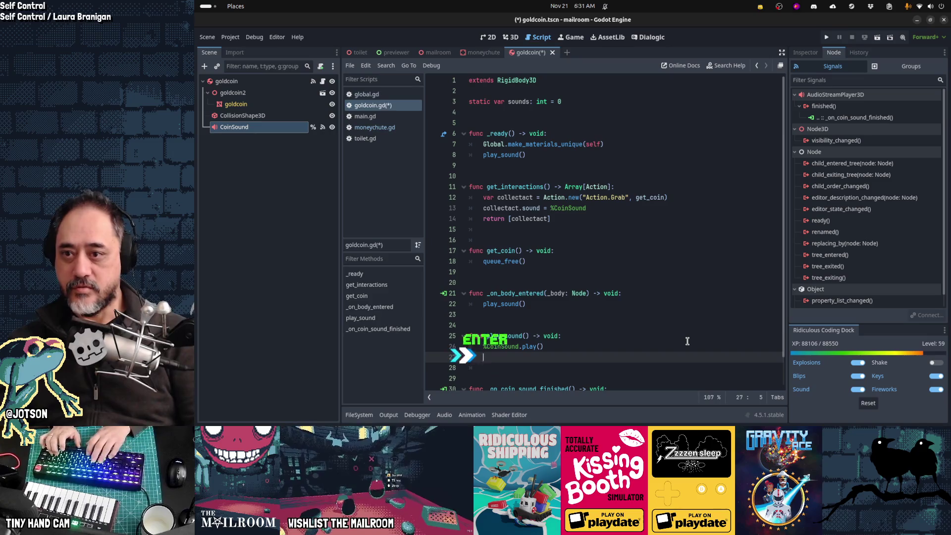
text(sounds += 1)
- Replace the finished handler's placeholder body with the sounds decrement
scroll(687, 341, down, 1)
key(Down)
key(Down)
key(Down)
key(Home)
key(ctrl+Right)
key(Down)
key(shift+End)
key(ctrl+v)
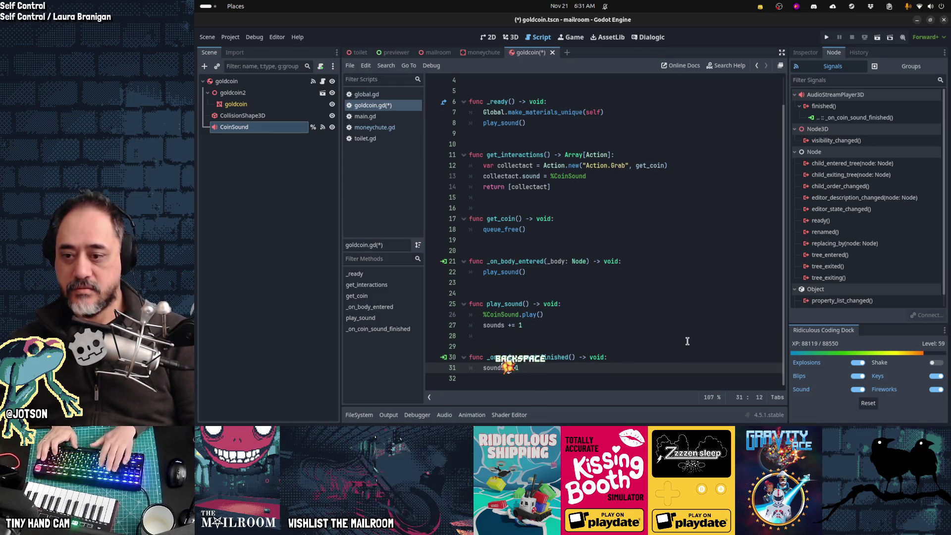
- Wrap %CoinSound.play() in 'if sounds < 5:' inside play_sound
key(ctrl+Home)
key(Down)
key(Down)
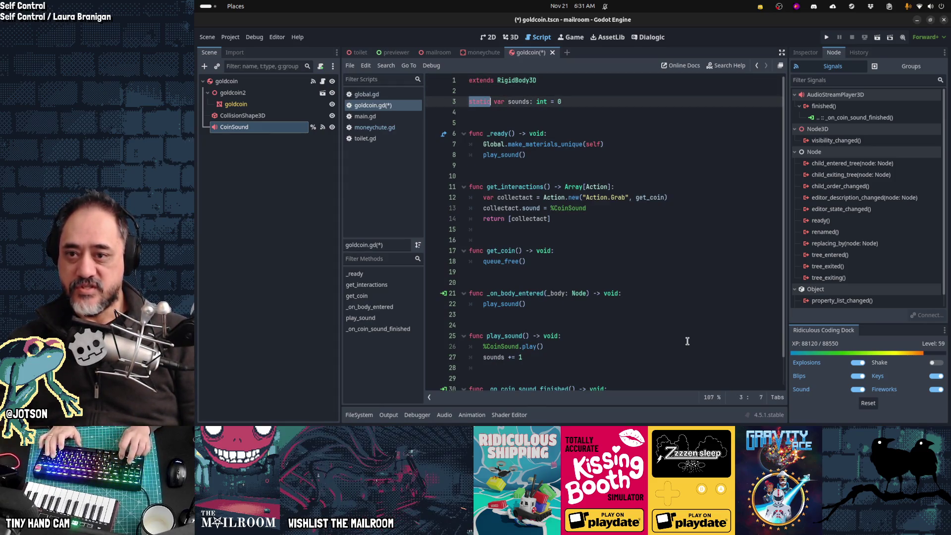
key(Down)
key(Down)
key(Down)
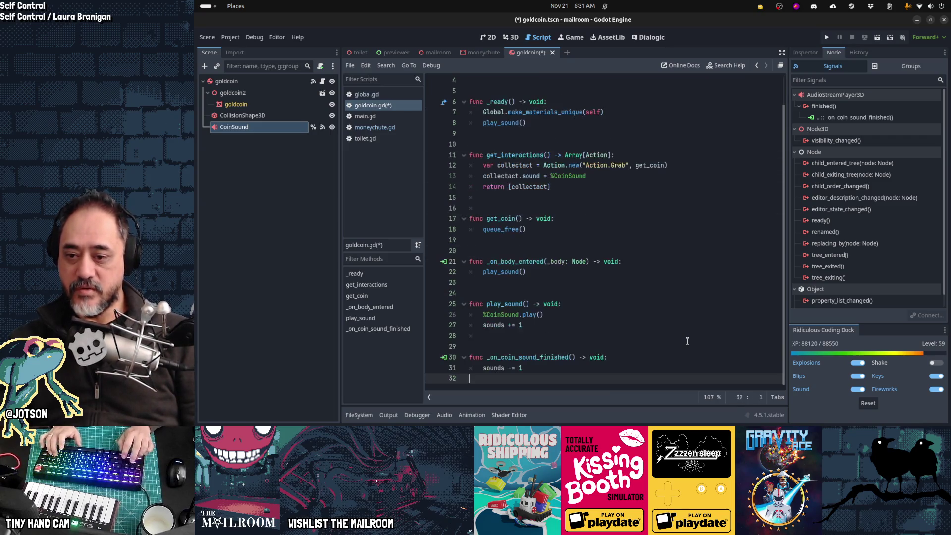
key(Up)
key(Up)
key(Up)
key(Up)
key(Up)
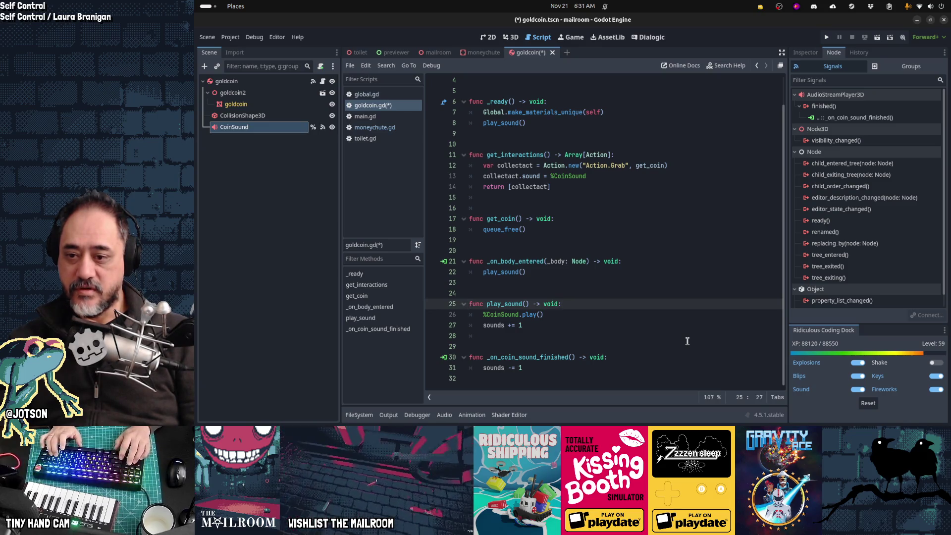
key(Down)
key(Home)
text(if sounds < 5:)
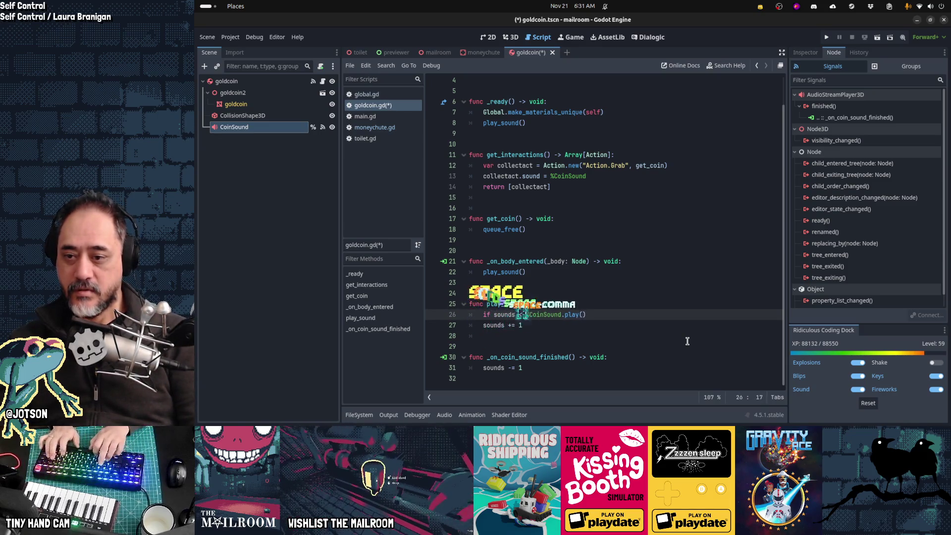
key(Return)
- Indent 'sounds += 1' under the if, save goldcoin.gd and run the game
key(Down)
key(Home)
key(Tab)
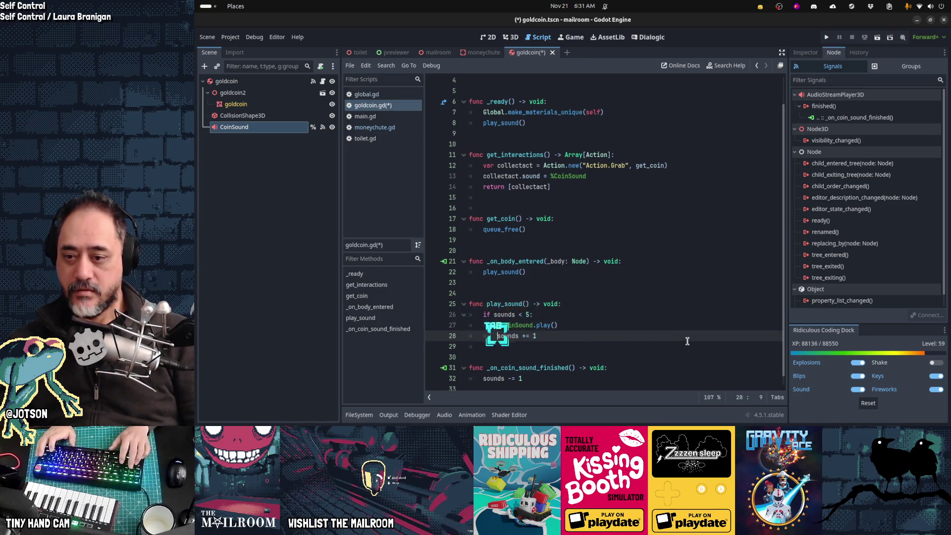
key(ctrl+End)
key(ctrl+s)
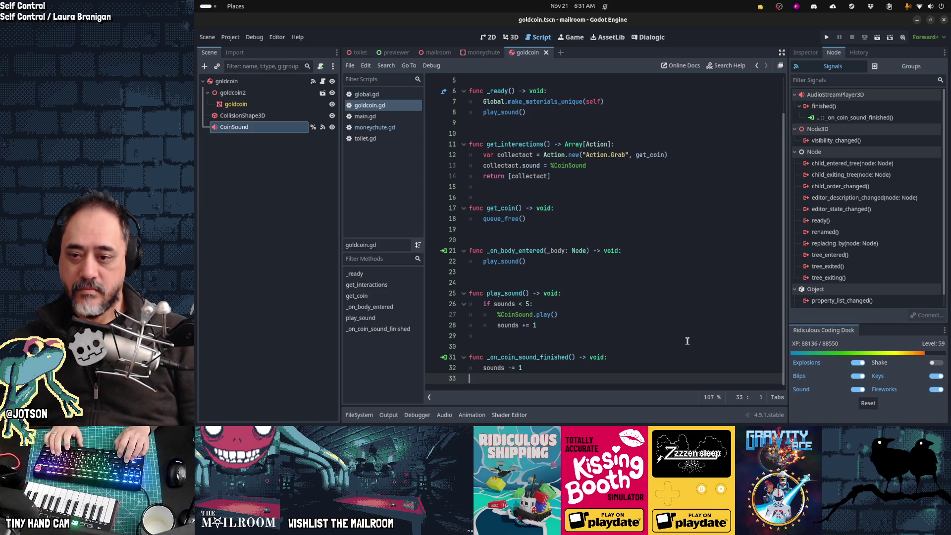
key(F5)
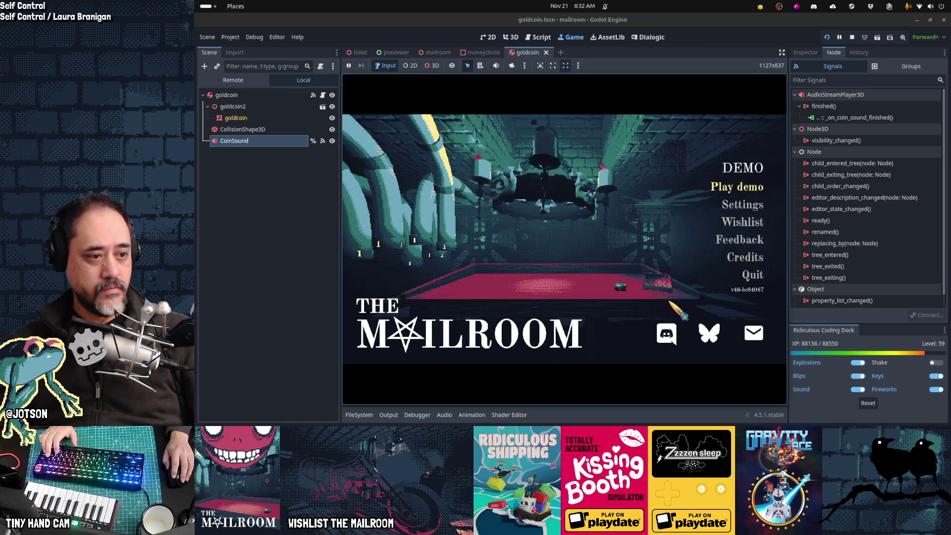
- Start the demo, enter the game, and grab the coins in the box
key(Return)
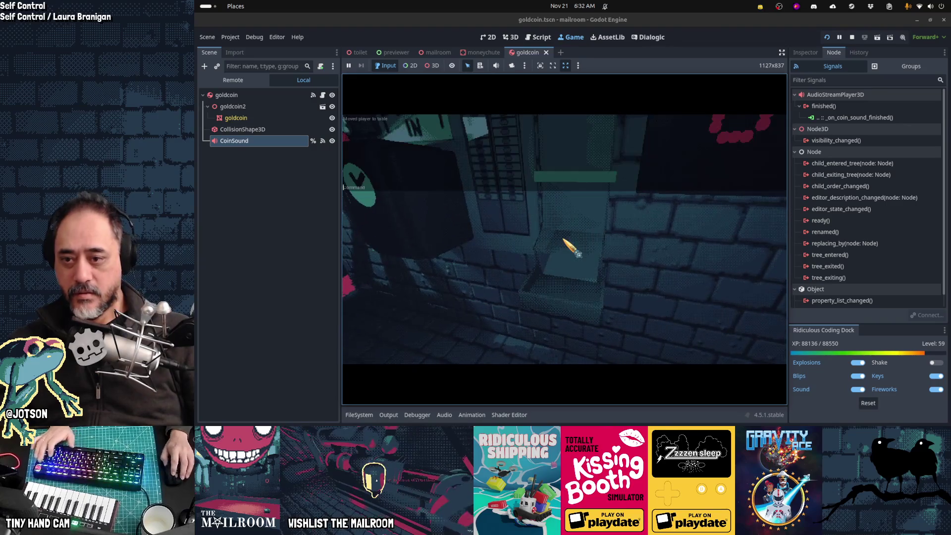
click(574, 251)
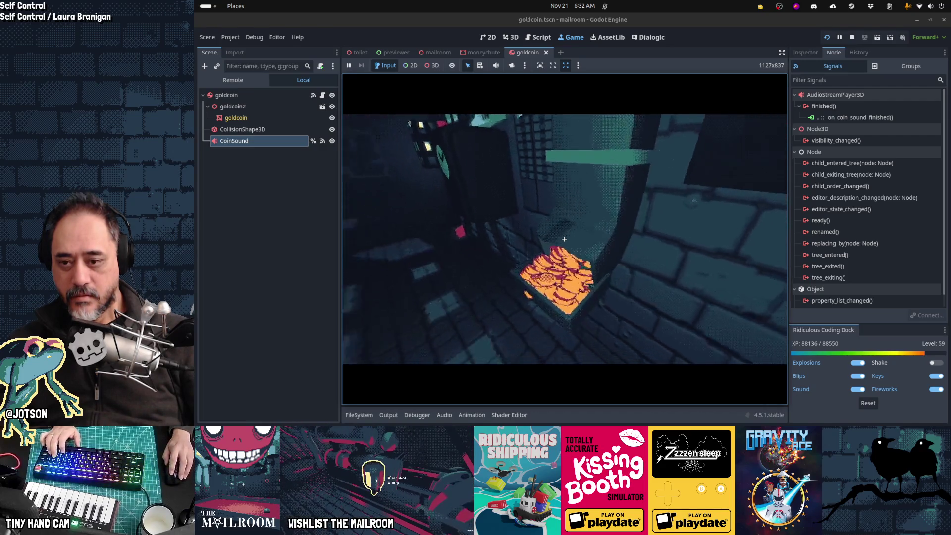
mouse_move(564, 238)
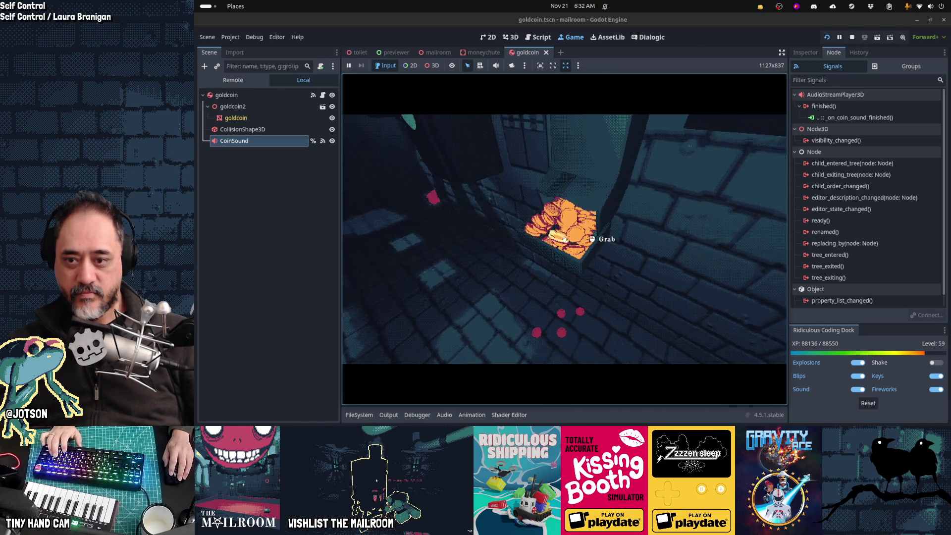
click(564, 239)
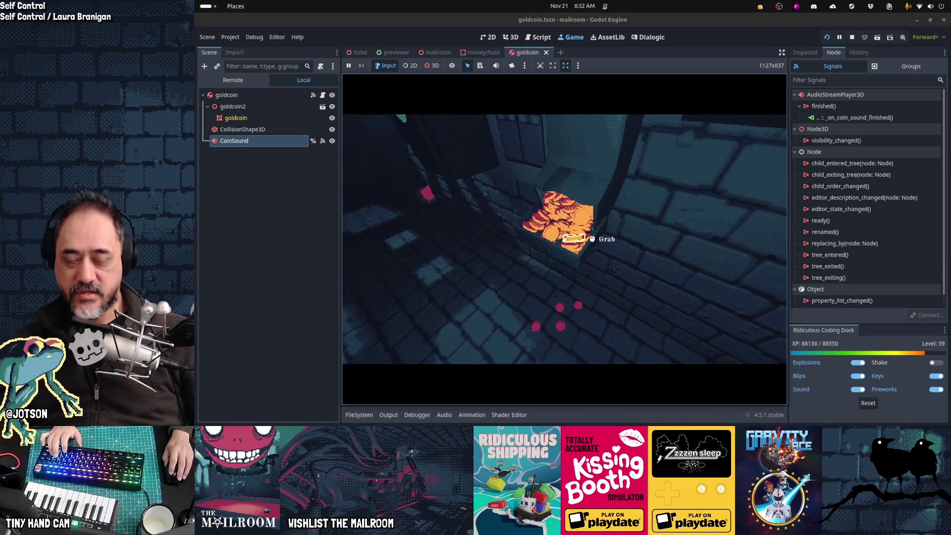
- Walk up to the coin tray, grab a coin, then switch to Waveform PRO
key(w)
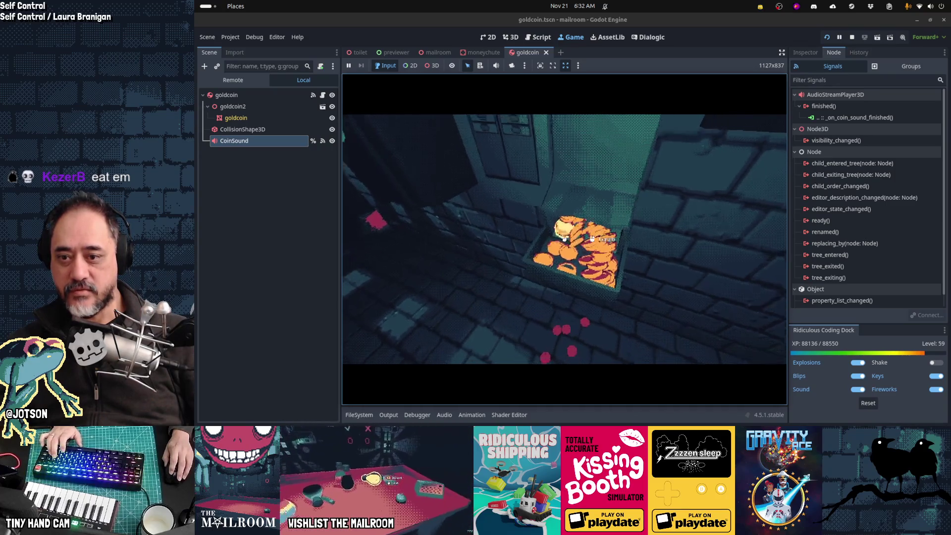
click(564, 239)
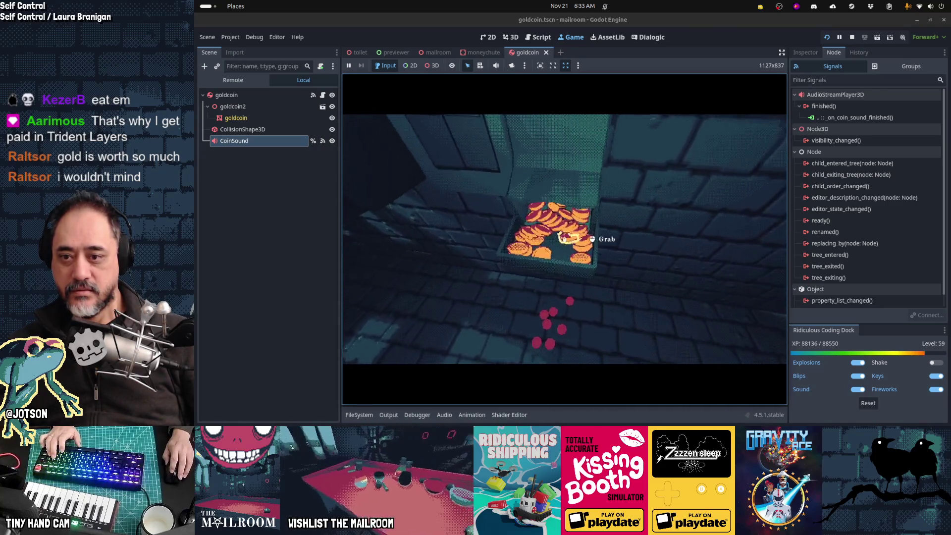
key(alt+Tab)
key(alt+Tab)
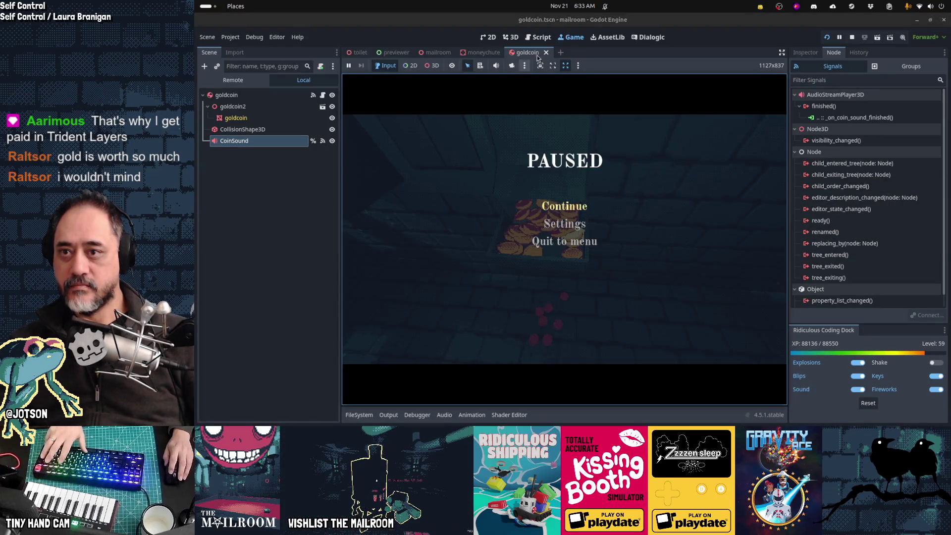
- Change 'sounds < 5' to 'sounds < 10' on line 26 of goldcoin.gd and save it
click(541, 47)
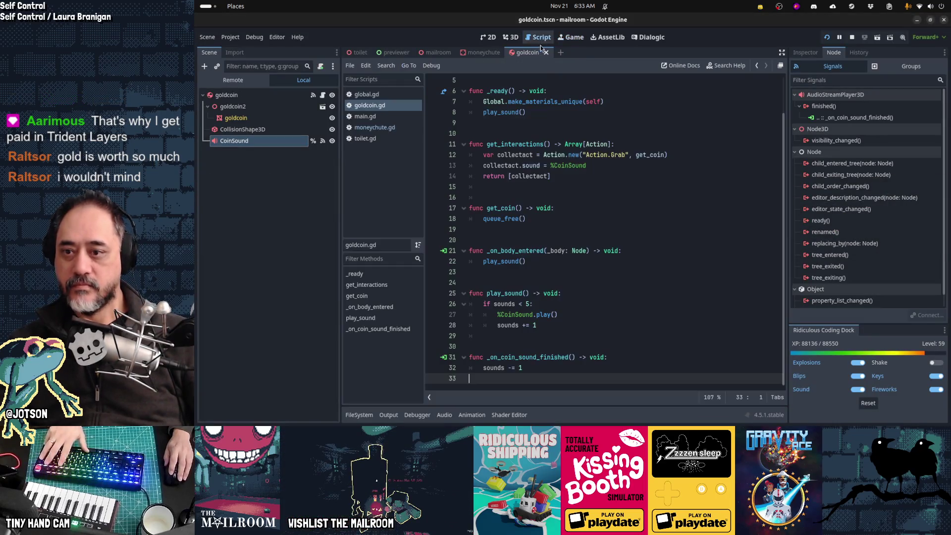
click(528, 306)
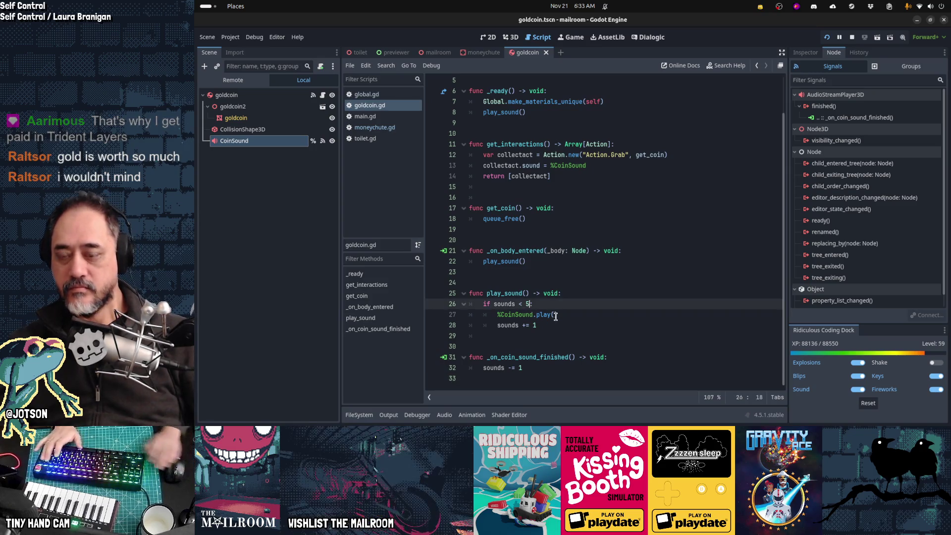
key(BackSpace)
key(ctrl+s)
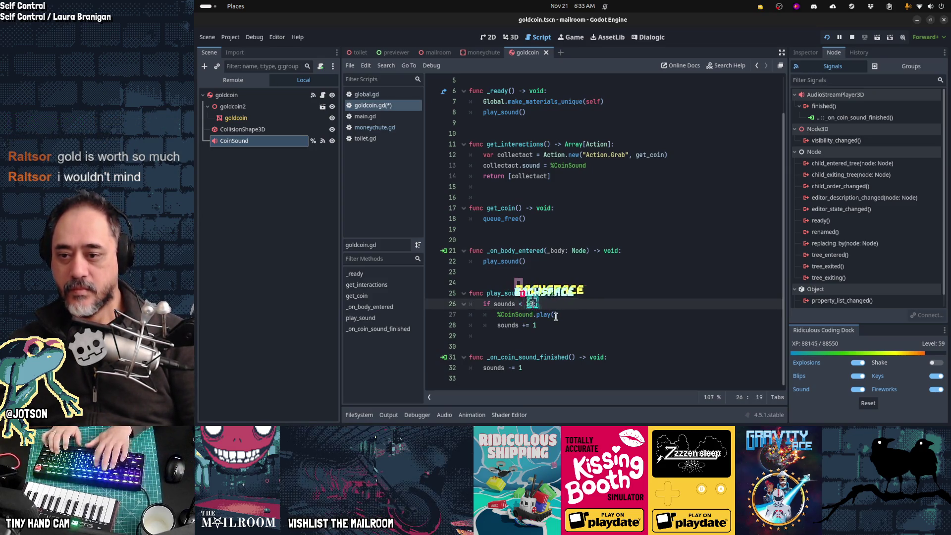
key(ctrl+F4)
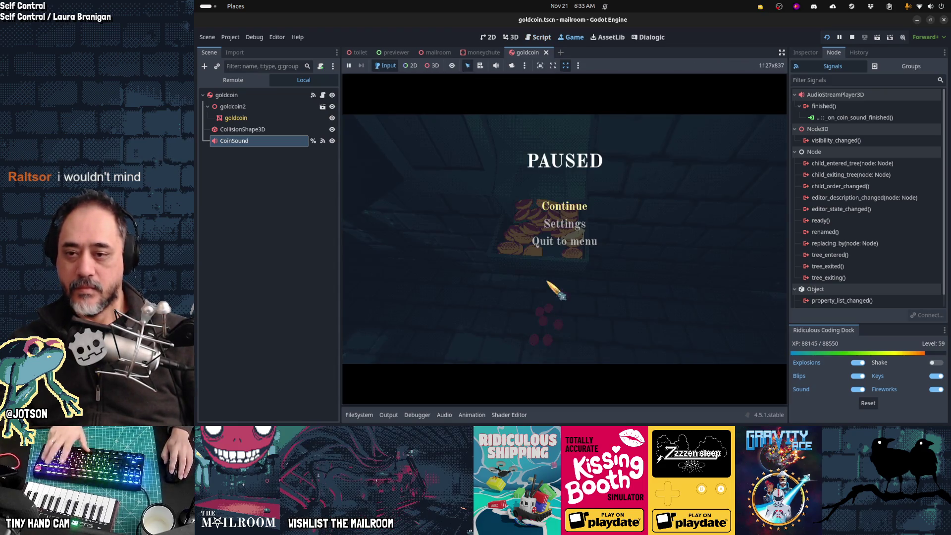
- Resume the game, run the payday console command to drop coins, then pause
click(558, 213)
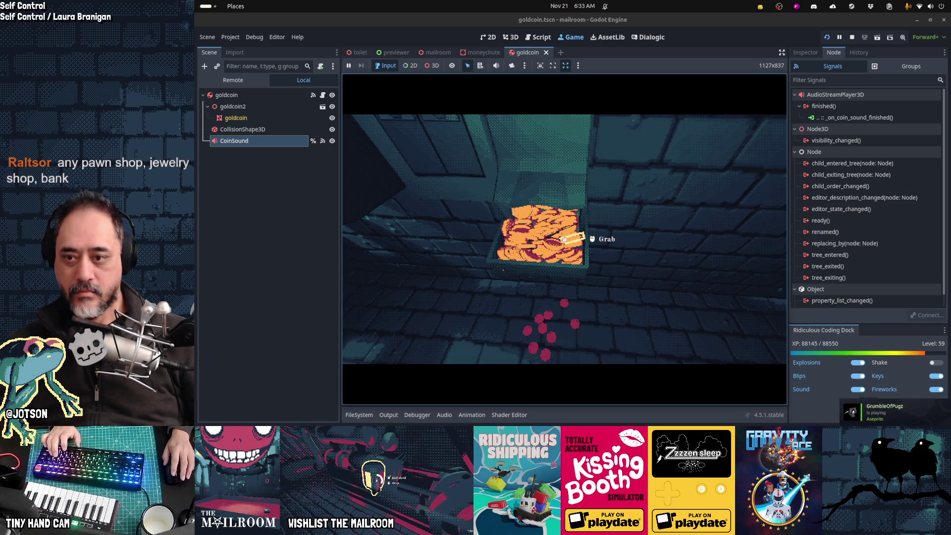
click(563, 239)
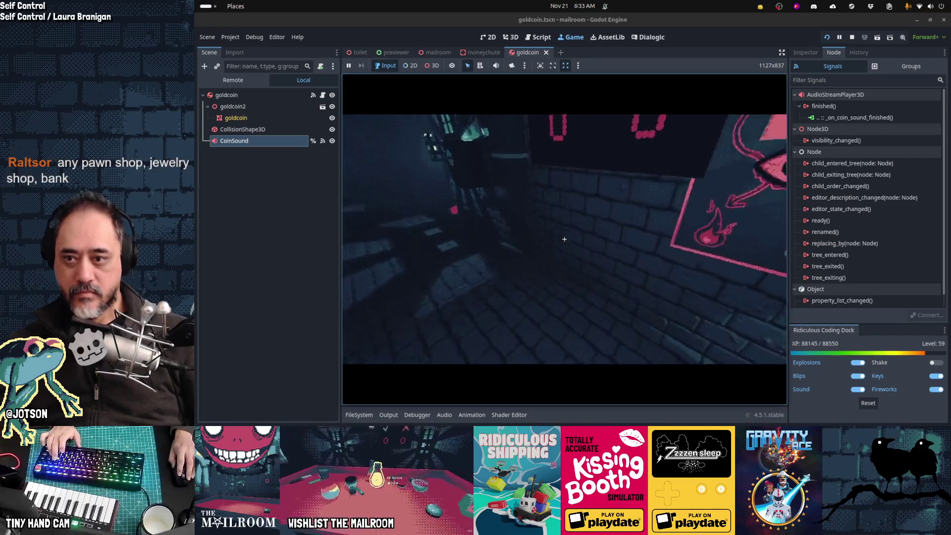
text(payday)
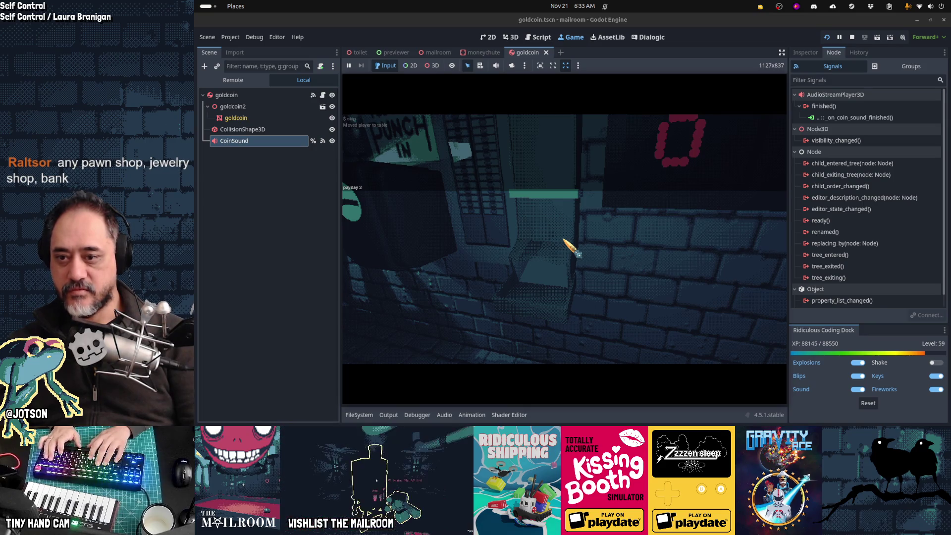
key(Return)
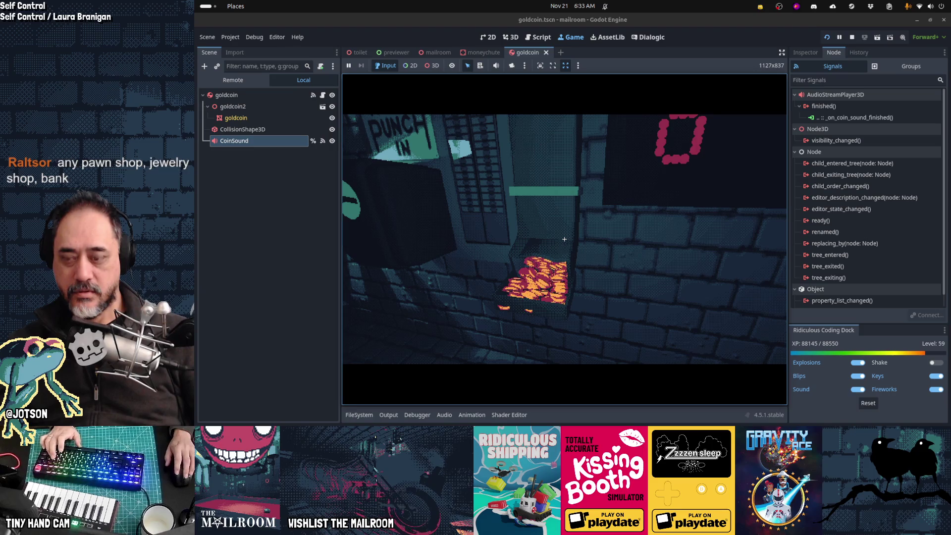
mouse_move(564, 240)
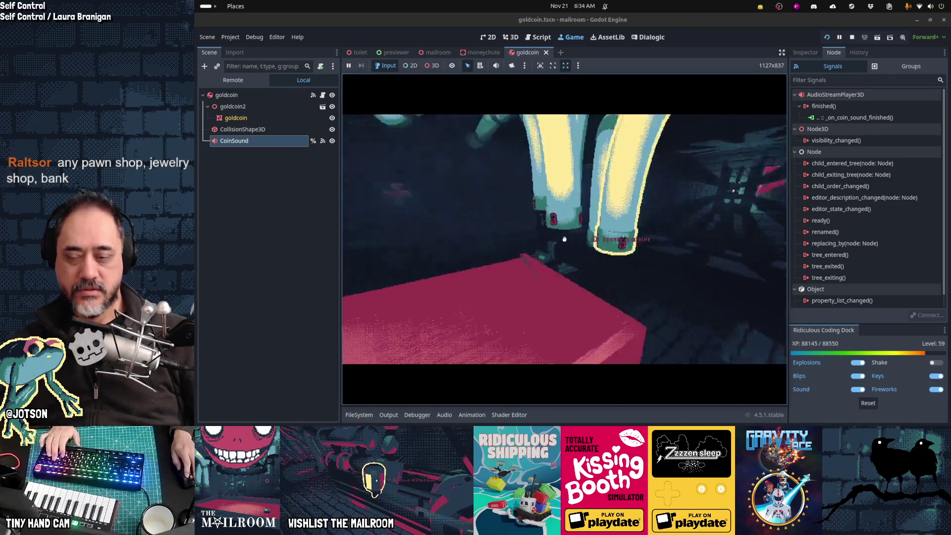
key(alt+Tab)
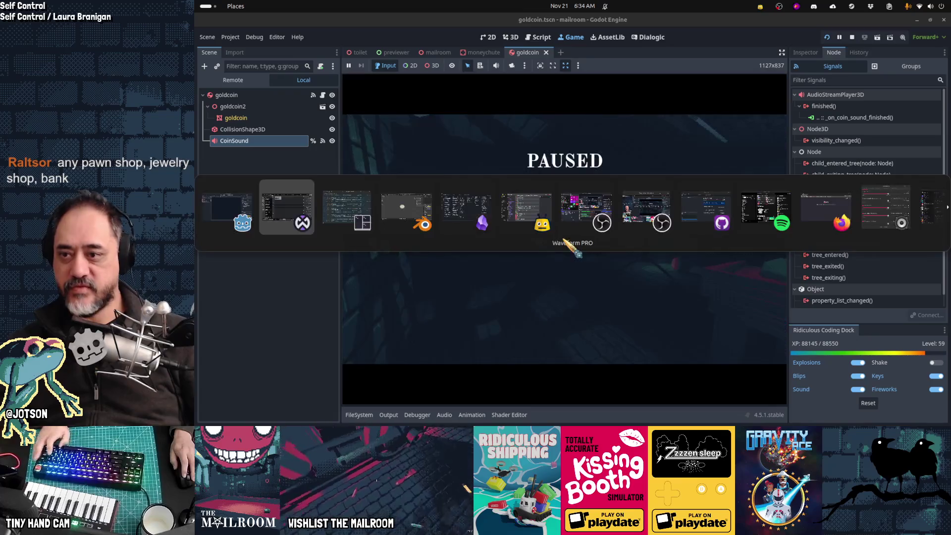
- Change range(100) to range(8) on line 9 of moneychute.gd and save it
click(512, 38)
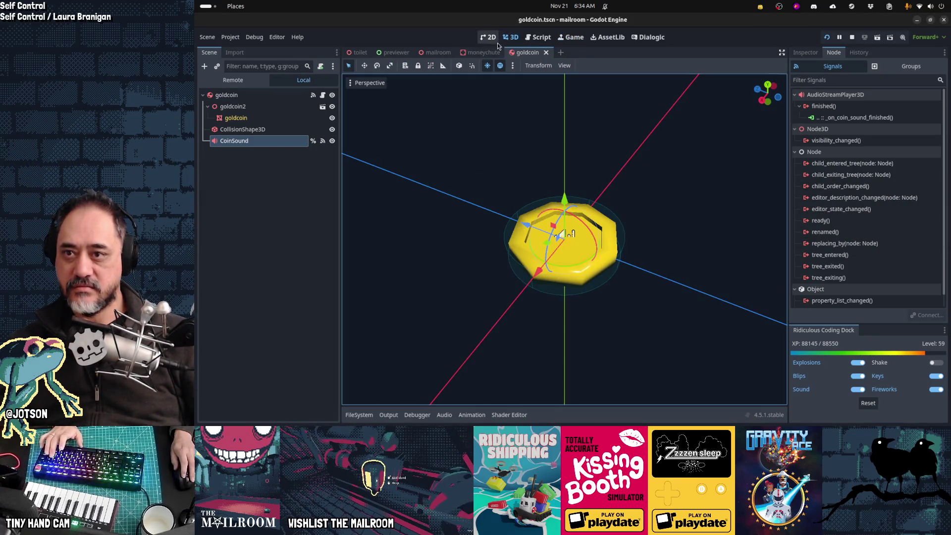
click(539, 37)
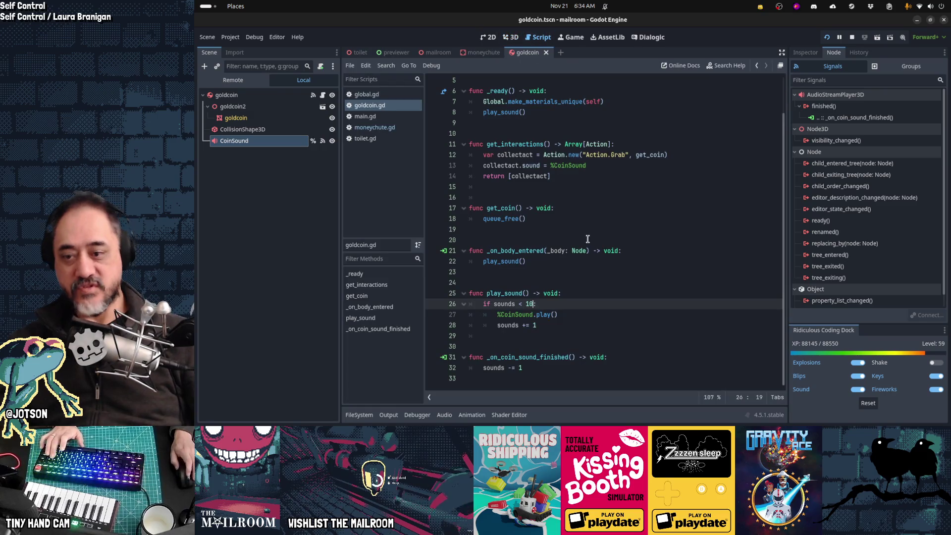
scroll(588, 239, up, 2)
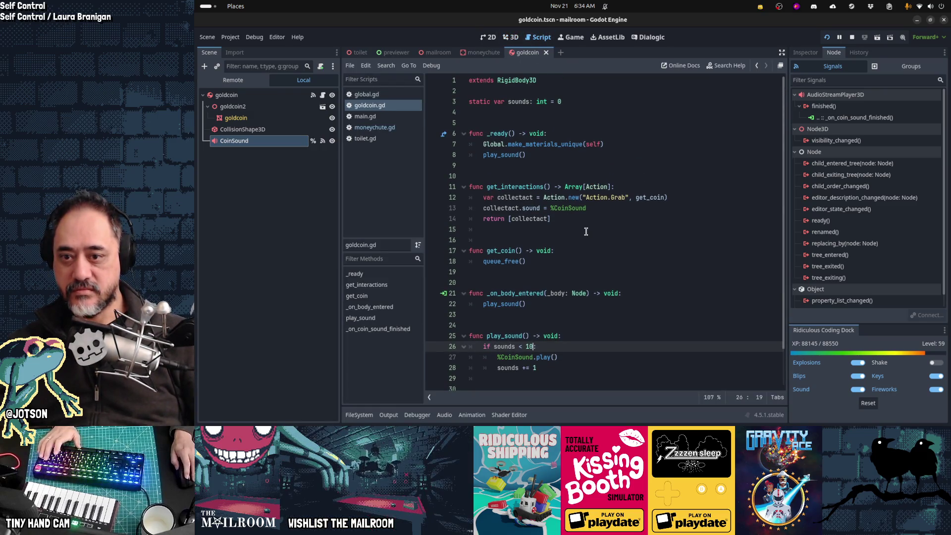
click(396, 127)
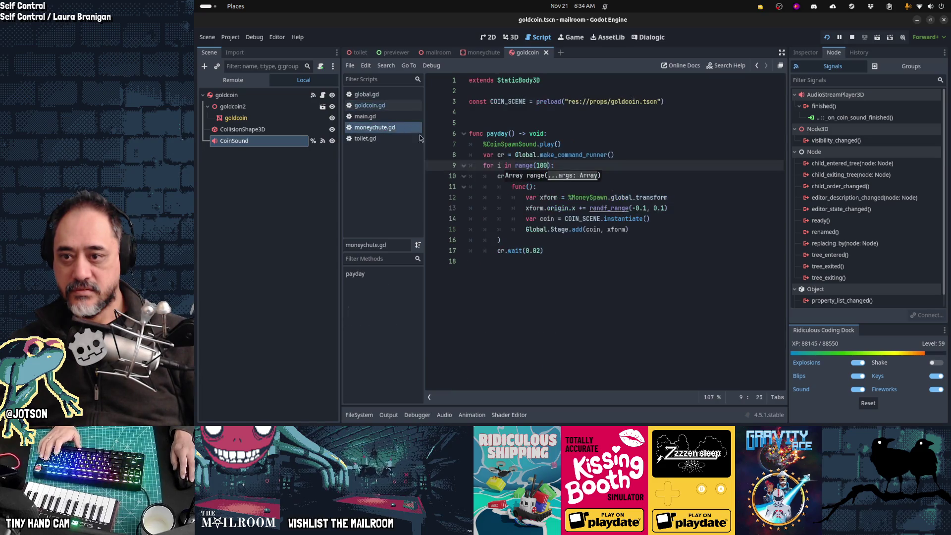
key(BackSpace)
key(BackSpace)
key(BackSpace)
text(5)
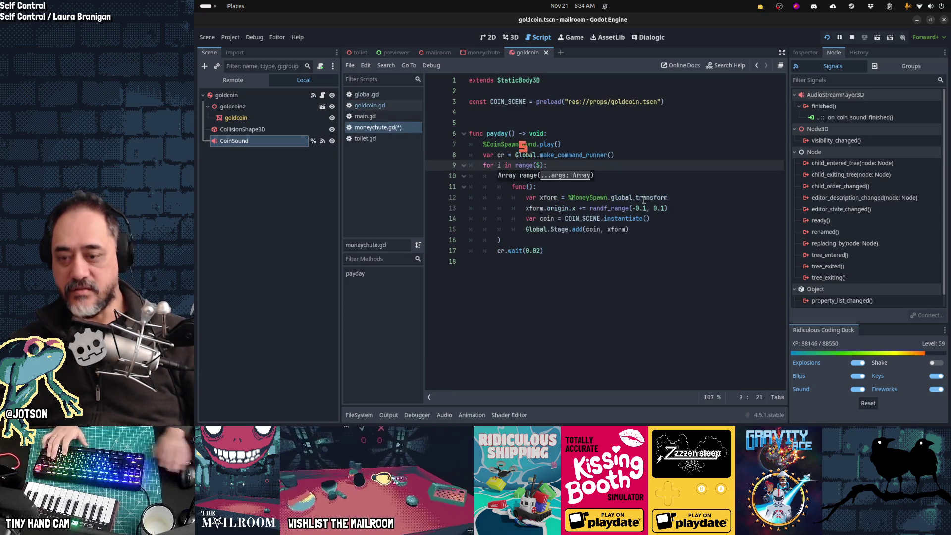
key(BackSpace)
text(8)
key(ctrl+s)
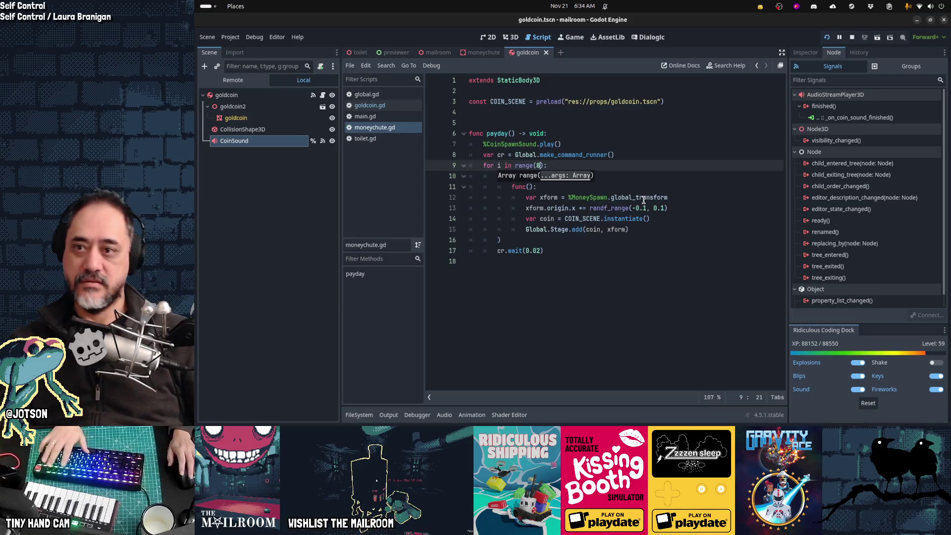
- Relaunch the game, turn demo mode off, and repair a machine part
key(F5)
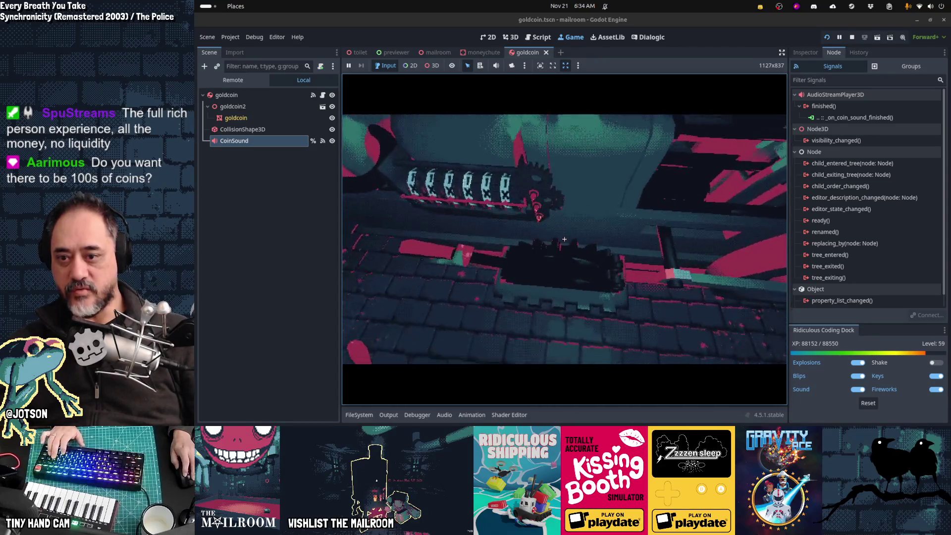
key(d)
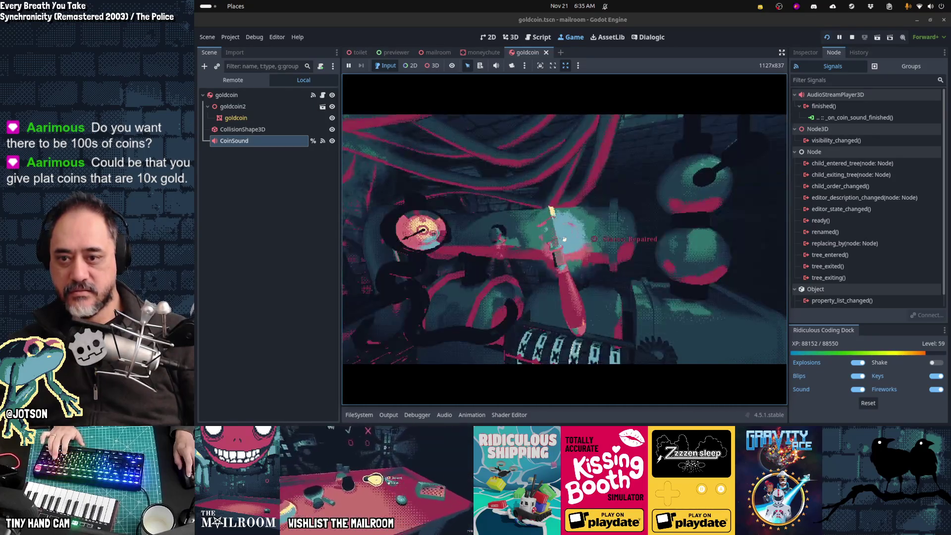
click(564, 239)
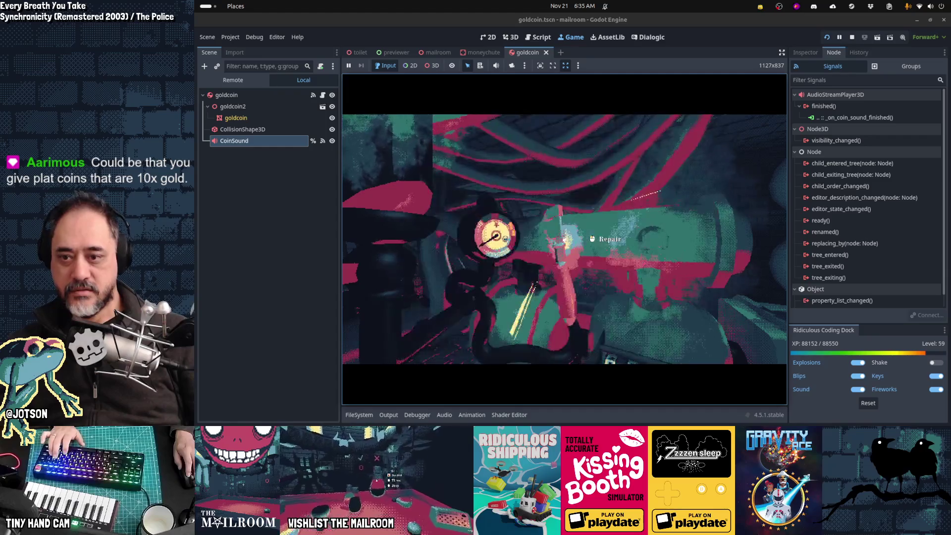
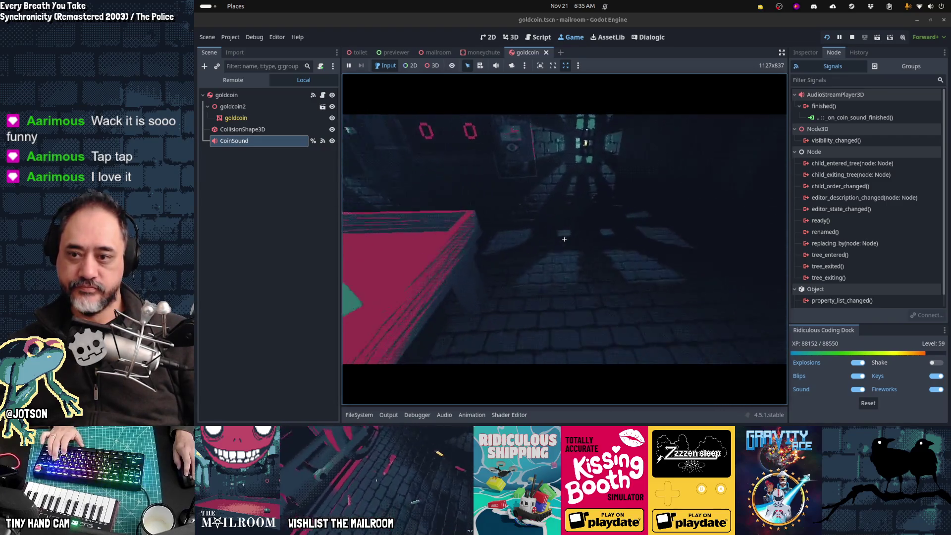
- Teleport to the table through the console, walk to the coin bin and grab its coins
key(grave)
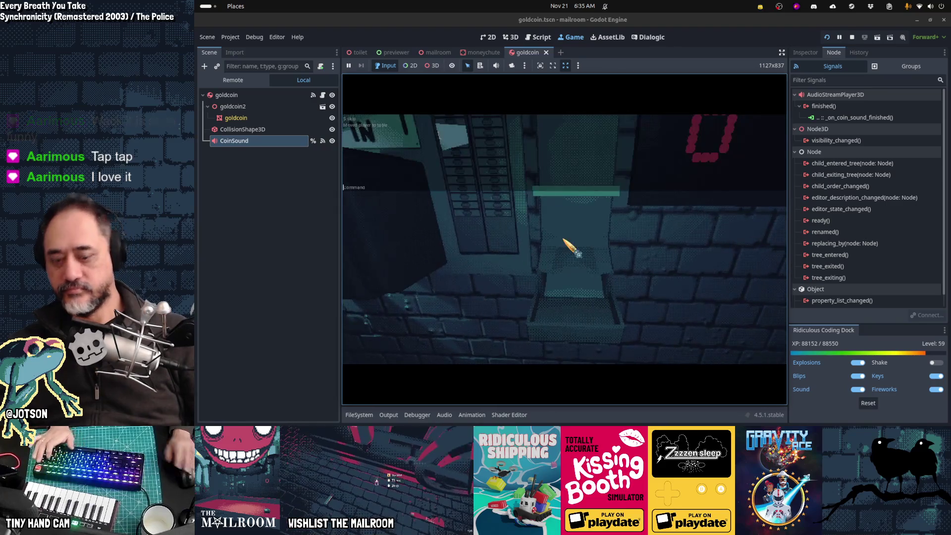
text(payd)
key(grave)
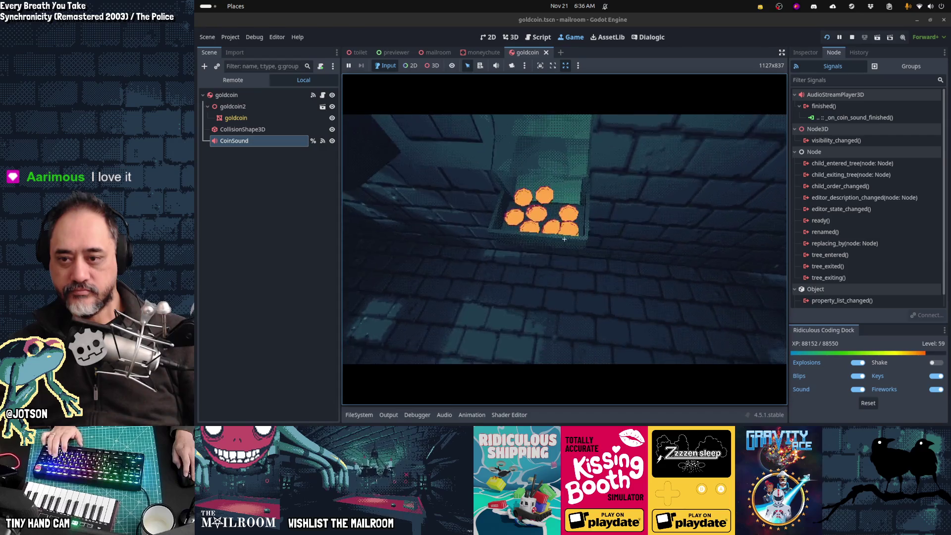
key(w)
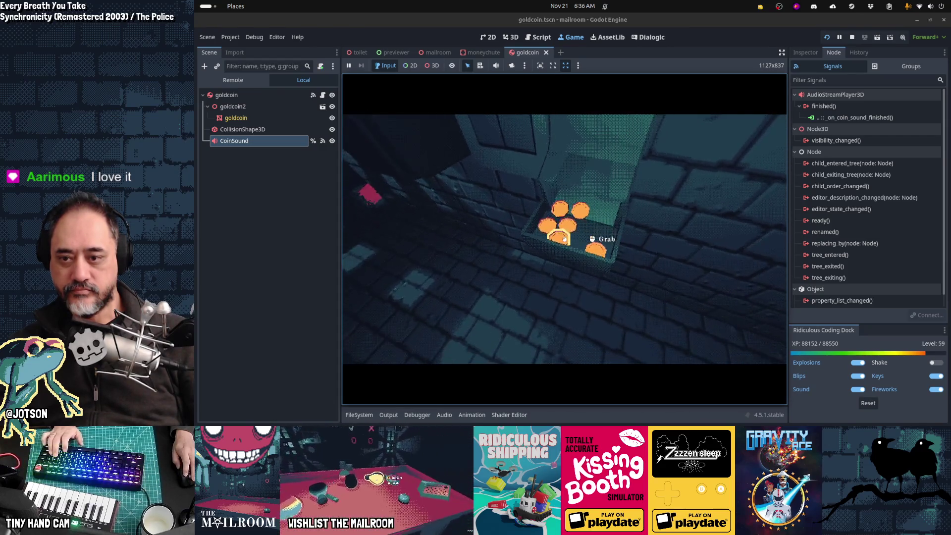
click(564, 239)
click(565, 240)
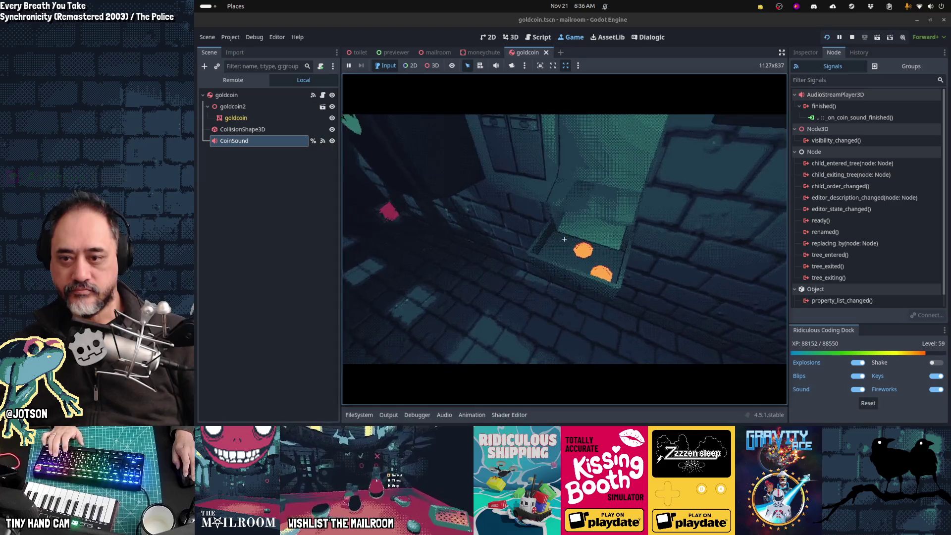
click(565, 239)
- Run payday in the console to respawn coins, then grab them all from the bin
key(grave)
text(payday)
key(Return)
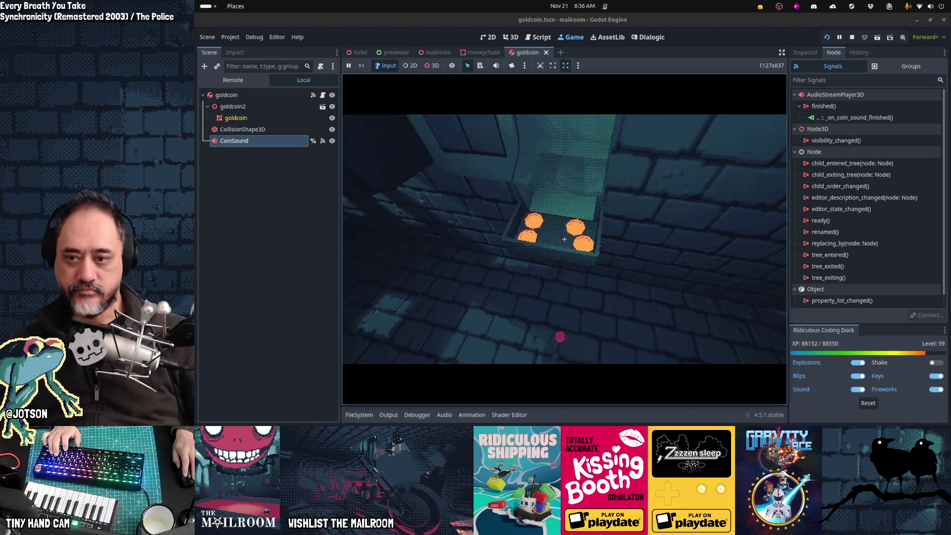
click(565, 239)
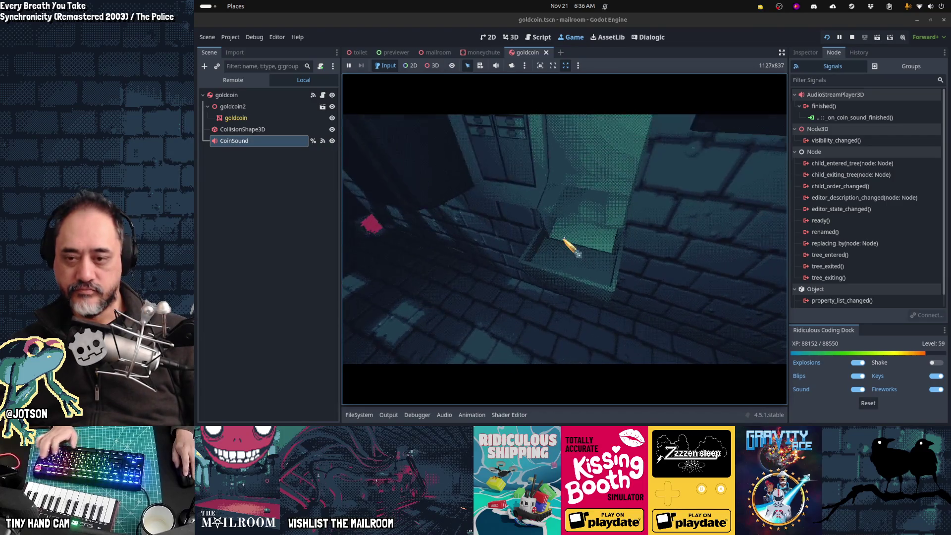
click(564, 239)
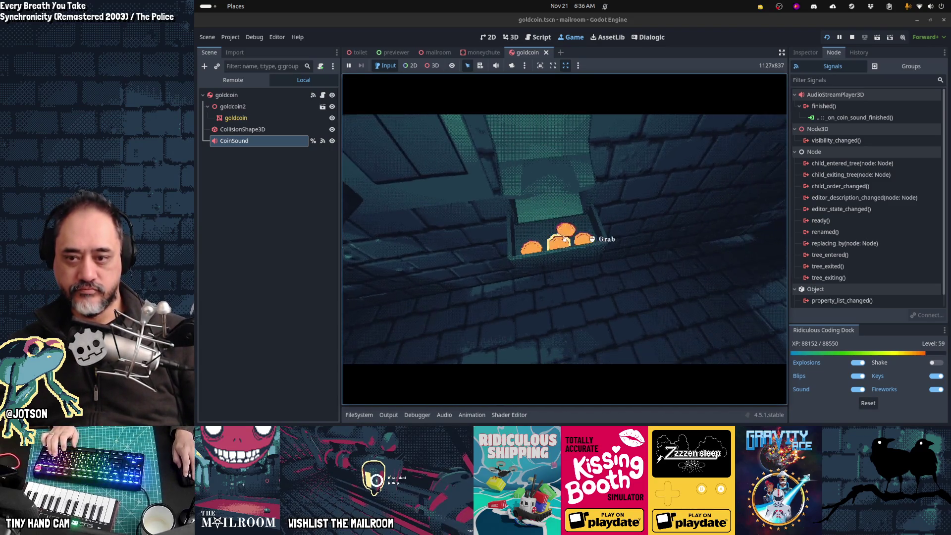
- Run payday again to drop more coins, pause the game, and switch to the 2D workspace
key(grave)
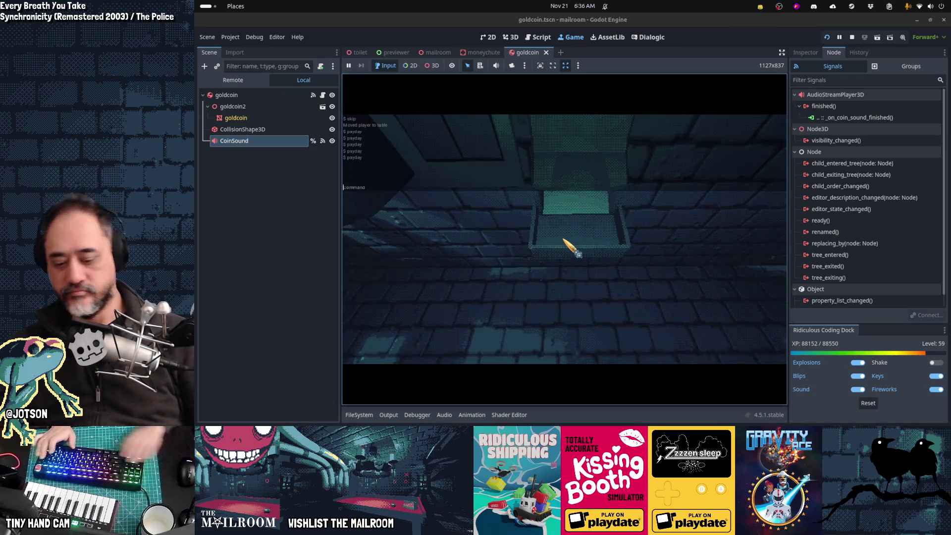
text(payday)
key(Return)
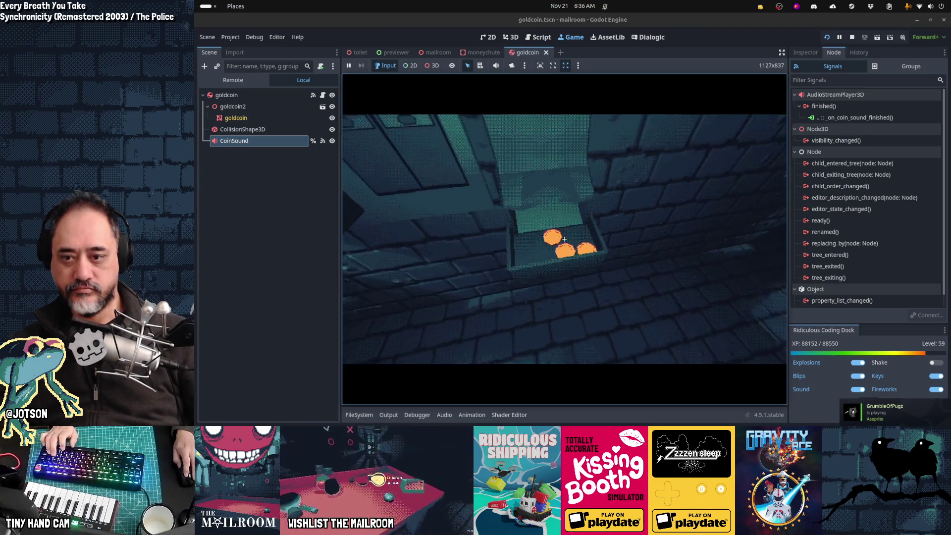
key(Escape)
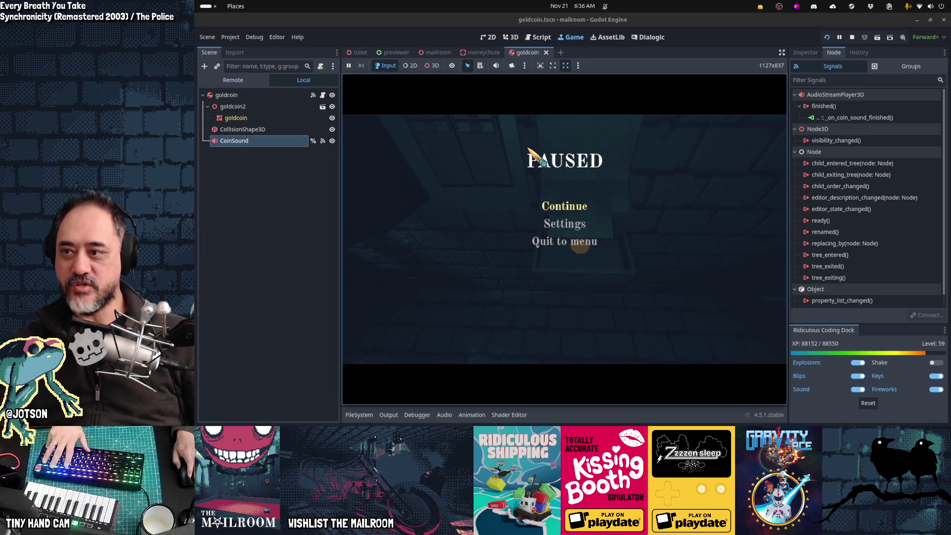
key(ctrl+F1)
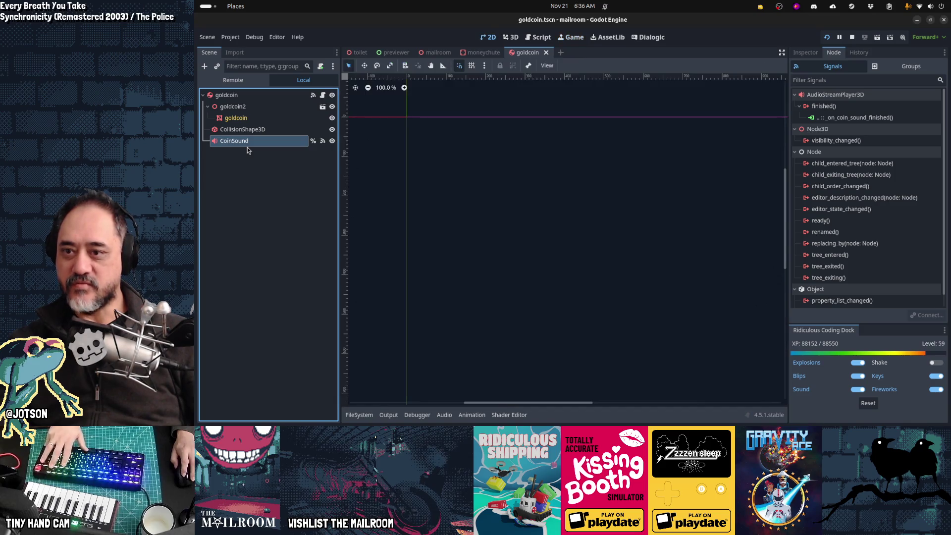
- In the 3D moneychute scene, drag CoinSpawnSound down to the chute's bottom opening
key(ctrl+F2)
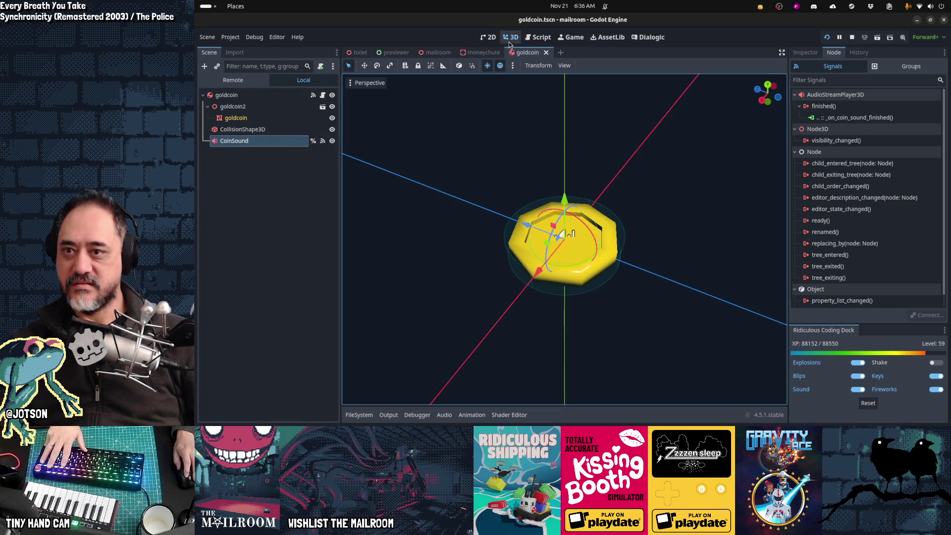
click(481, 52)
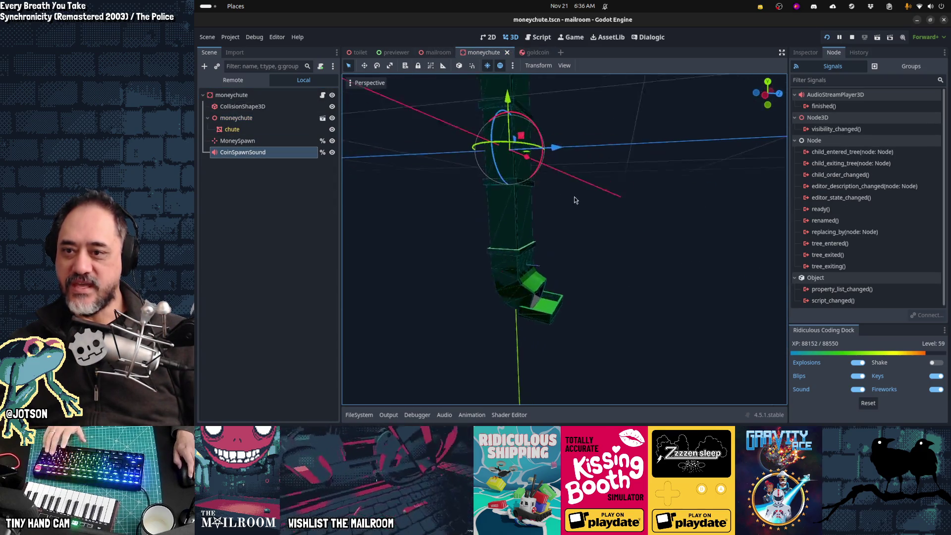
drag(512, 134, 514, 271)
mouse_move(563, 295)
mouse_down()
mouse_move(596, 296)
mouse_move(589, 301)
mouse_up()
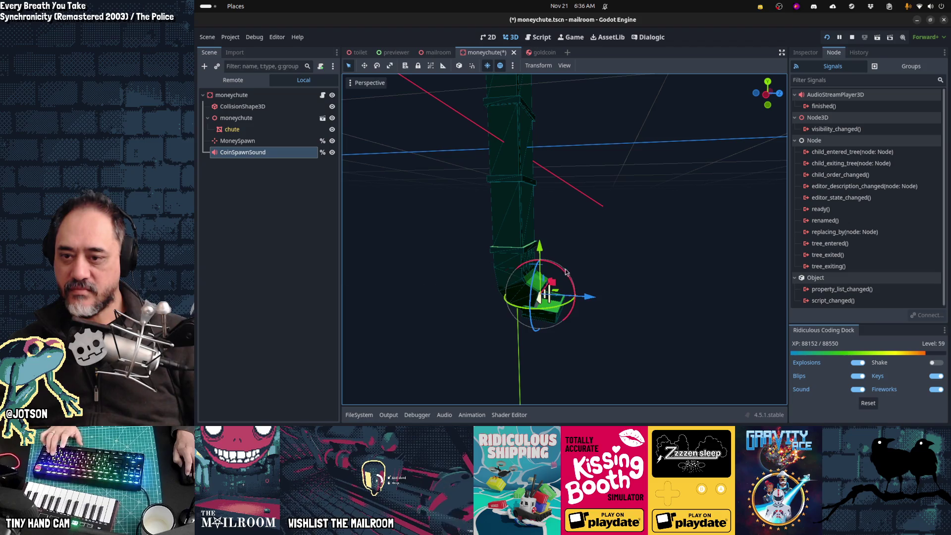
drag(544, 255, 544, 265)
- Save the moneychute scene and return to the running game, unpausing it
key(ctrl+s)
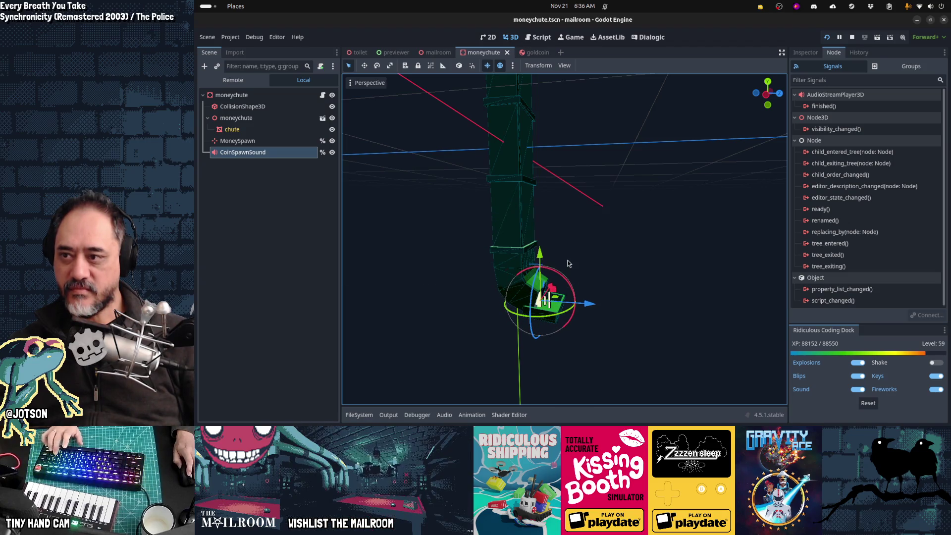
key(ctrl+F4)
key(Escape)
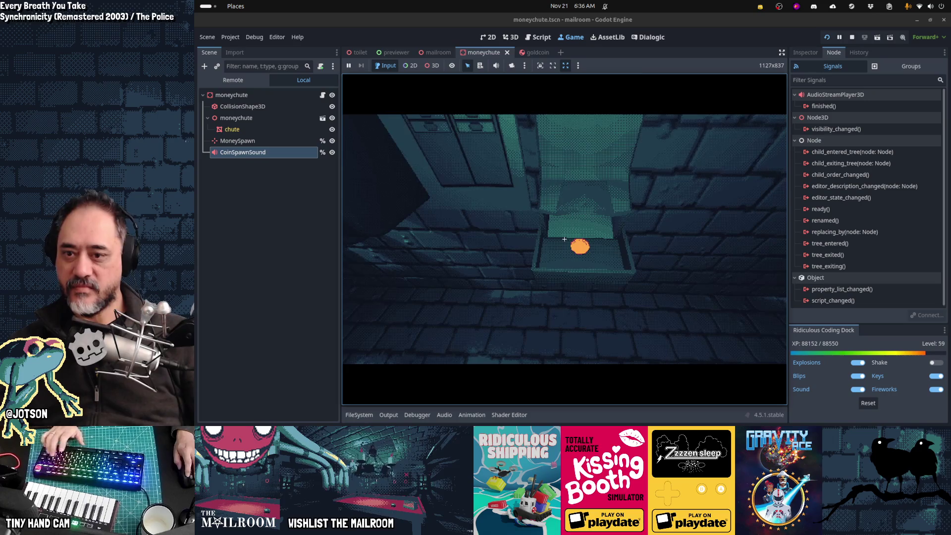
- Enter payday in the console, grab the coins landing in the chute tray, then stop the game
key(grave)
key(grave)
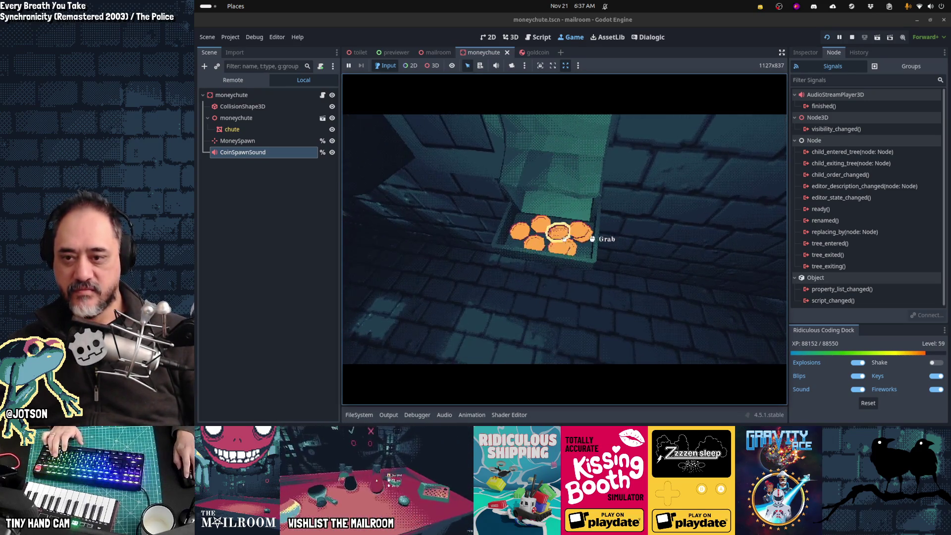
key(grave)
text(payday)
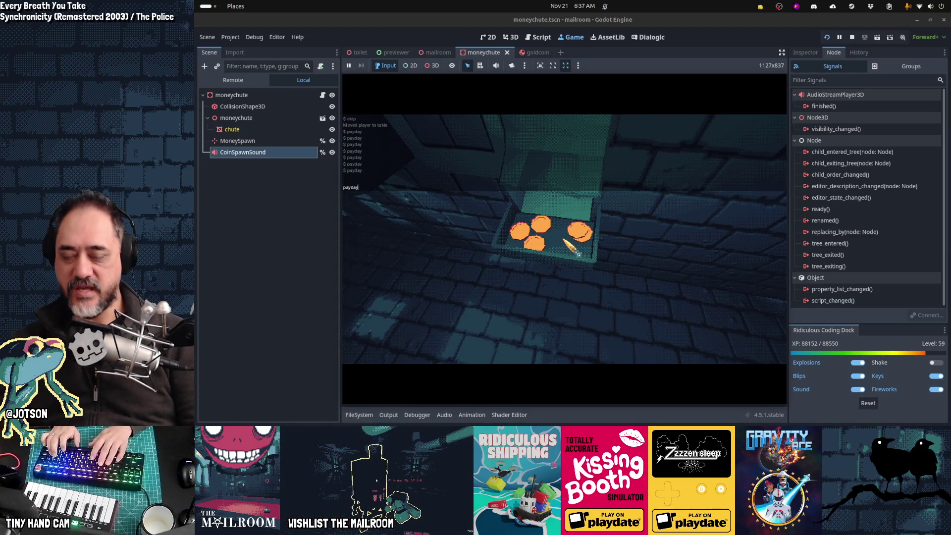
key(Return)
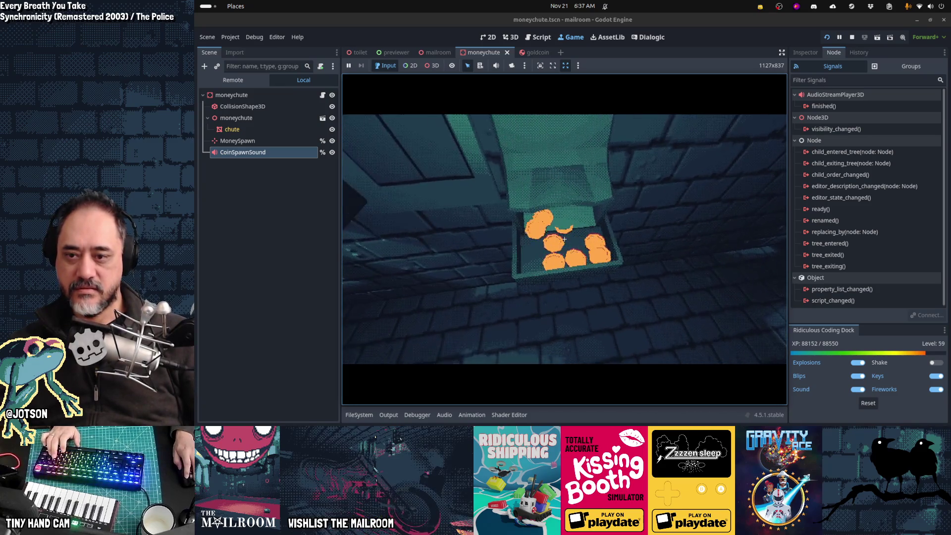
click(565, 239)
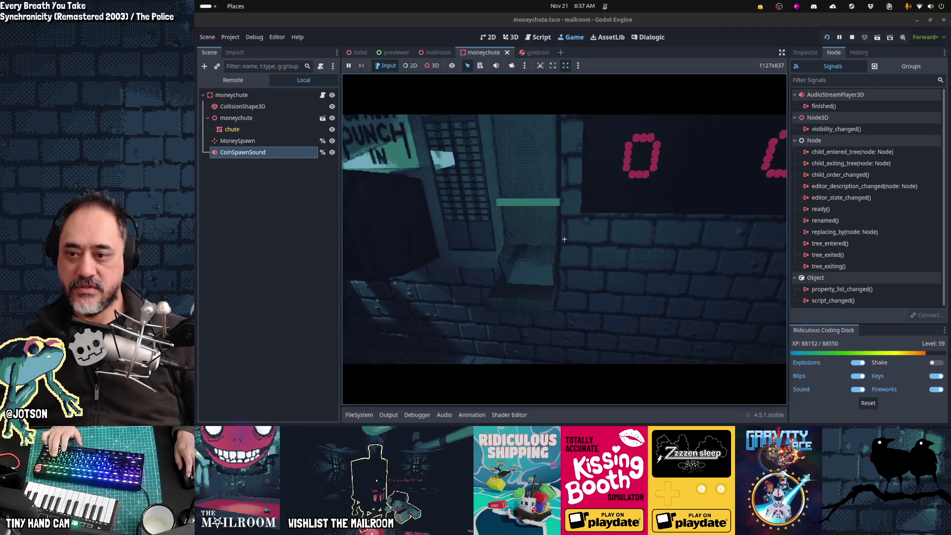
key(F8)
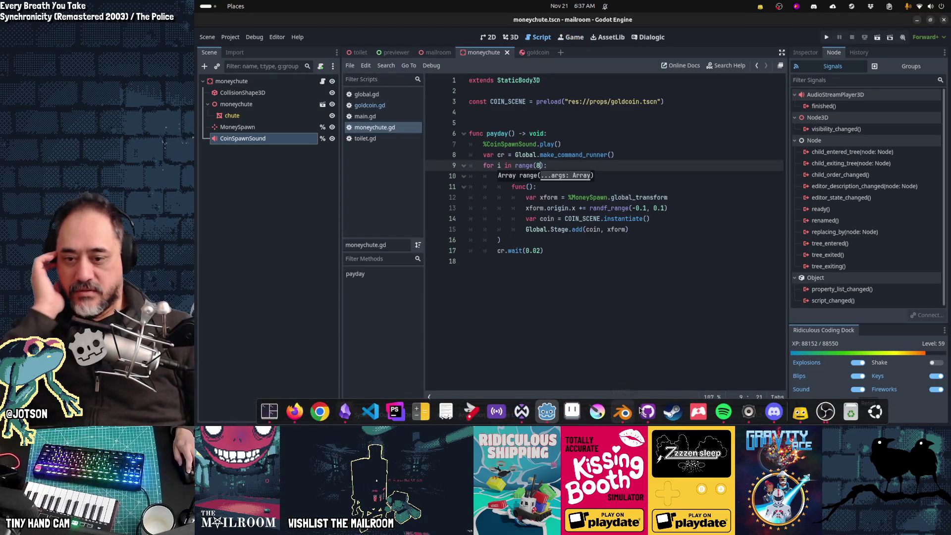
- In GitHub Desktop, review the history, then enter the commit summary 'Moneychute and coins'
click(648, 411)
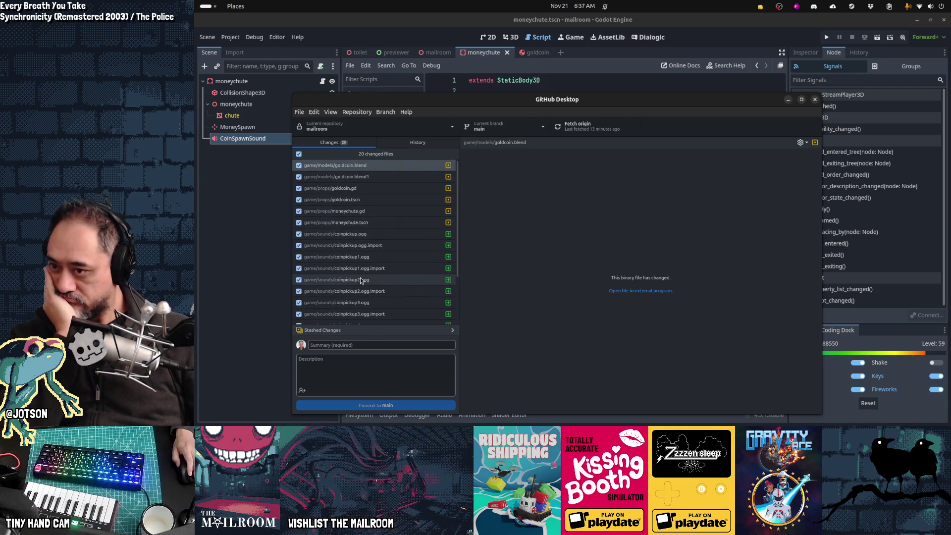
click(416, 144)
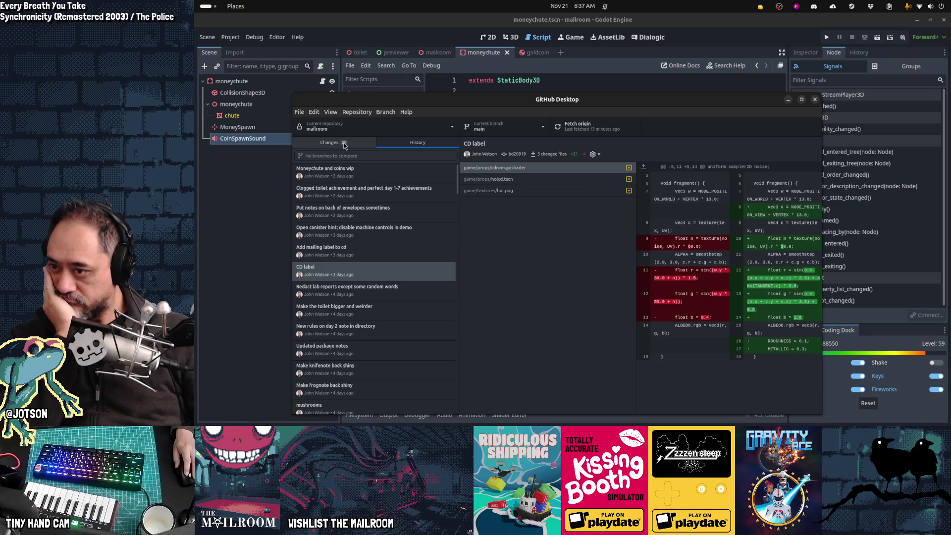
click(344, 144)
click(369, 345)
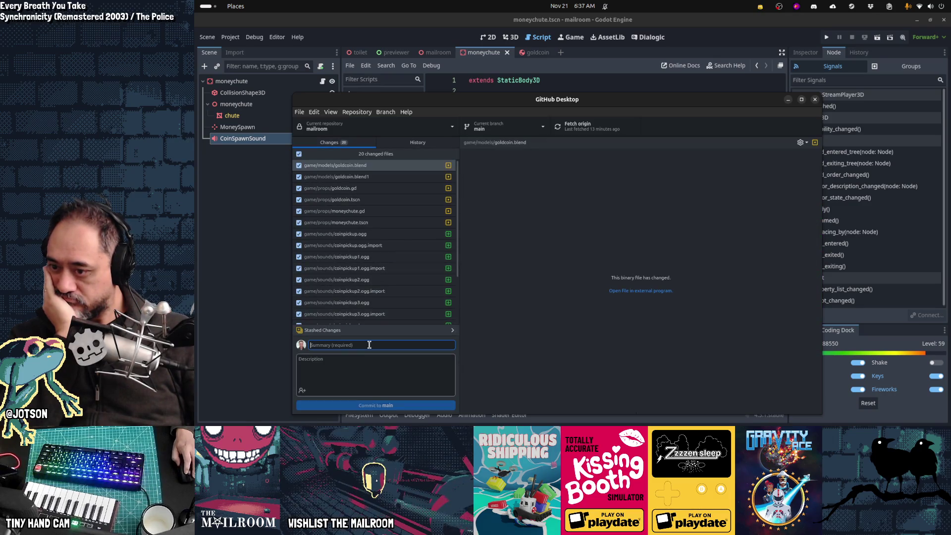
text(MOneych)
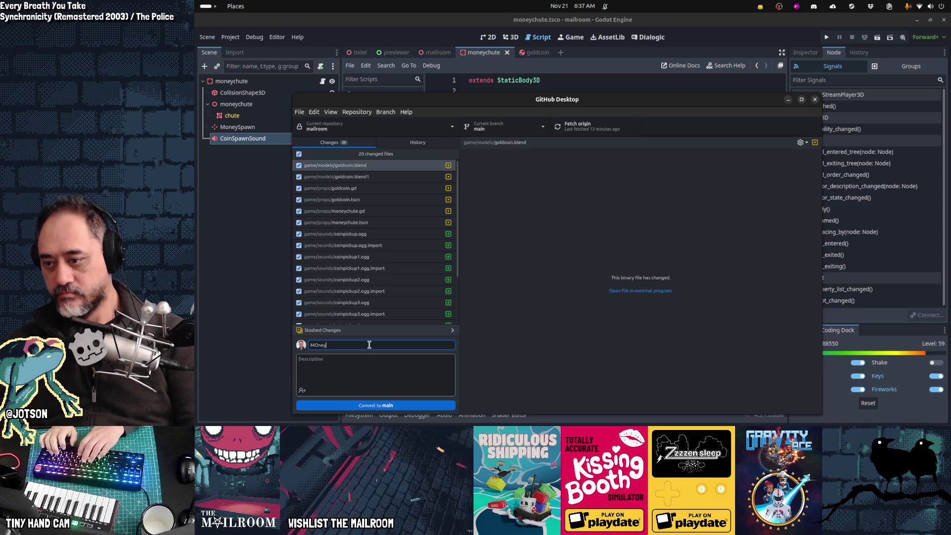
key(BackSpace)
key(BackSpace)
key(BackSpace)
text(oneychute and coins)
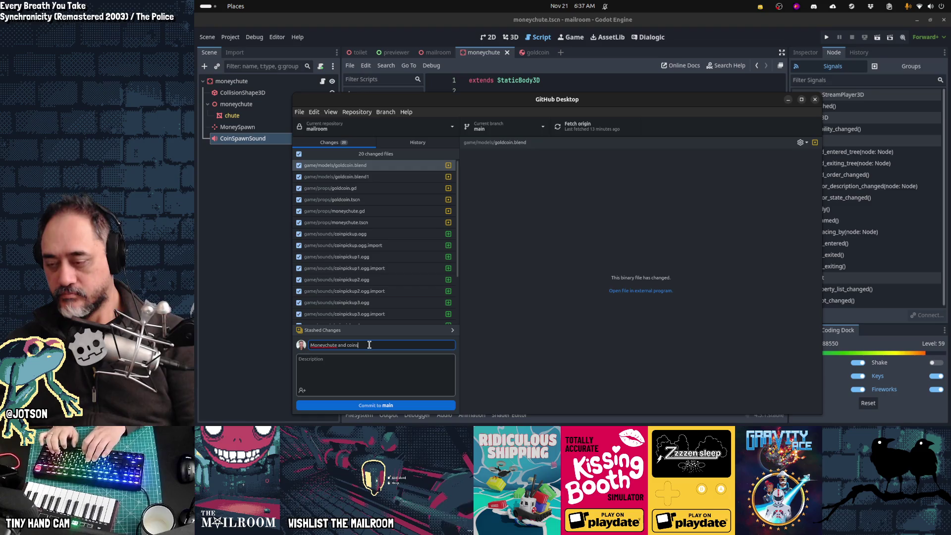
- Commit to main, push to origin, and mark the end-of-day pay task done in Obsidian
click(365, 403)
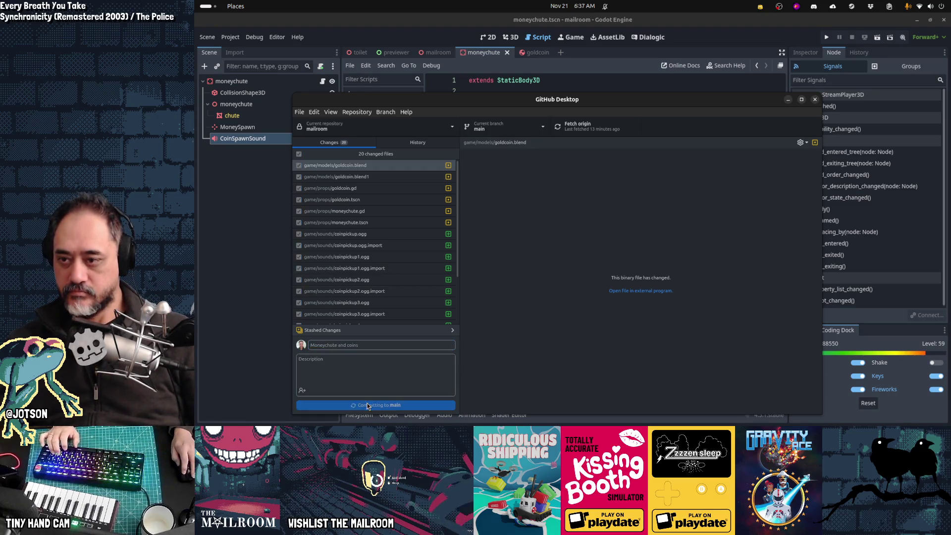
key(ctrl+p)
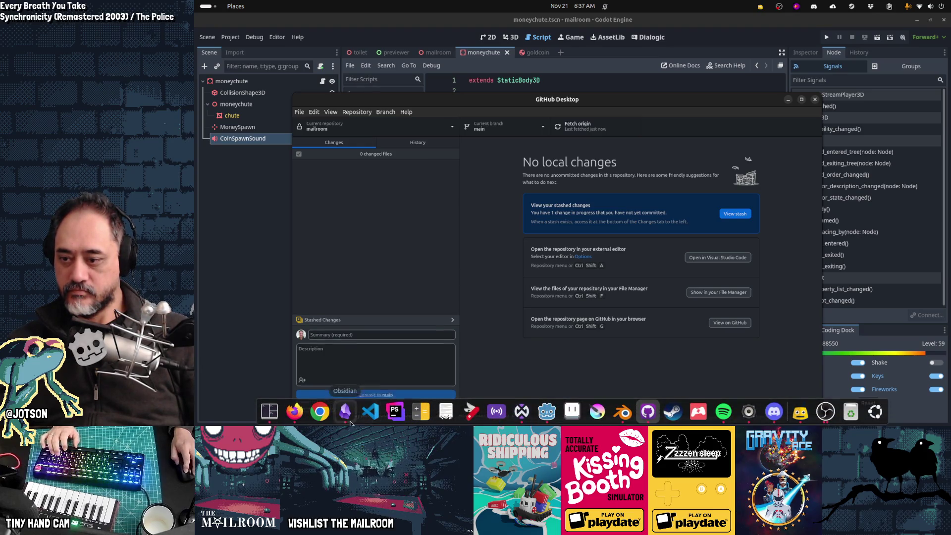
click(446, 412)
click(359, 116)
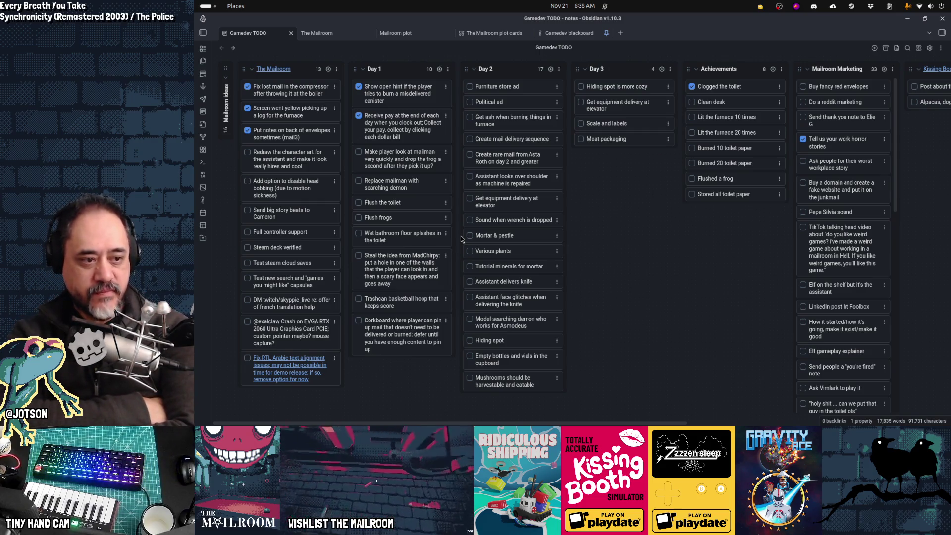
- Alt+Tab past GitHub Desktop back to the Godot editor showing moneychute.gd
key(alt+Tab)
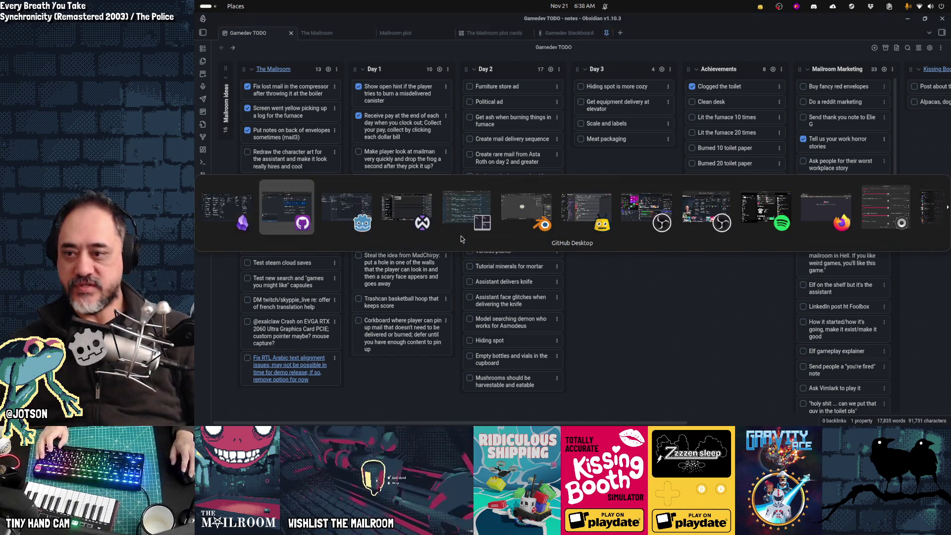
key(alt+Tab)
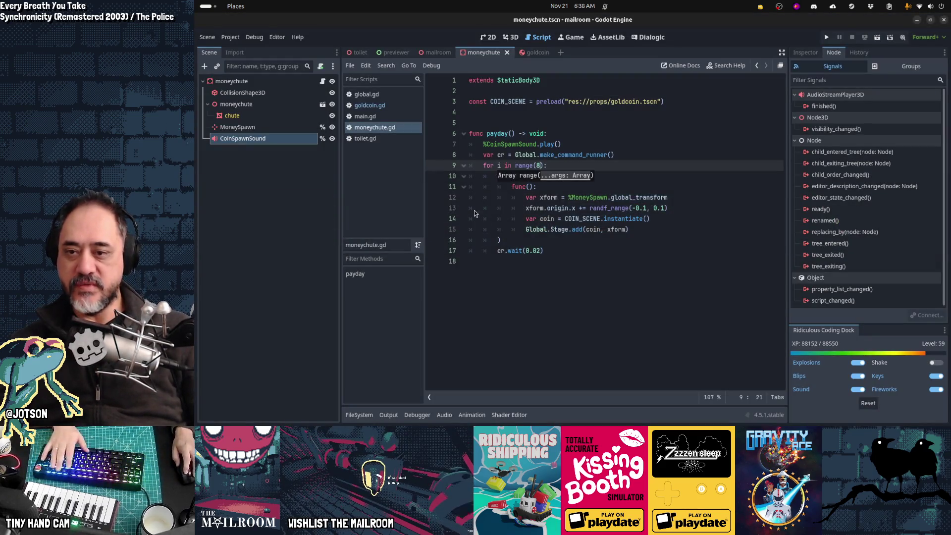
- Run the mailroom project with F5 so it plays in the embedded Game view
key(F5)
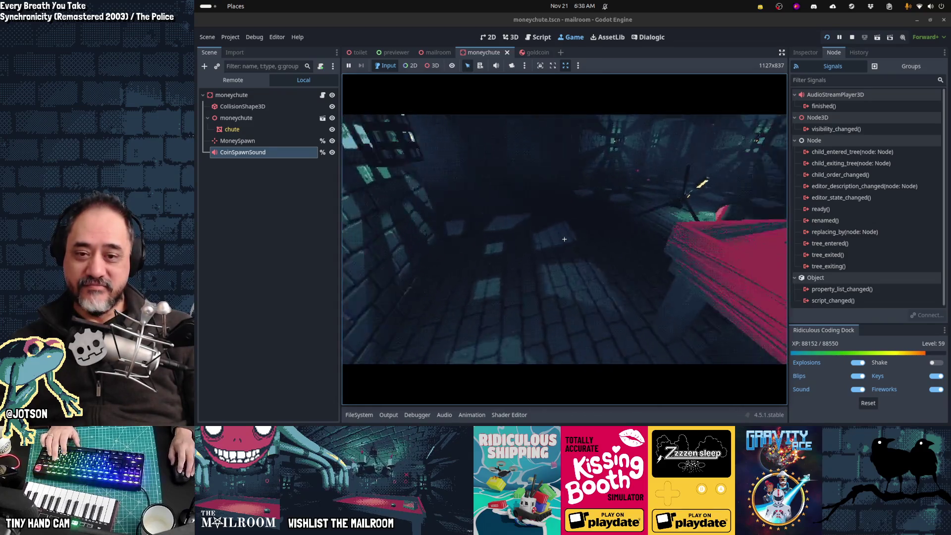
- Walk to the lamp stand, pick it up, drop it beside the red table, and step back
key(w)
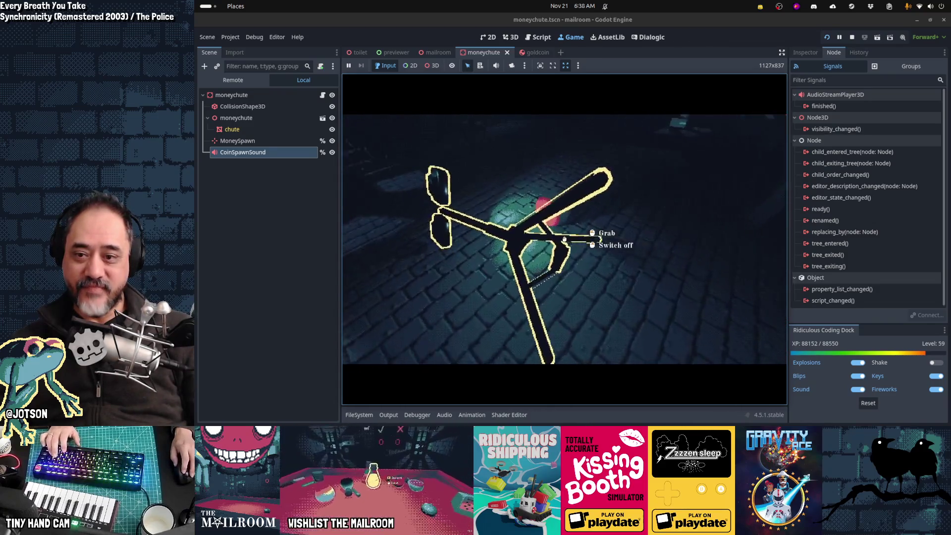
click(565, 239)
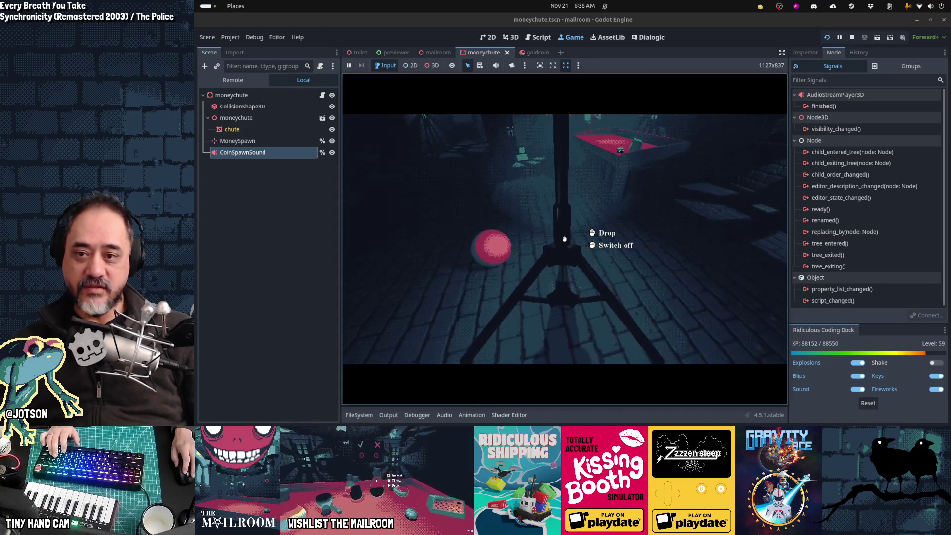
click(564, 239)
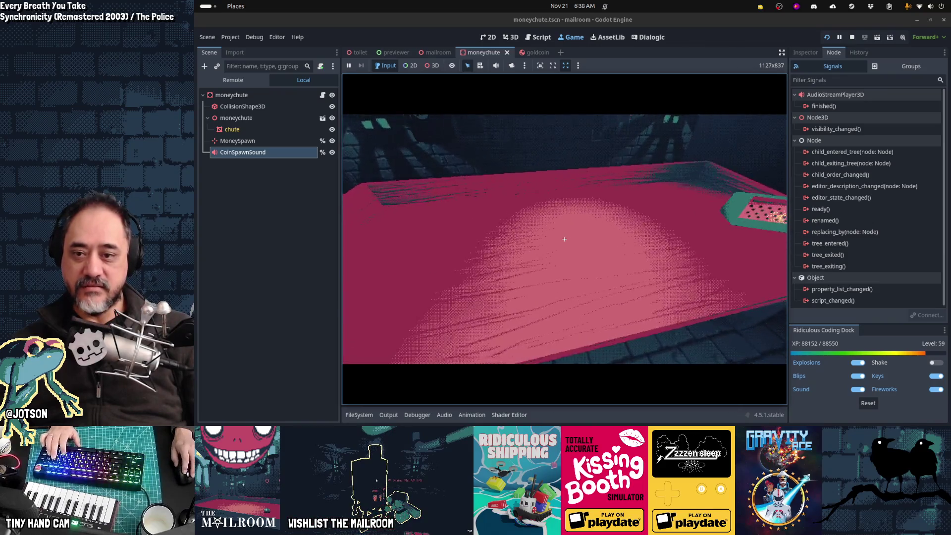
key(s)
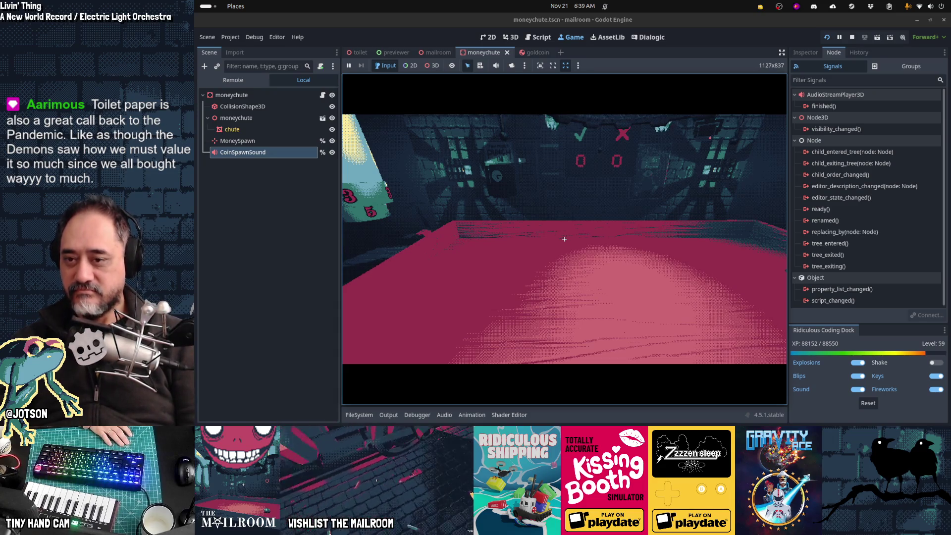
- Walk past the numbered chutes to the chute slot by the red counters, then switch to Obsidian
key(Left)
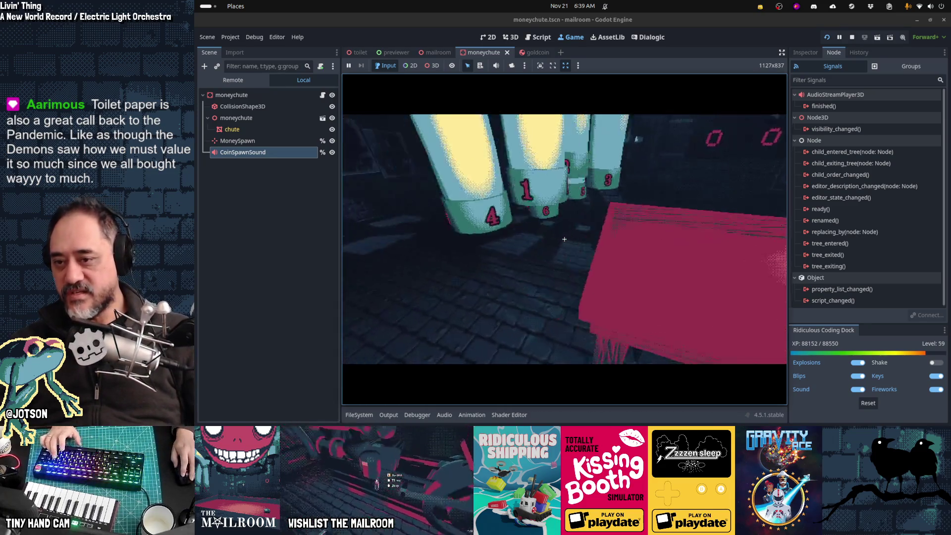
key(Right)
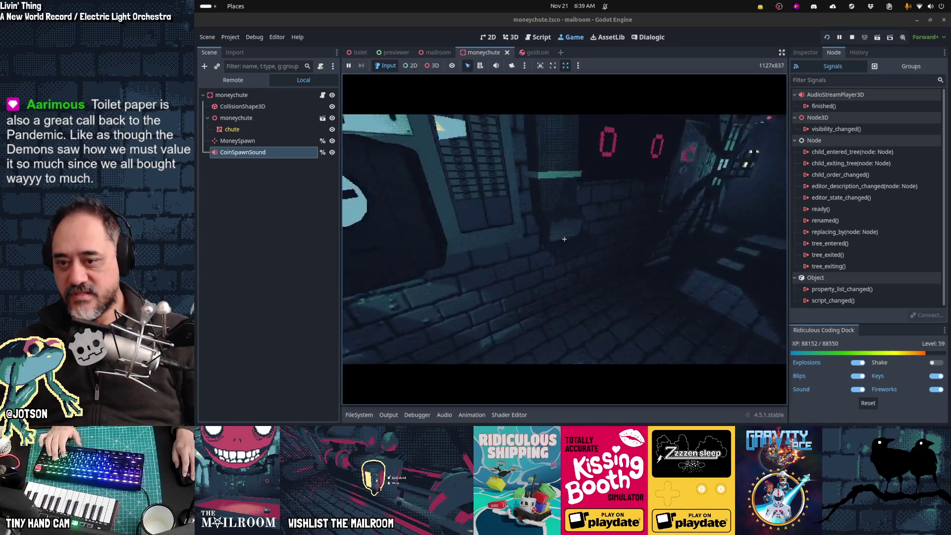
key(Up)
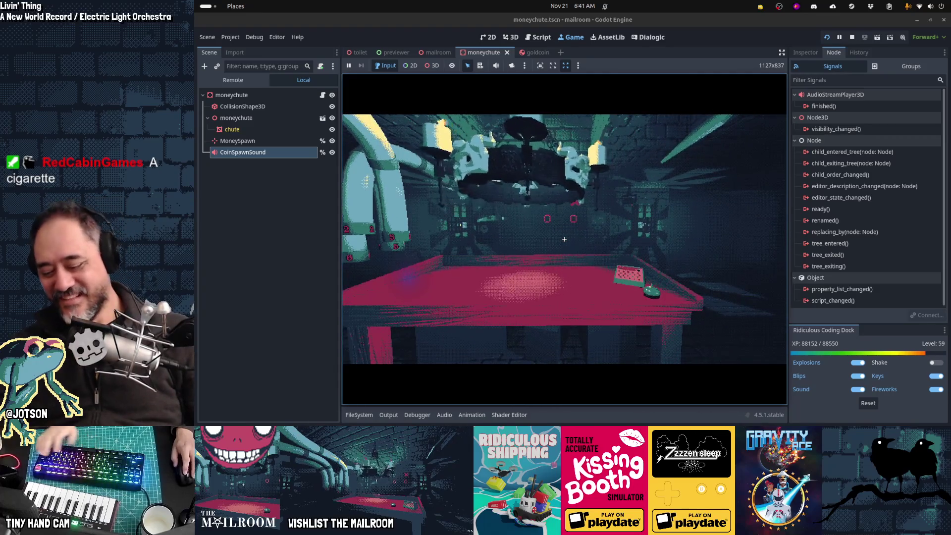
key(alt+Tab)
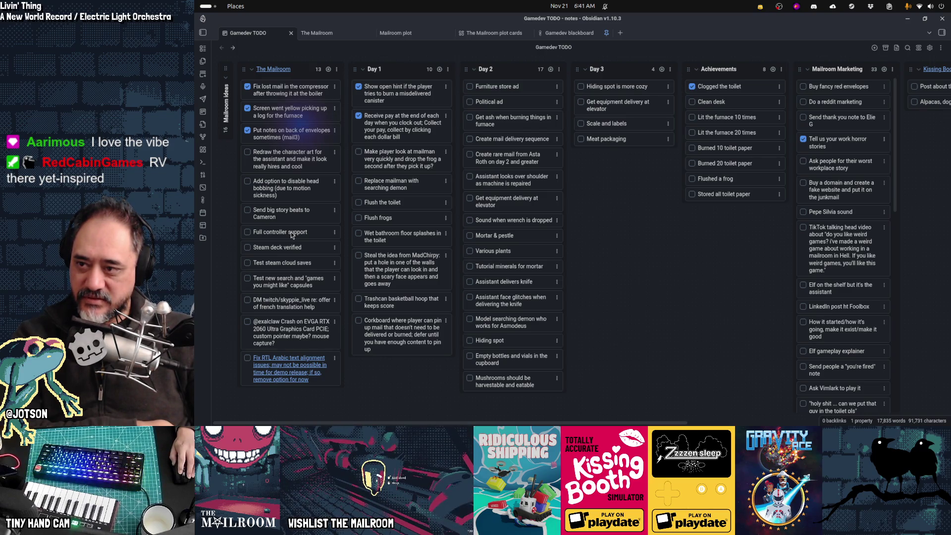
- Move Political ad to the end of Day 2 with Furniture store ad just above it
drag(291, 232, 296, 234)
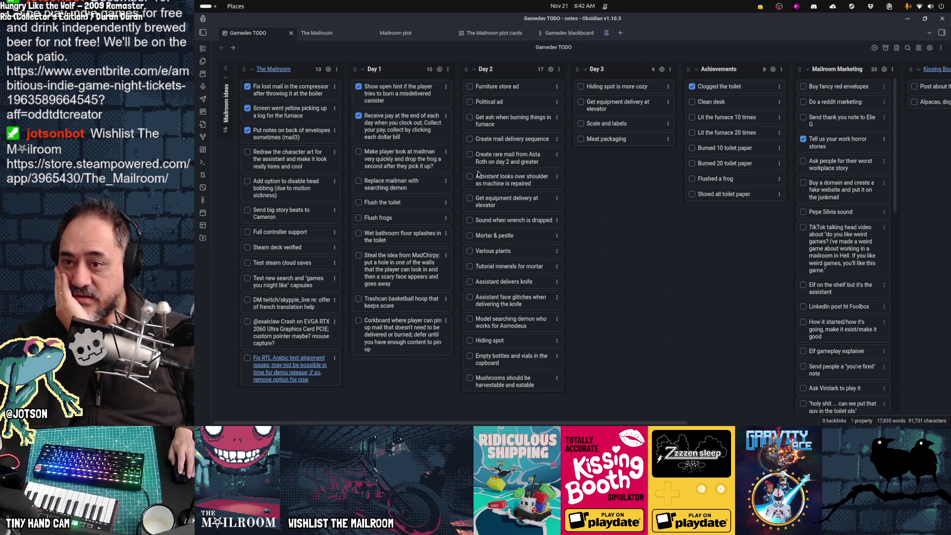
mouse_move(507, 108)
mouse_down()
mouse_move(518, 389)
mouse_move(512, 109)
mouse_move(502, 355)
mouse_move(516, 390)
mouse_move(449, 259)
mouse_move(500, 106)
mouse_up()
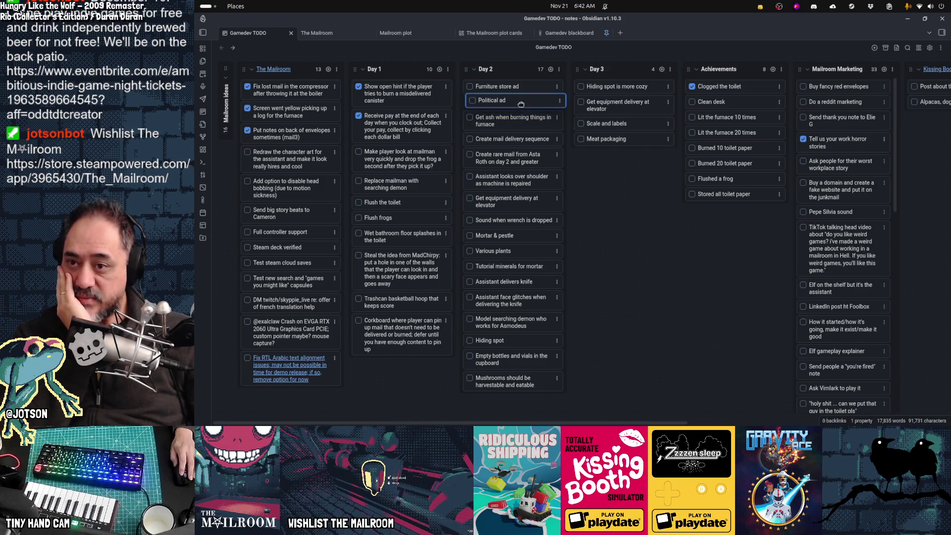
drag(499, 101, 516, 384)
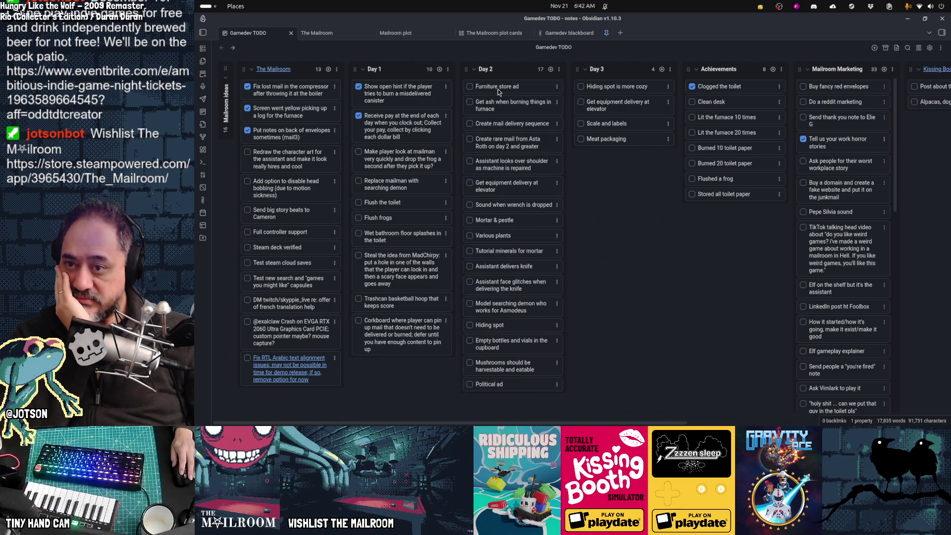
drag(497, 86, 506, 368)
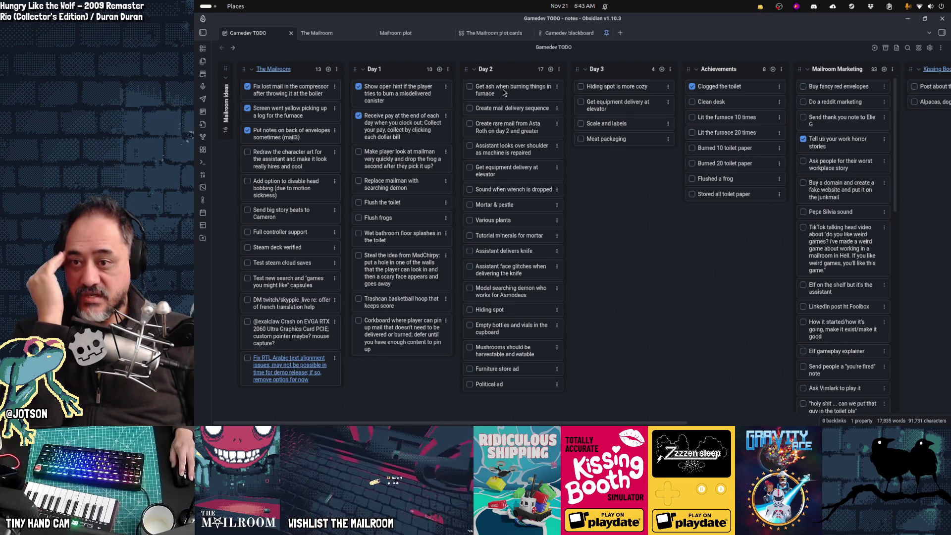
- Place Get ash after Various plants and put Create mail delivery sequence at Day 2's top
drag(503, 89, 499, 216)
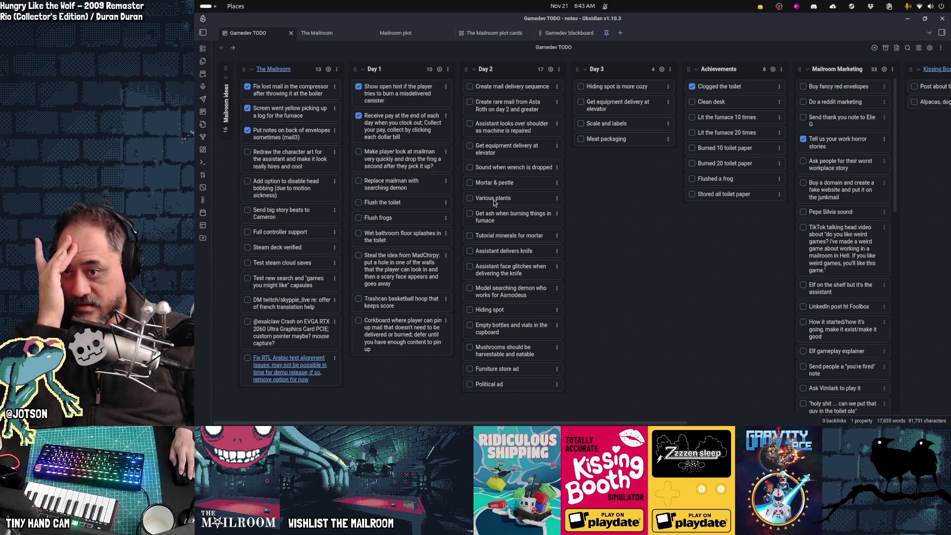
drag(495, 124, 495, 89)
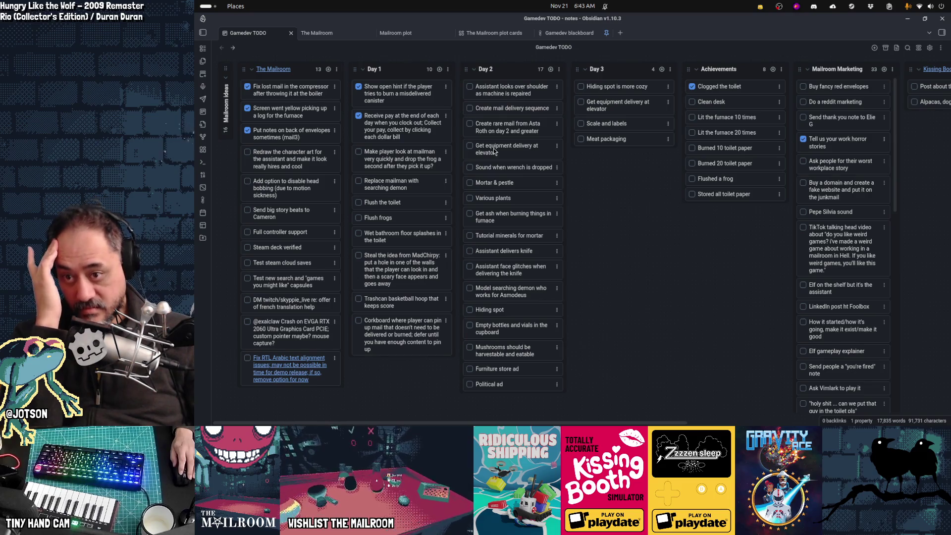
drag(507, 109, 518, 91)
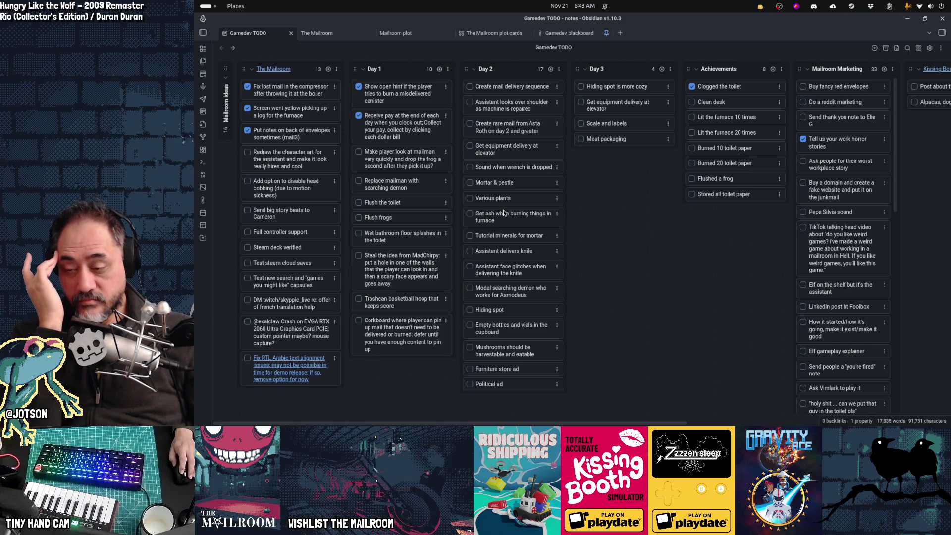
mouse_move(354, 424)
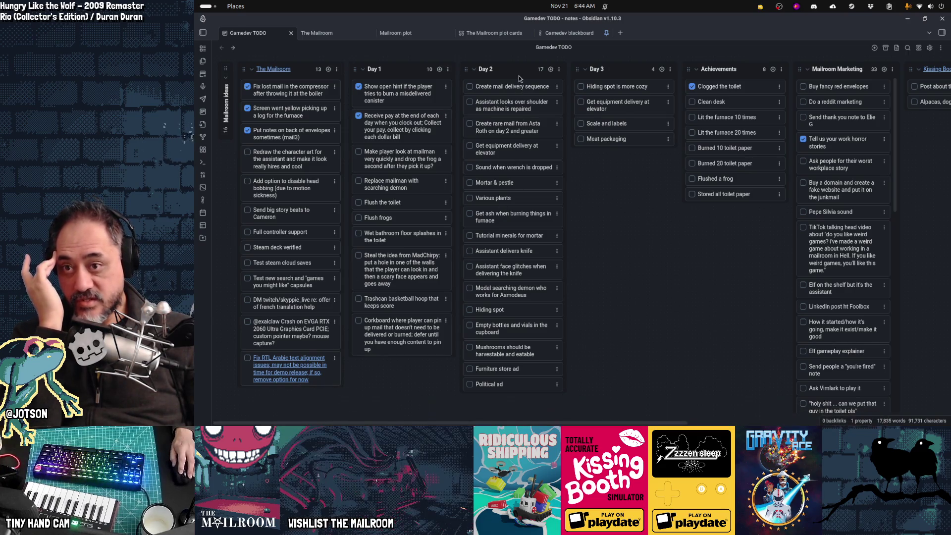
- Return to Godot's script workspace and close the four open scripts
mouse_move(495, 424)
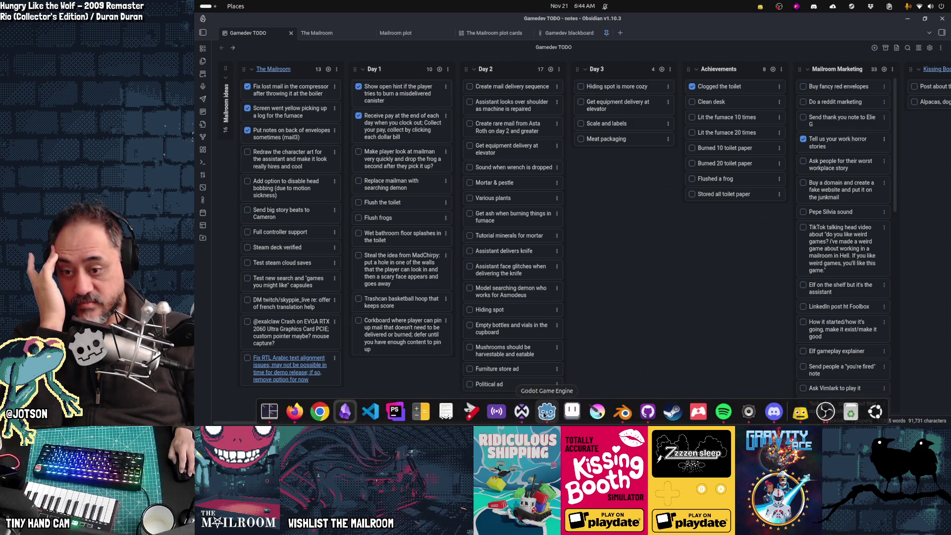
click(547, 411)
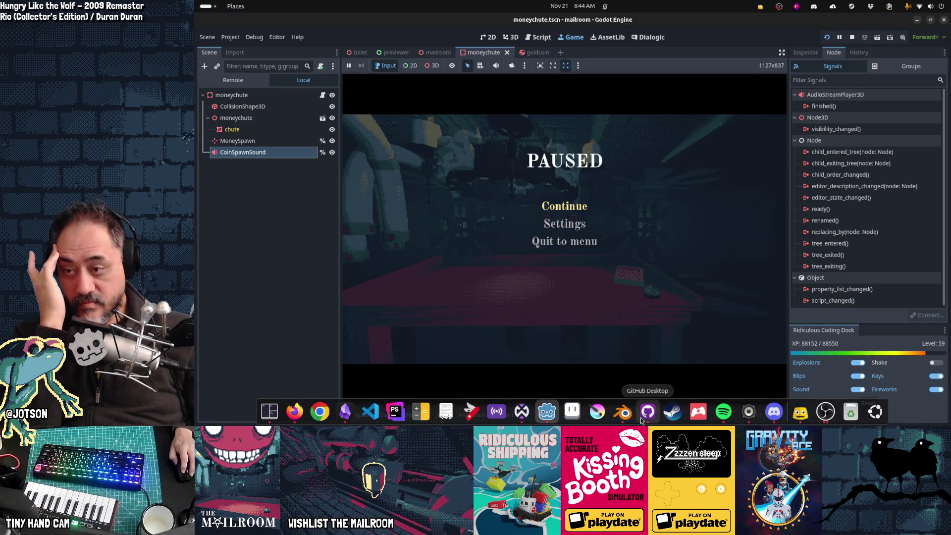
click(642, 419)
click(647, 411)
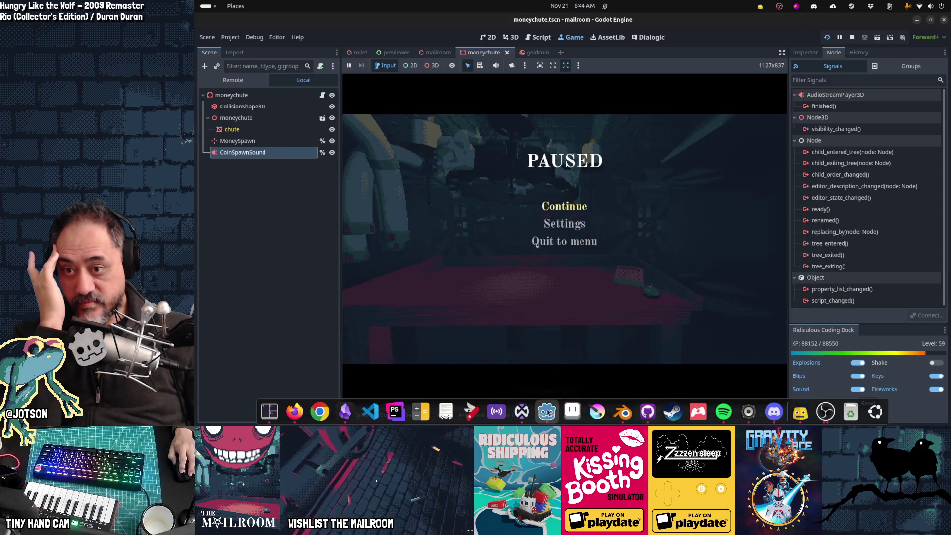
click(547, 41)
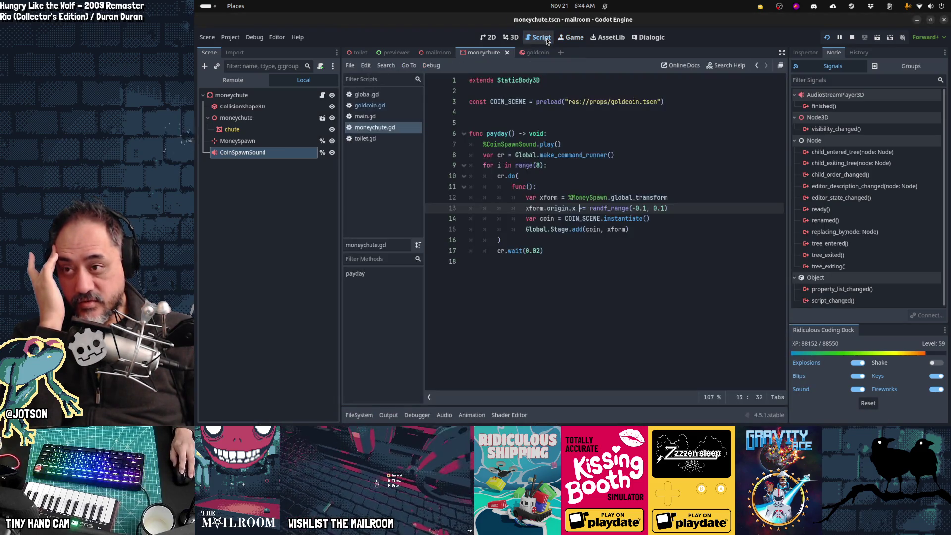
middle_click(375, 97)
middle_click(375, 96)
middle_click(375, 97)
middle_click(375, 97)
middle_click(375, 96)
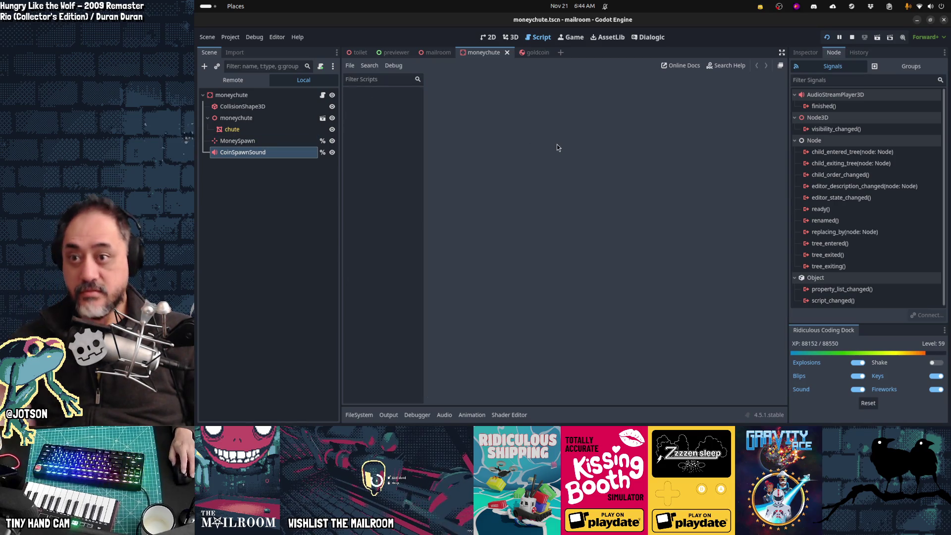
- Quick-open mailmanager.gd and scroll down to its spawn_mail function
key(shift+alt+o)
text(mailmanager.gd)
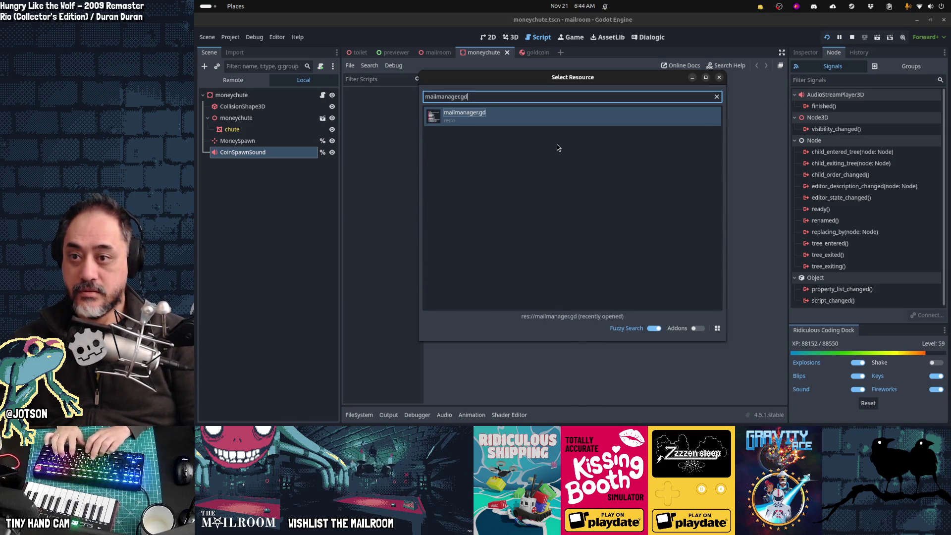
key(Return)
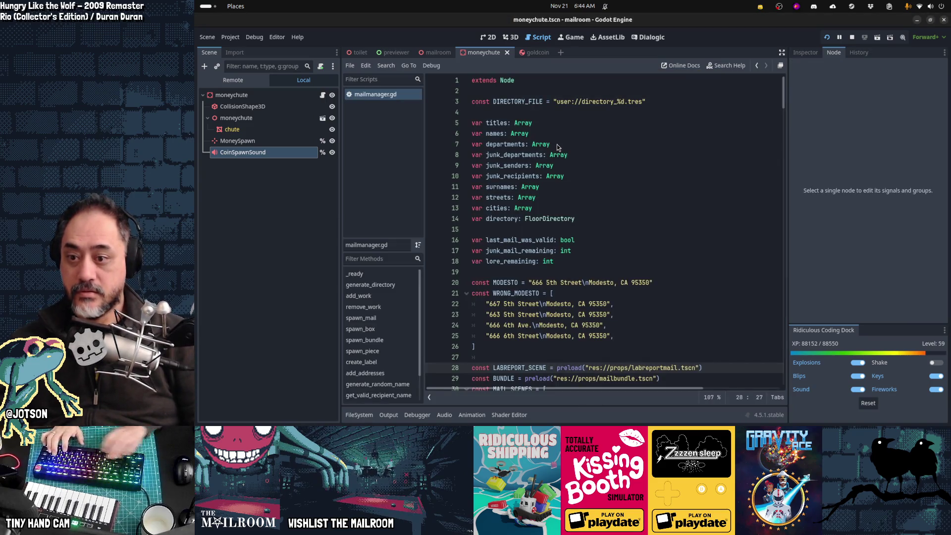
scroll(620, 217, down, 10)
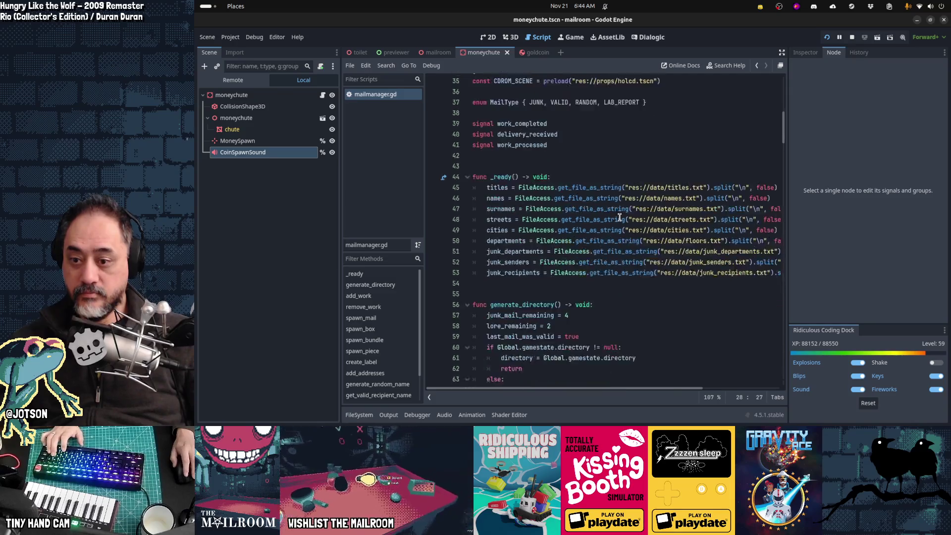
scroll(620, 217, down, 10)
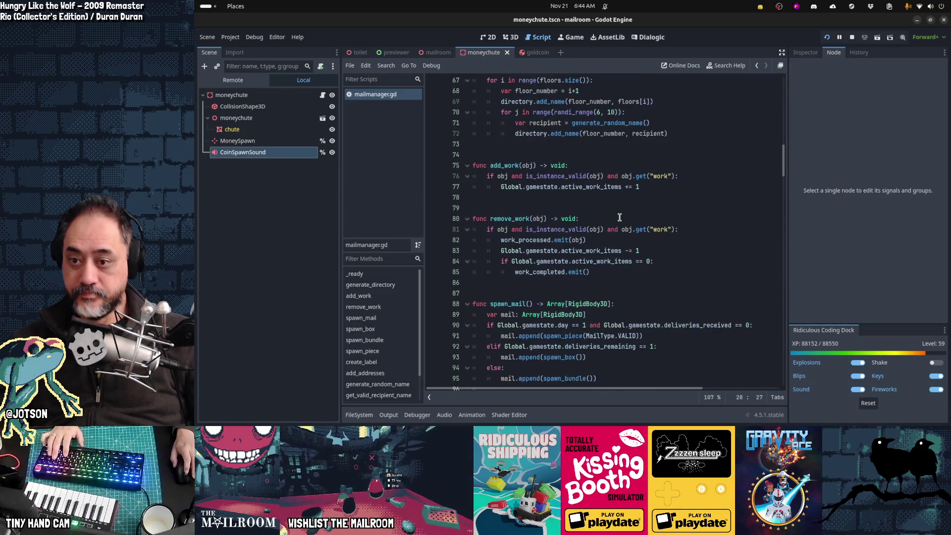
scroll(619, 217, down, 5)
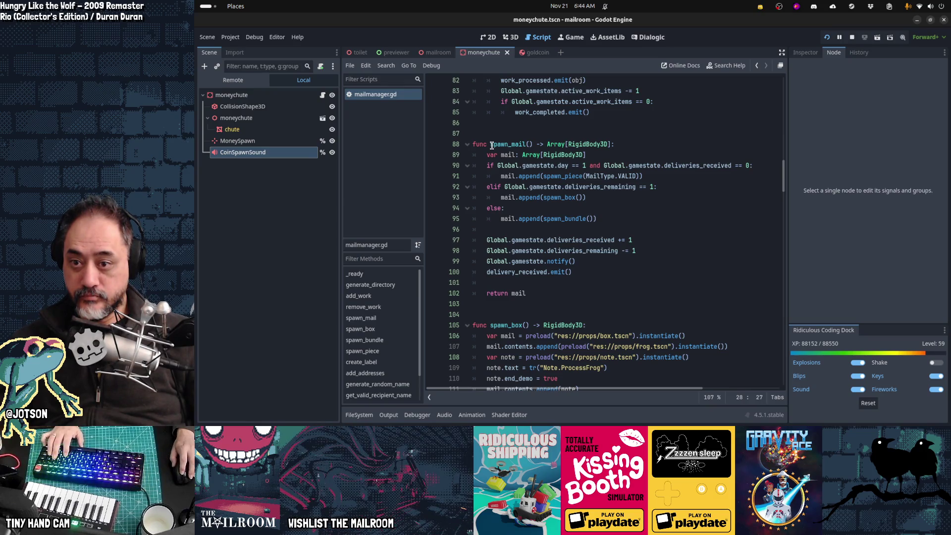
- Move the Global.gamestate.day == 1 condition onto its own if line at line 90
click(584, 166)
key(ctrl+shift+Left)
key(ctrl+shift+Left)
key(ctrl+shift+Left)
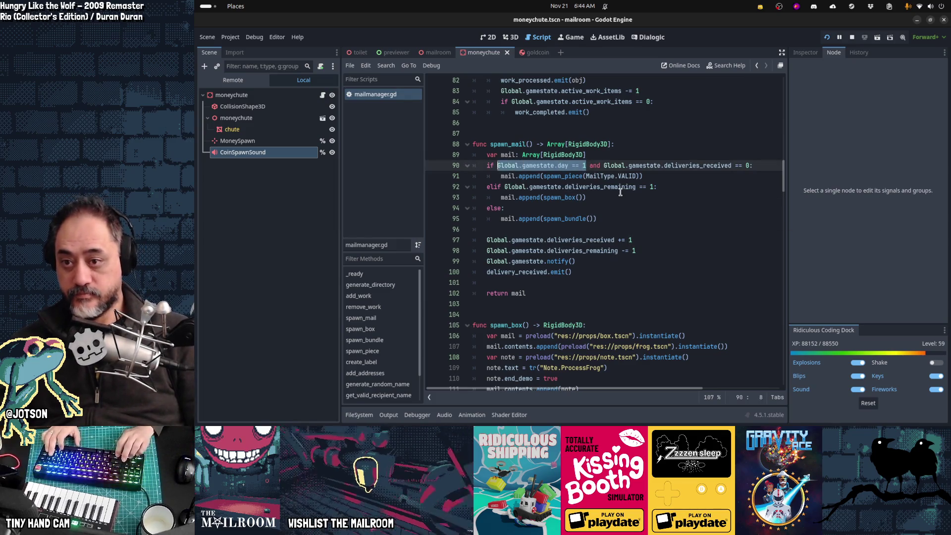
key(ctrl+x)
key(ctrl+shift+Right)
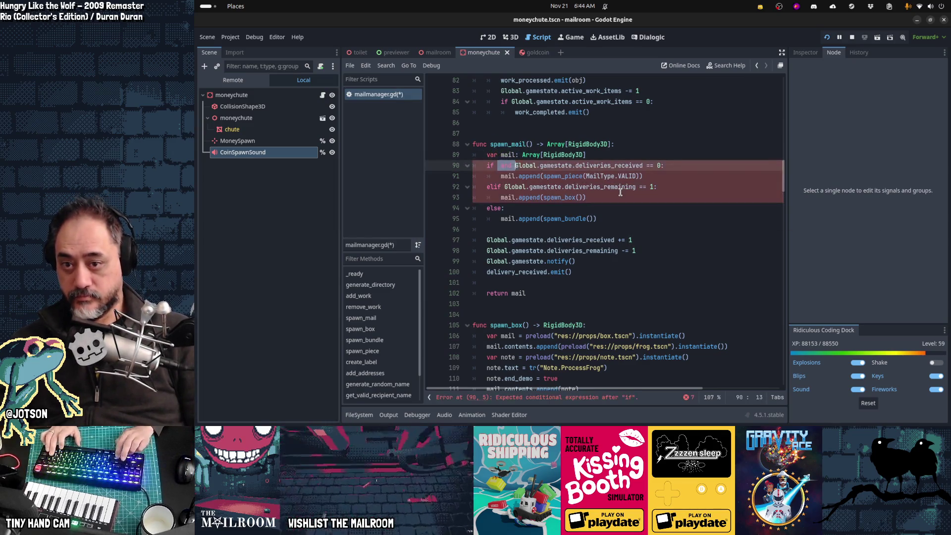
key(Delete)
key(Return)
text(if)
key(Up)
key(End)
key(ctrl+v)
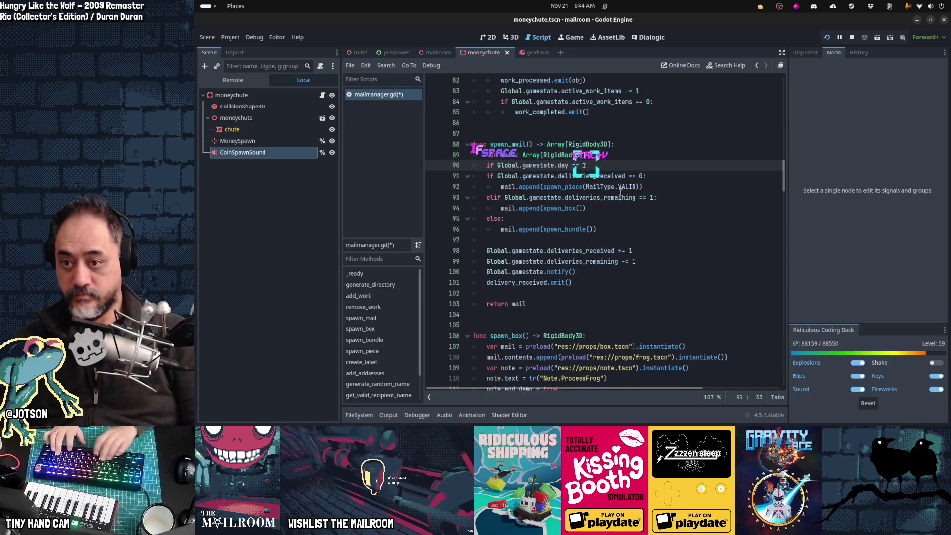
text(:)
- Indent the delivery checks and else branch beneath the day == 1 check
key(Down)
key(Home)
key(shift+Down)
key(shift+Down)
key(shift+Down)
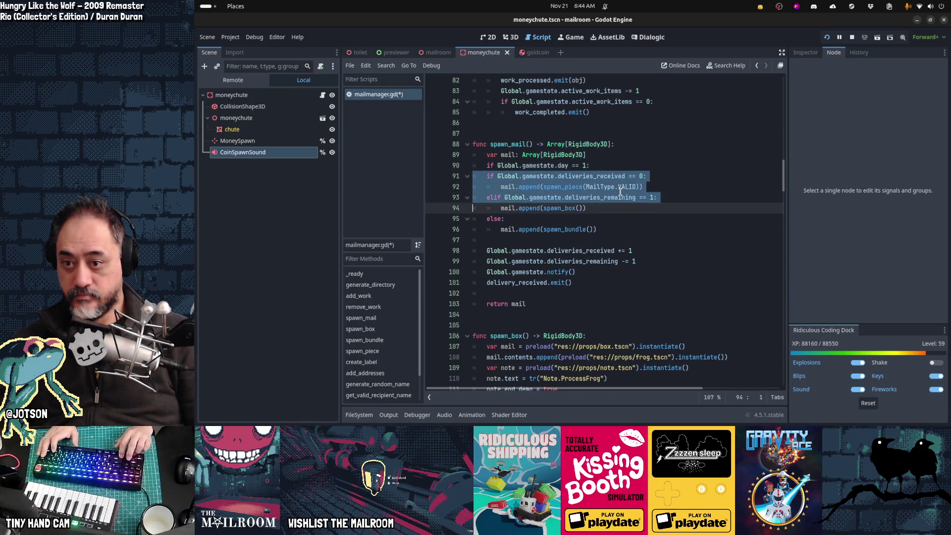
key(shift+Down)
key(shift+Down)
key(shift+Down)
key(Tab)
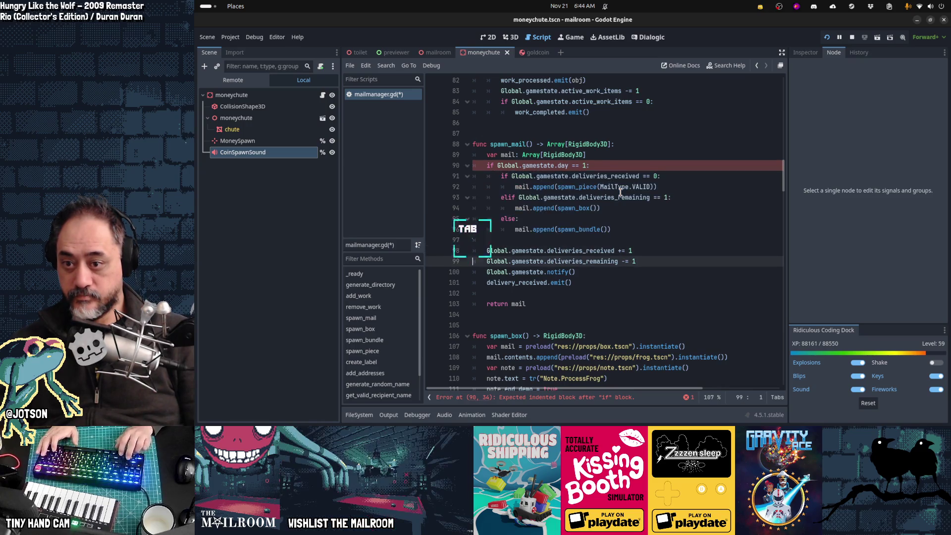
- Add an 'if Global.gamestate.day == 2:' block containing pass
text(if Global.gae)
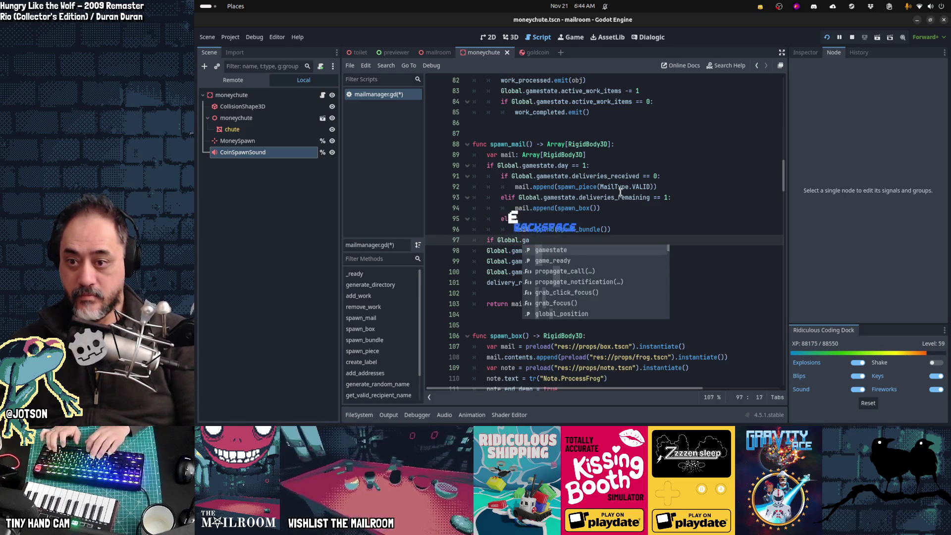
key(BackSpace)
text(mestate.day == 2:)
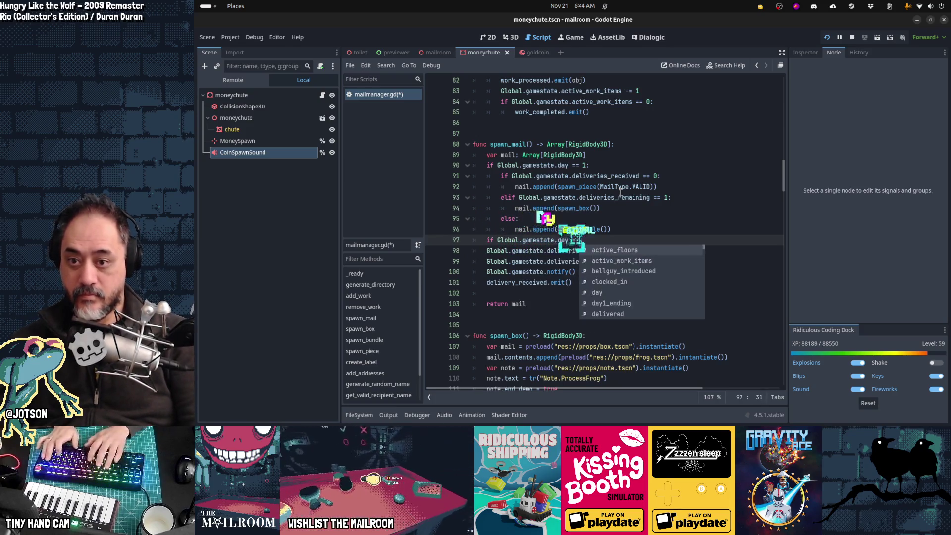
key(Return)
text(a)
key(BackSpace)
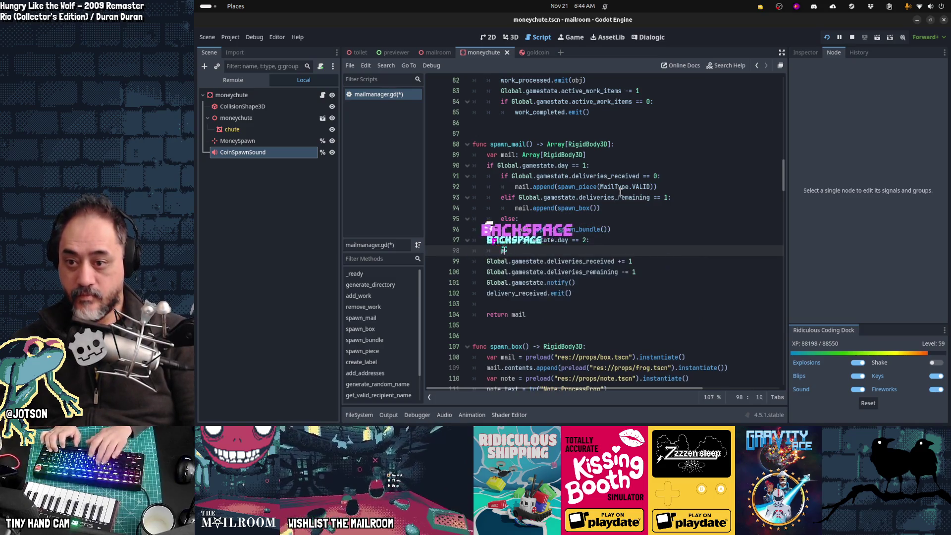
text(pass)
- Separate the day 1 and day 2 blocks with blank lines and save the script
key(Up)
key(Up)
key(End)
key(Return)
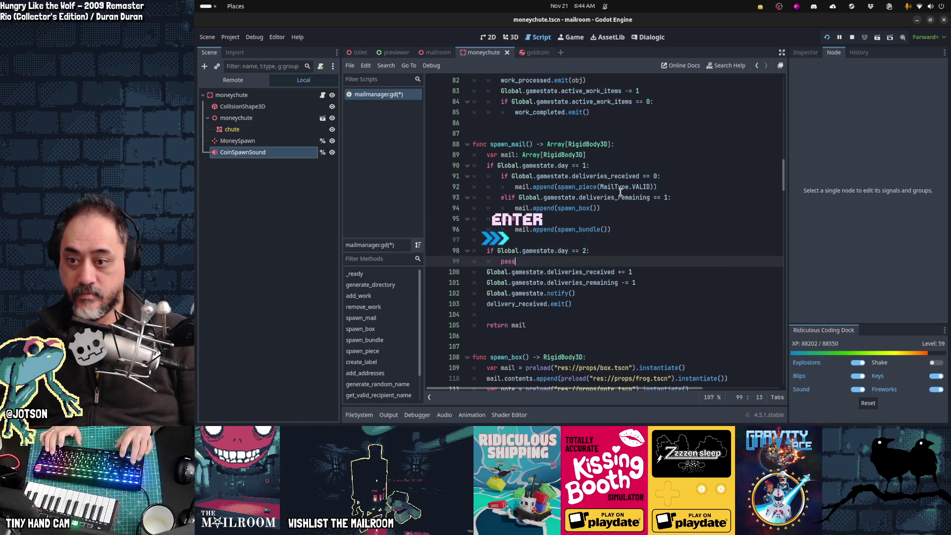
key(Down)
key(Down)
key(End)
key(Return)
key(Down)
key(Down)
key(Down)
key(ctrl+s)
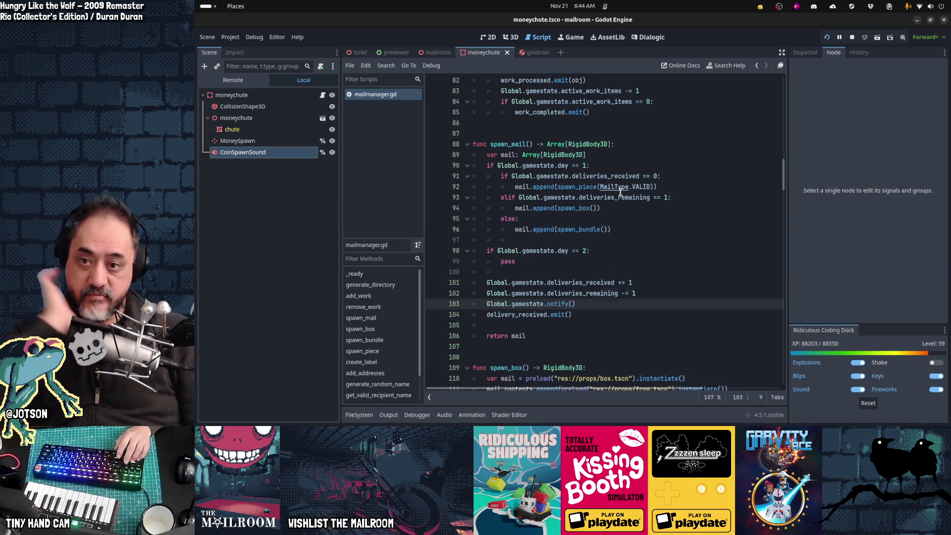
- Add a blank line after the var mail declaration and review both day blocks
key(Up)
key(Up)
key(Up)
key(End)
key(Return)
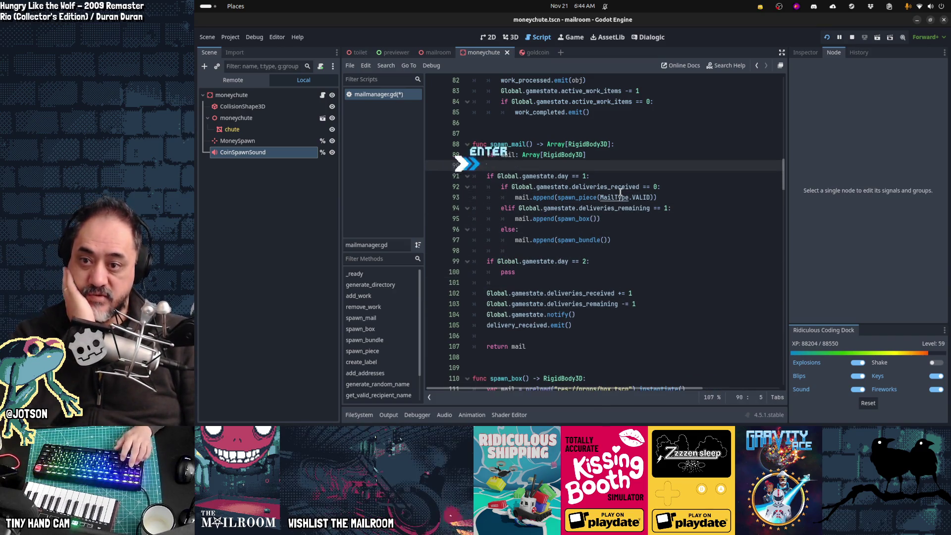
key(Down)
key(Home)
key(Down)
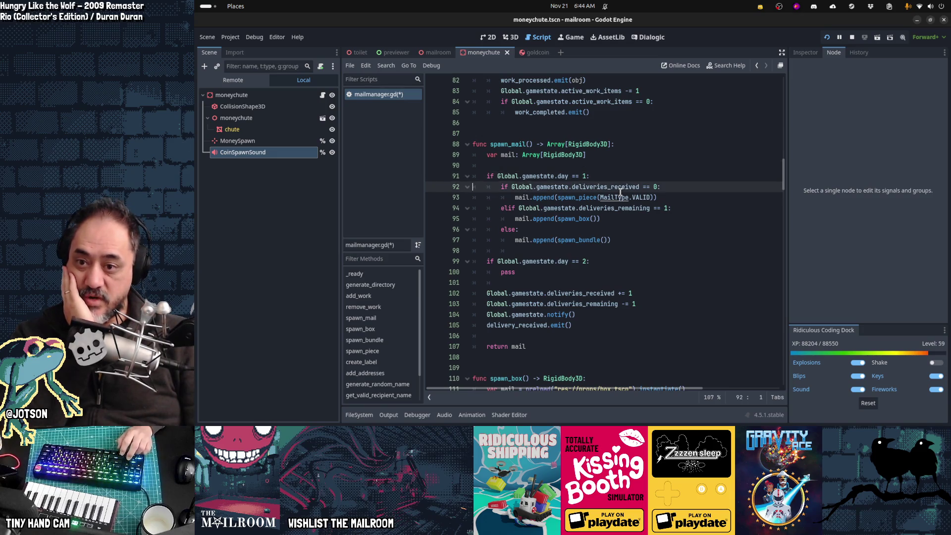
key(shift+Down)
key(shift+Down)
key(shift+Down)
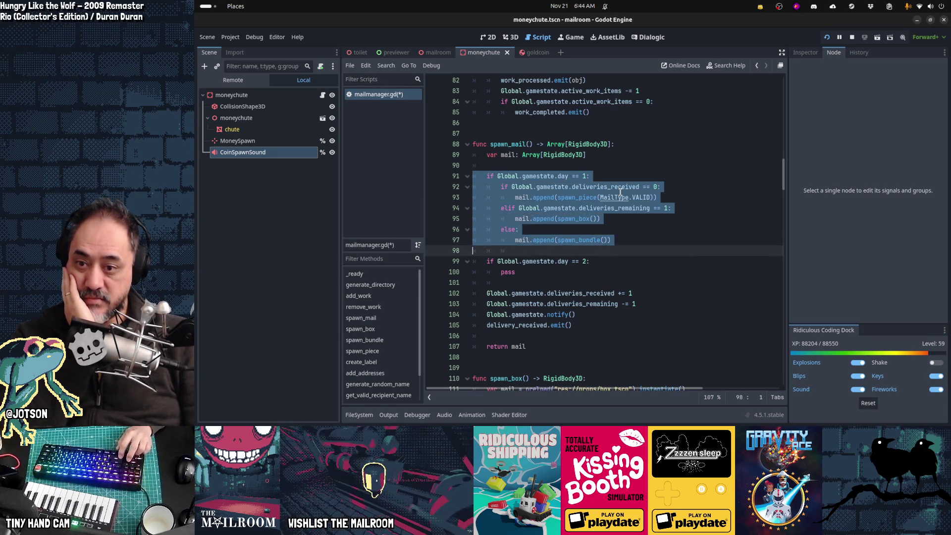
key(Escape)
key(shift+Down)
key(shift+Down)
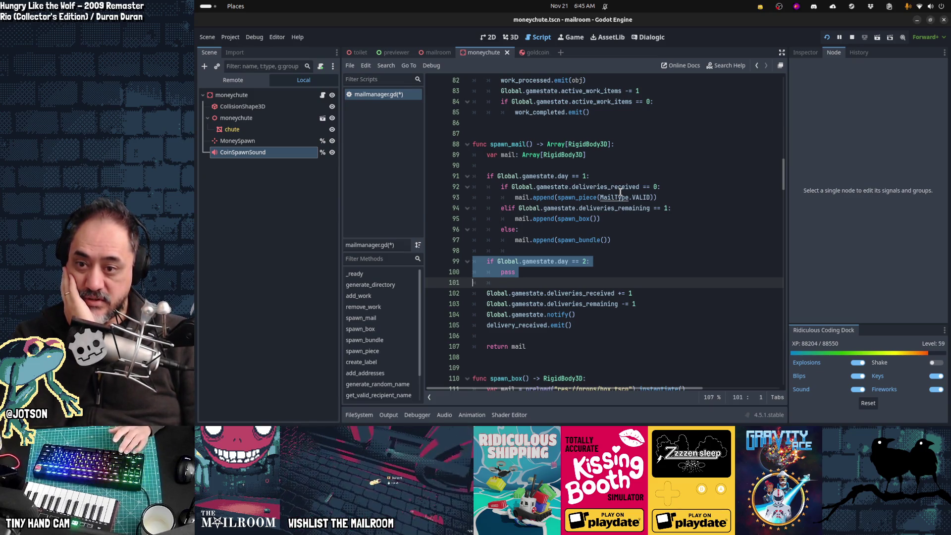
key(Up)
key(Up)
key(Up)
key(Up)
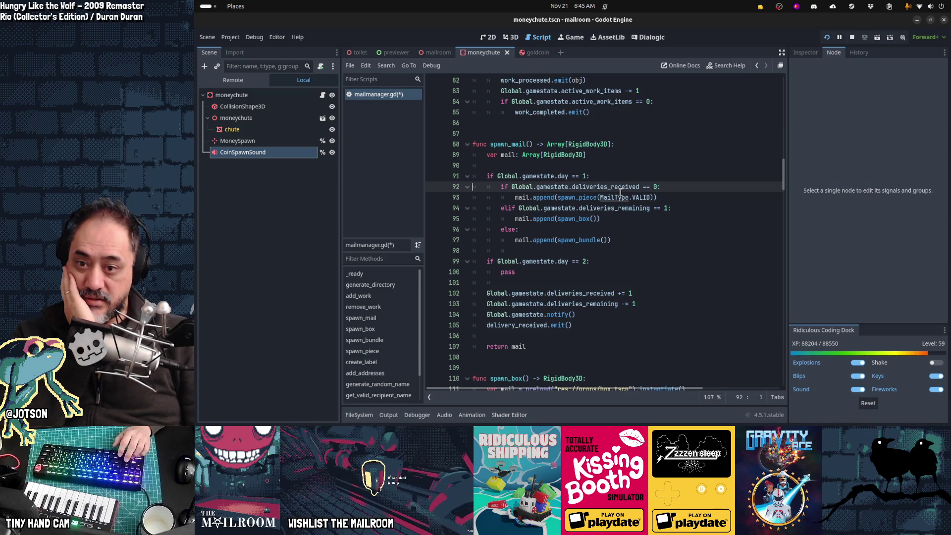
key(Down)
key(Down)
key(Down)
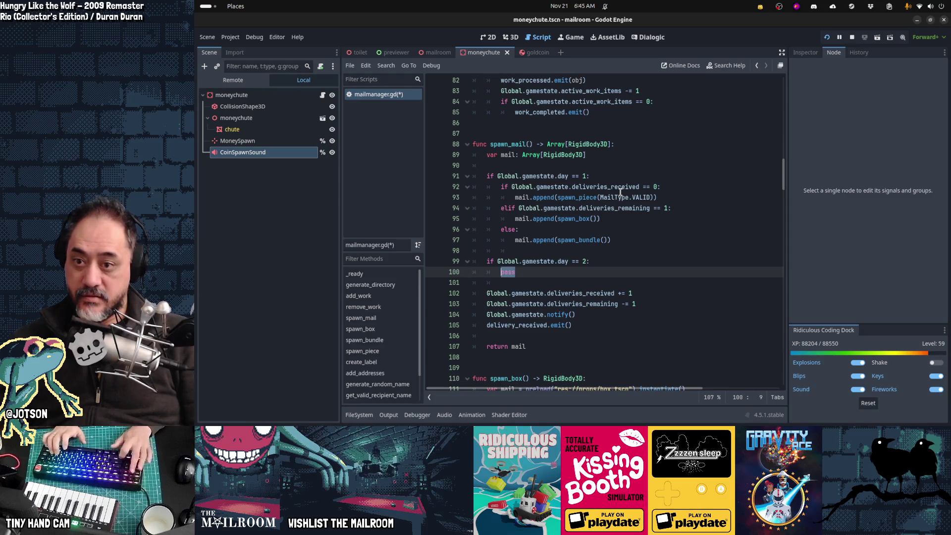
- Replace pass with 'if Global.gamestate.deliveries_received == 0:' appending mail.append(spawn_bundle())
text(if Global)
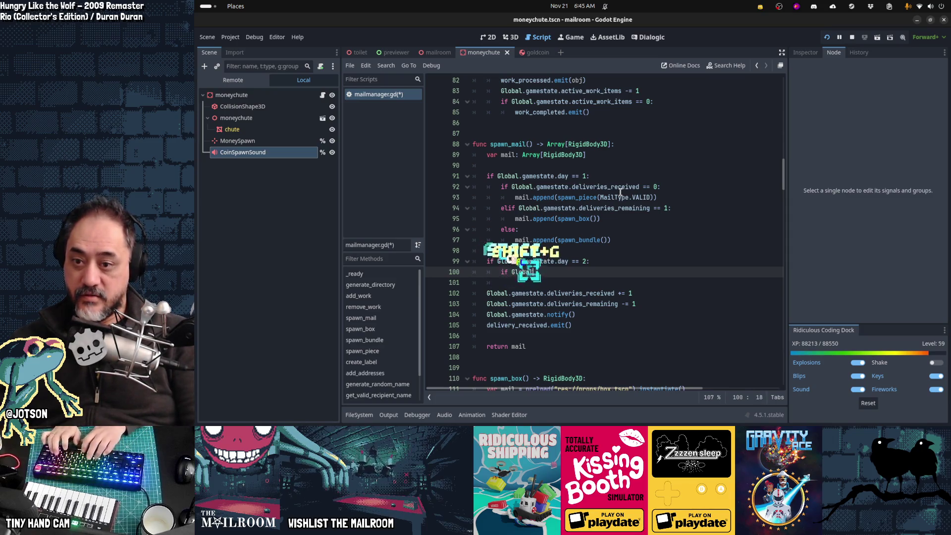
text(.gamest)
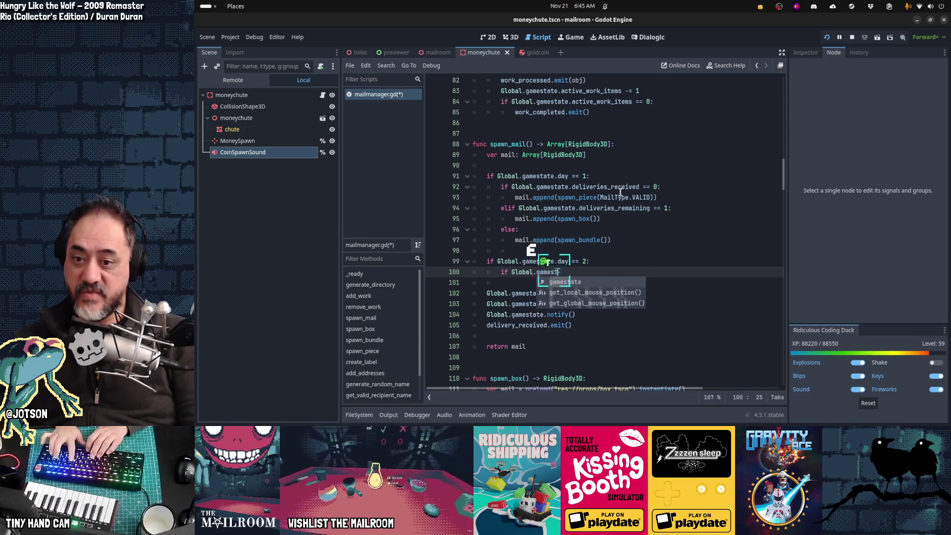
text(ate.delive)
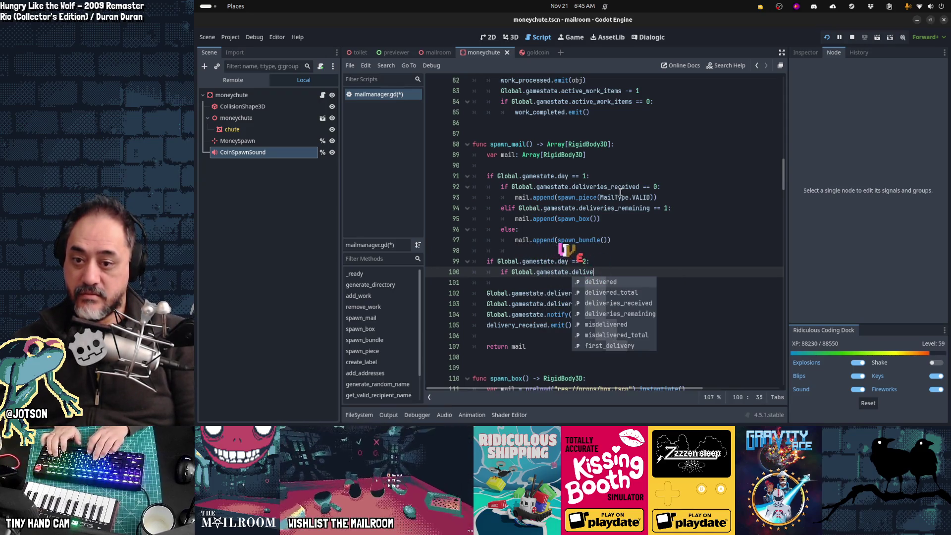
key(Return)
text(== 0:)
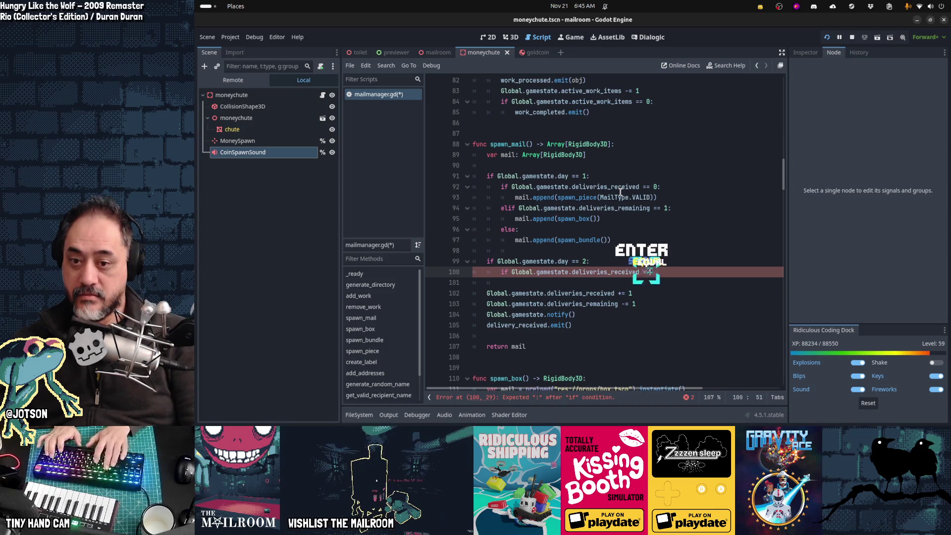
key(Return)
key(ctrl+v)
key(Up)
key(shift+Tab)
key(shift+Tab)
key(shift+Tab)
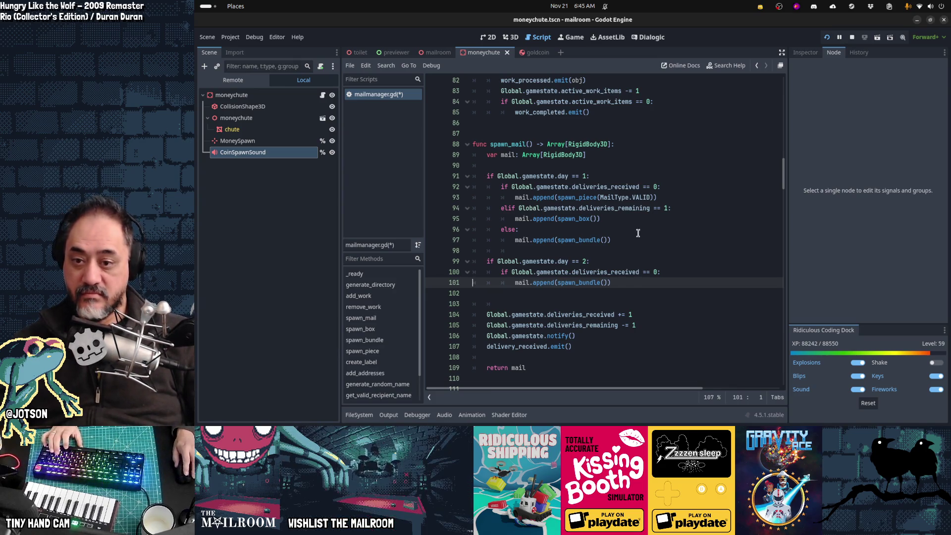
ctrl+click(577, 283)
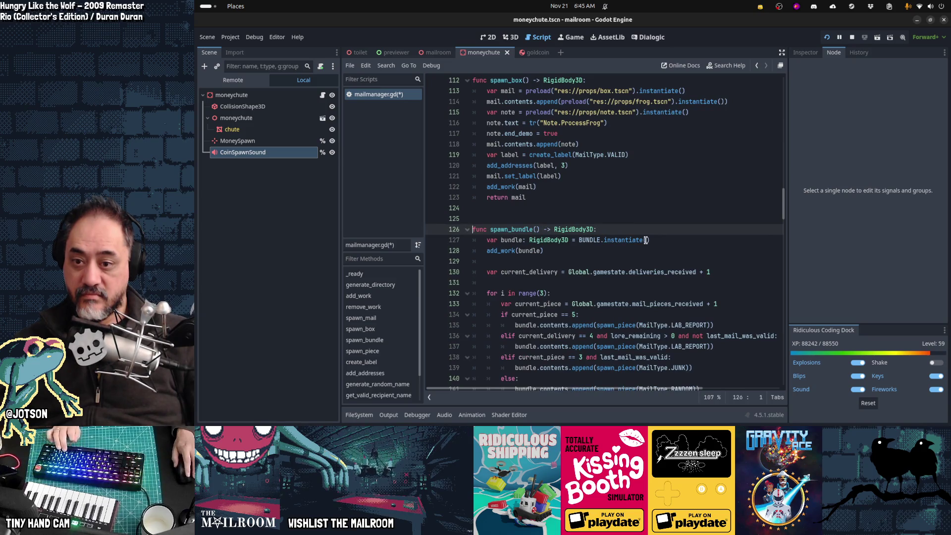
- Review spawn_bundle's three-piece loop and its frog note and canister on delivery 4
scroll(646, 239, down, 3)
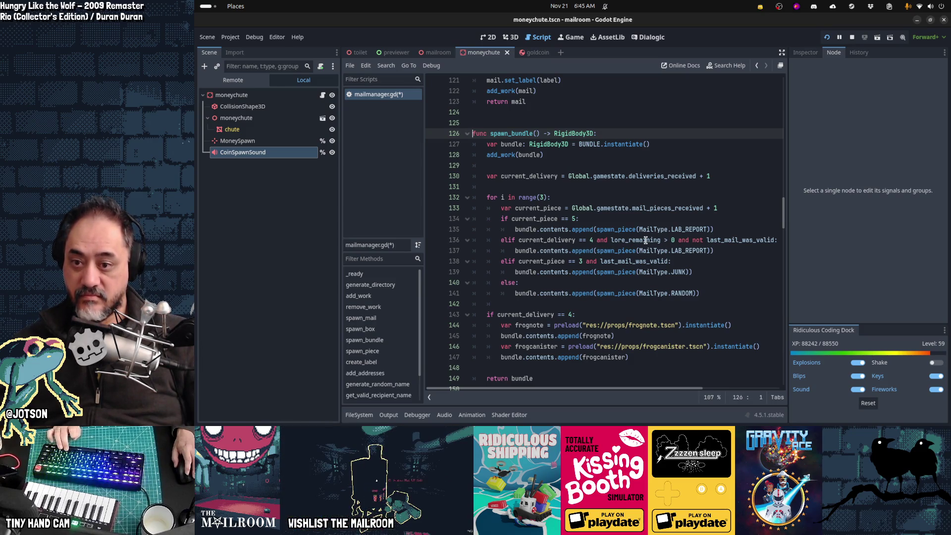
mouse_move(502, 218)
mouse_down()
mouse_move(644, 250)
mouse_move(689, 277)
mouse_up()
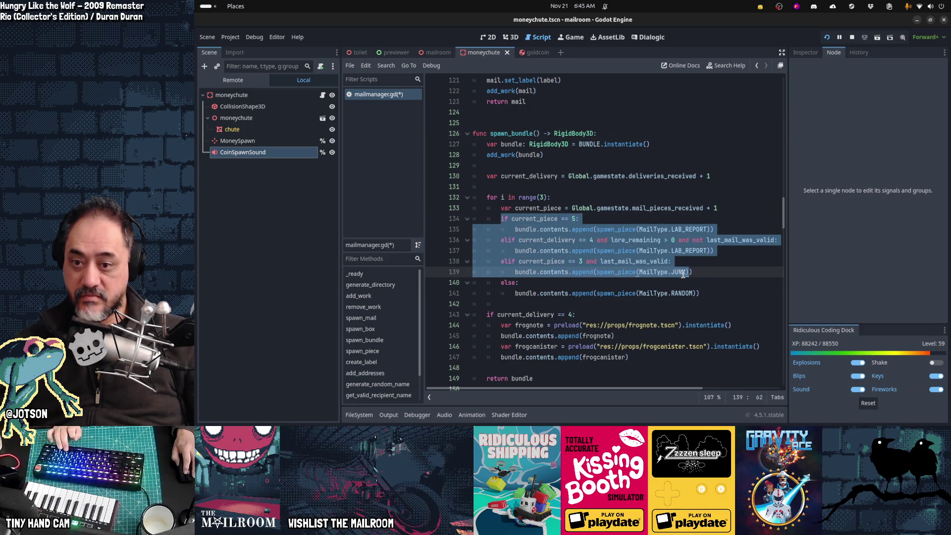
click(552, 263)
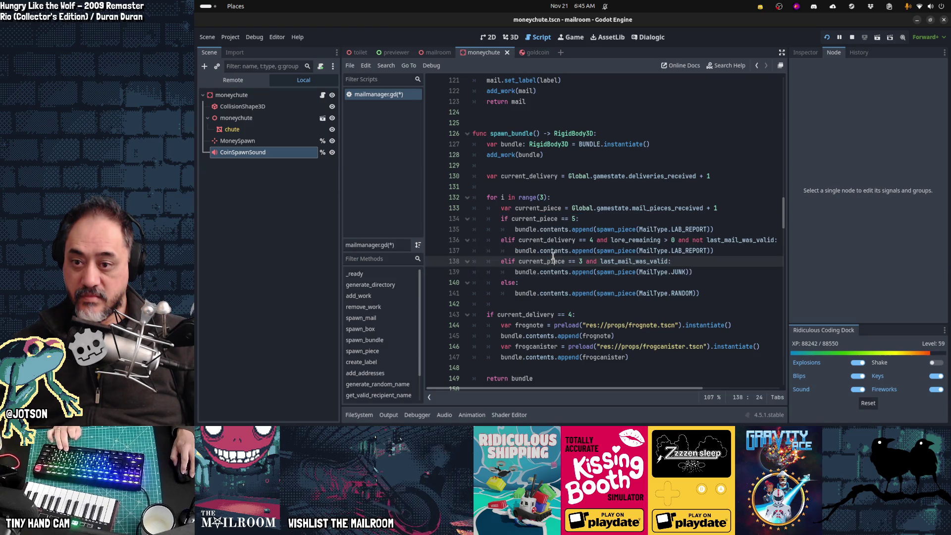
click(540, 219)
click(531, 209)
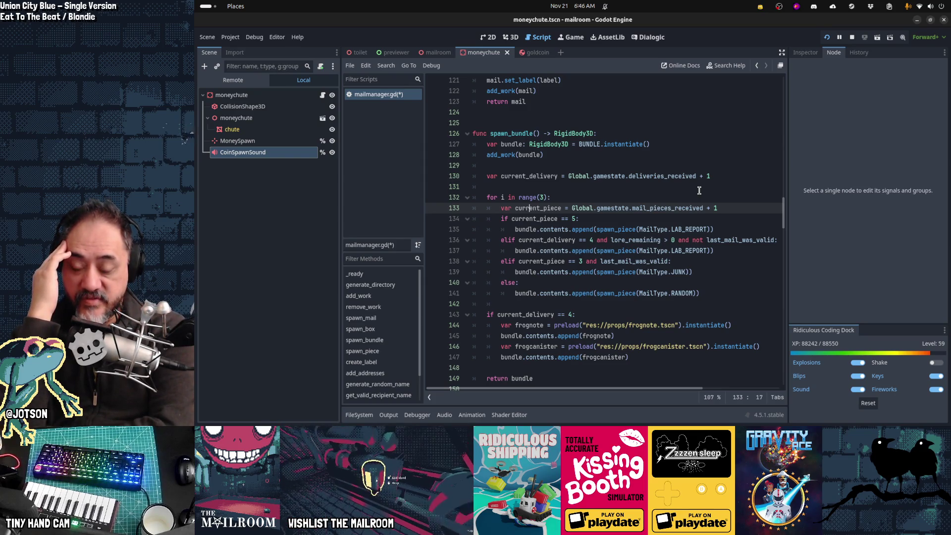
key(Down)
key(Down)
key(Down)
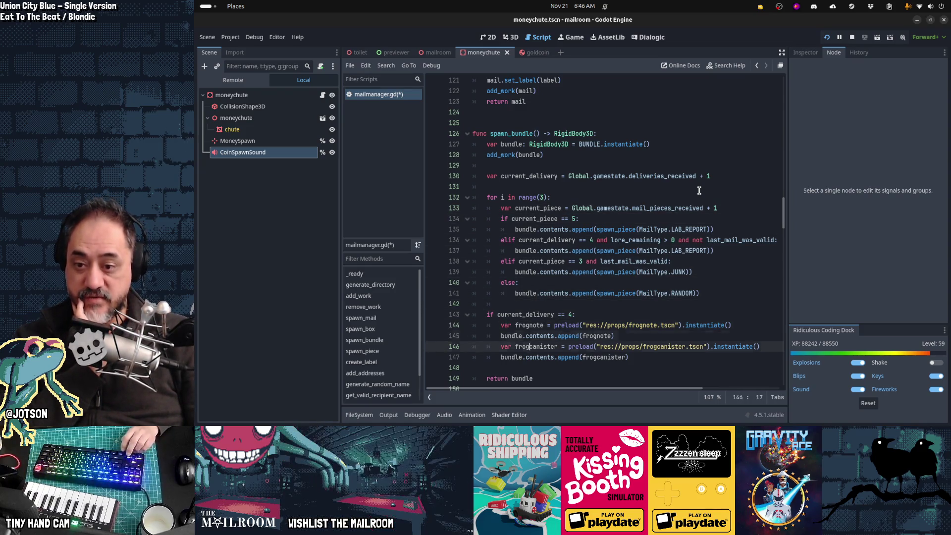
key(Down)
key(Down)
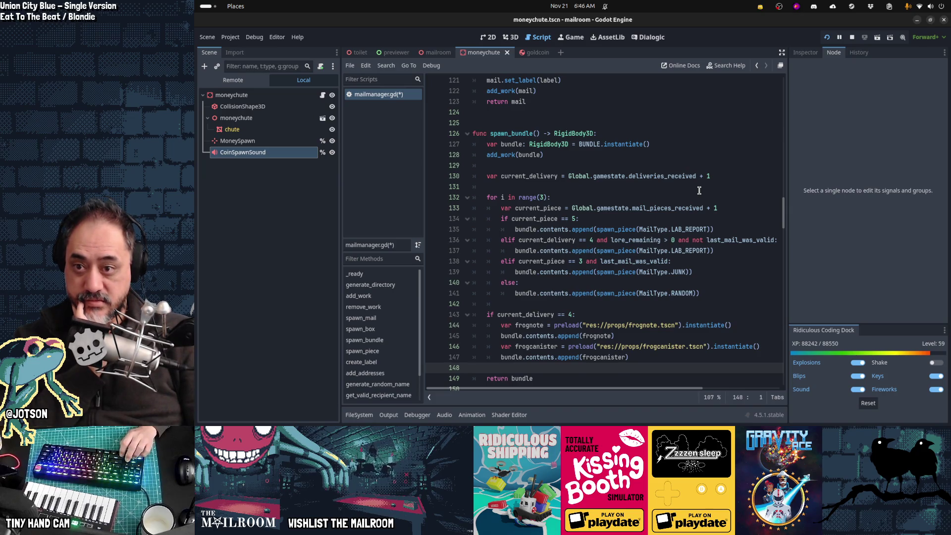
key(Up)
key(Up)
key(Up)
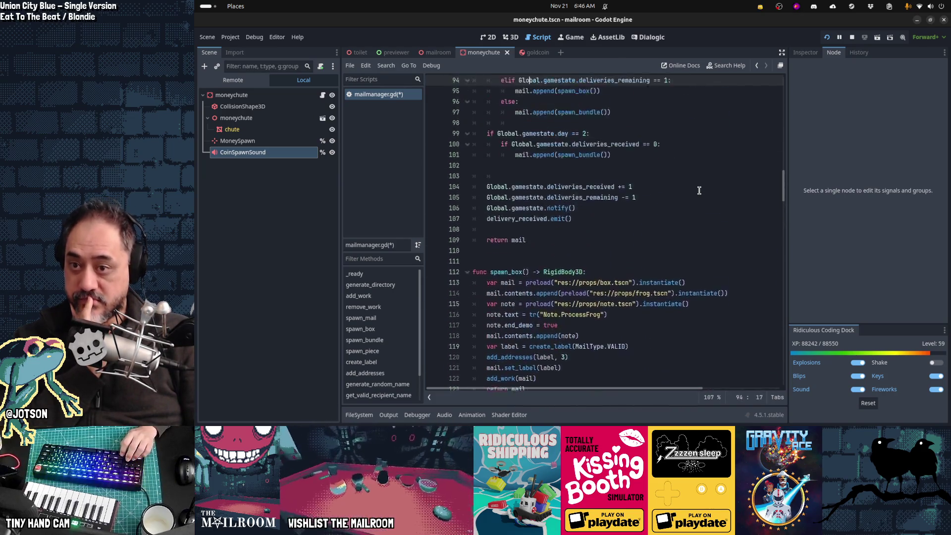
- Step through spawn_mail's day 1 piece, box and bundle branches down to the day 2 check
key(Up)
key(Up)
key(Up)
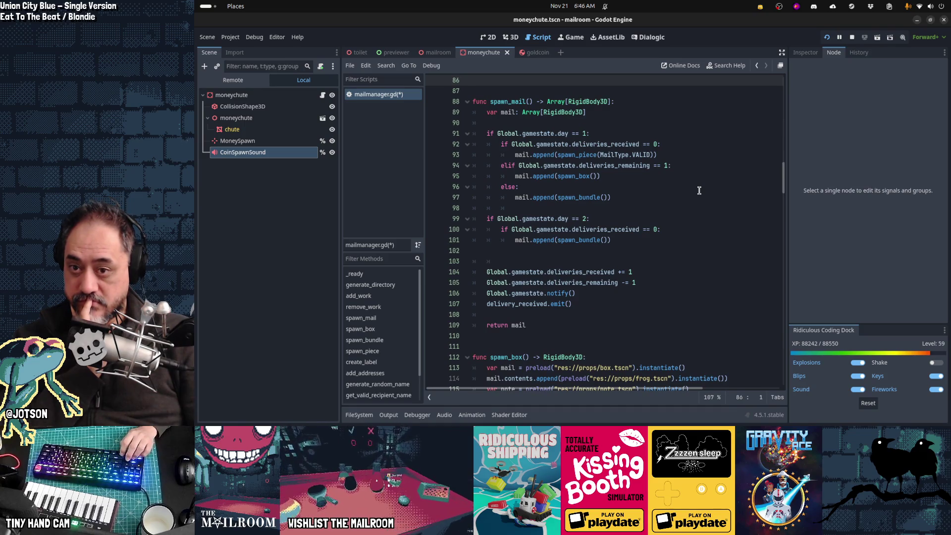
key(Down)
key(Down)
key(Down)
key(Down)
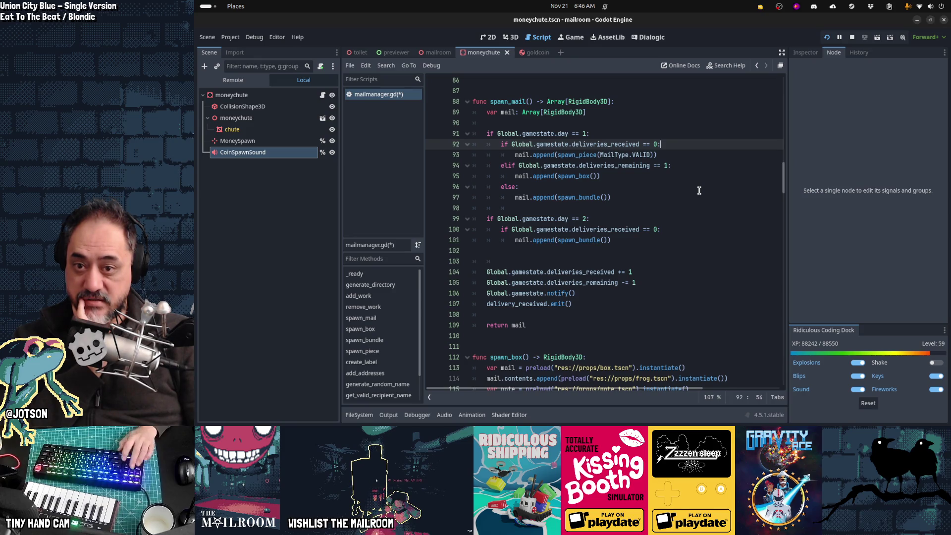
key(shift+Home)
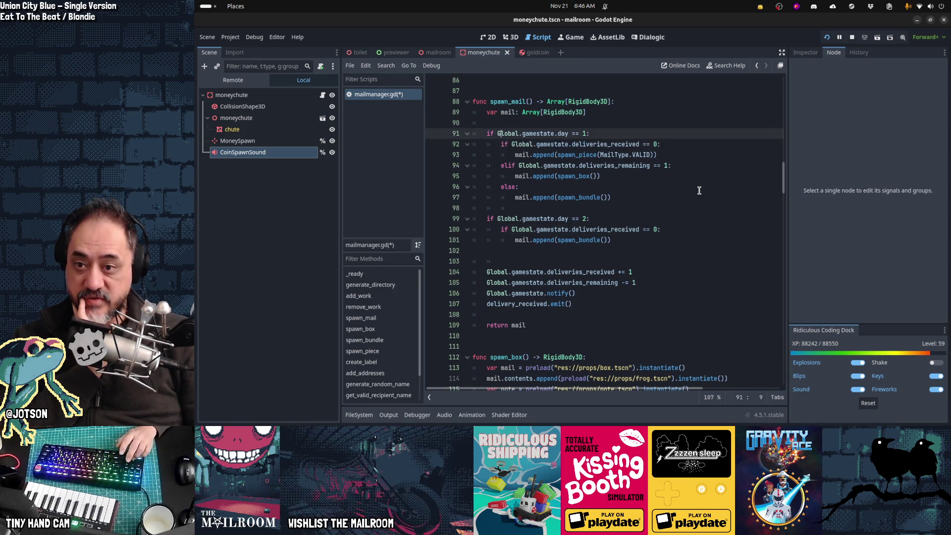
key(Down)
key(End)
key(shift+Home)
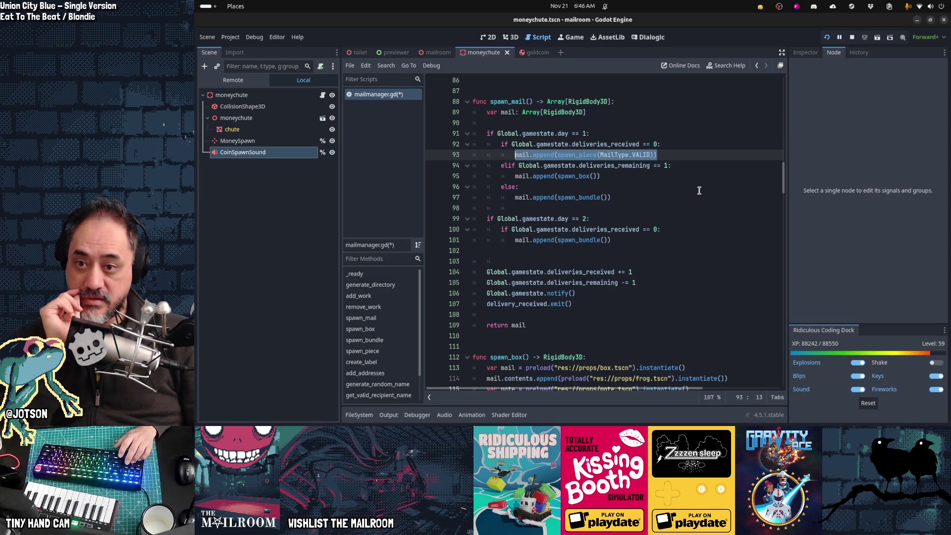
key(Down)
key(Down)
key(End)
key(shift+Home)
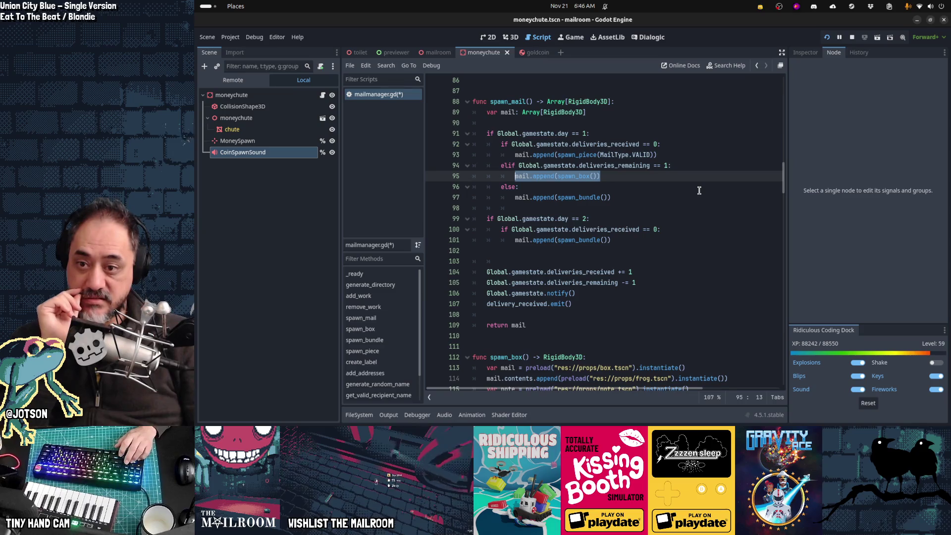
key(Down)
key(Down)
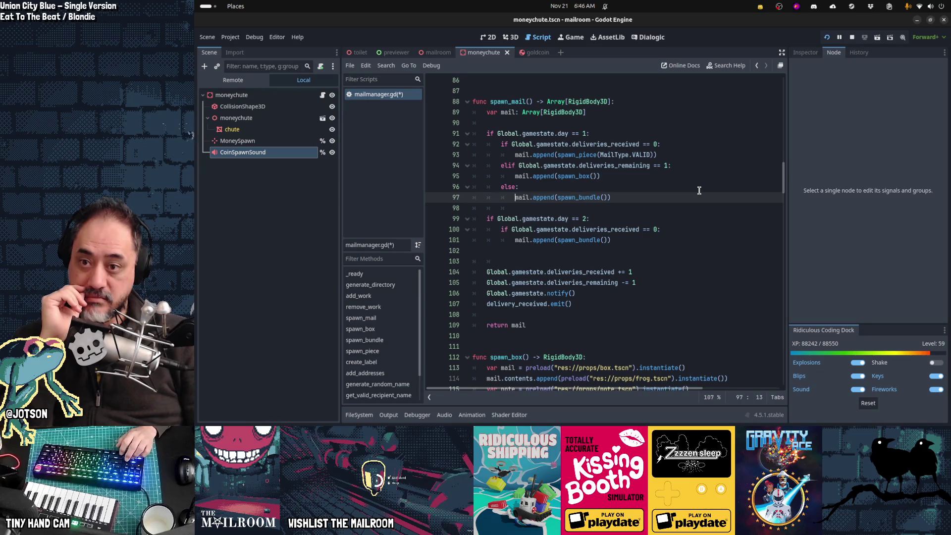
key(Down)
key(Down)
key(Down)
key(Down)
key(Down)
key(Down)
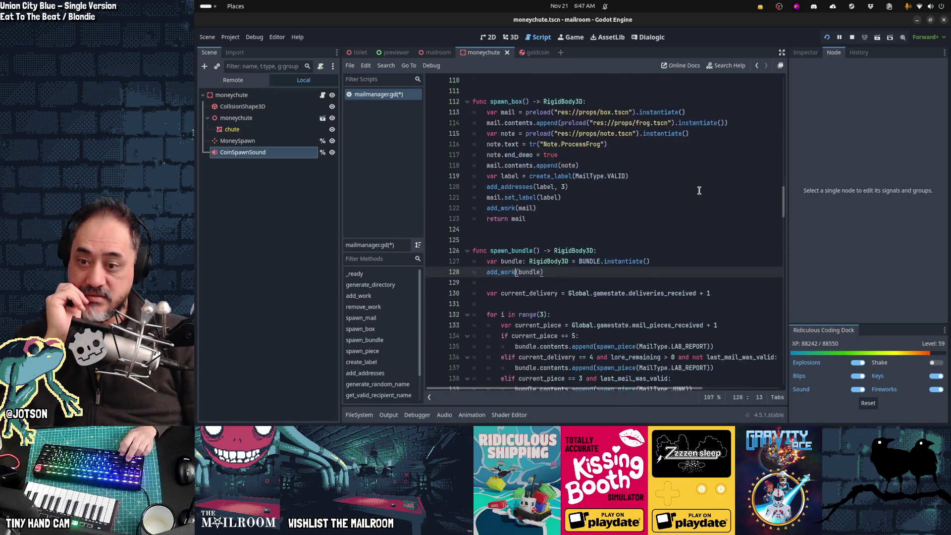
key(Down)
scroll(700, 191, down, 4)
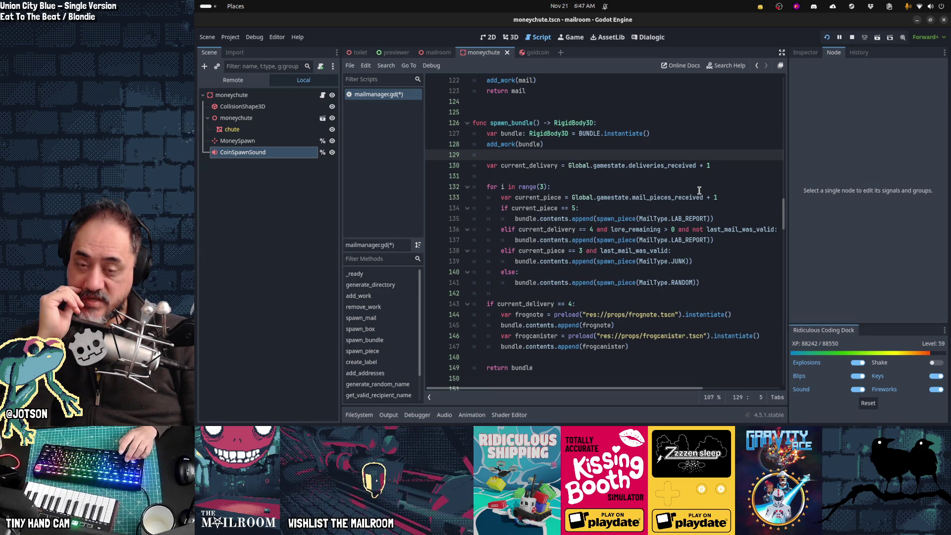
key(Down)
key(Down)
key(Down)
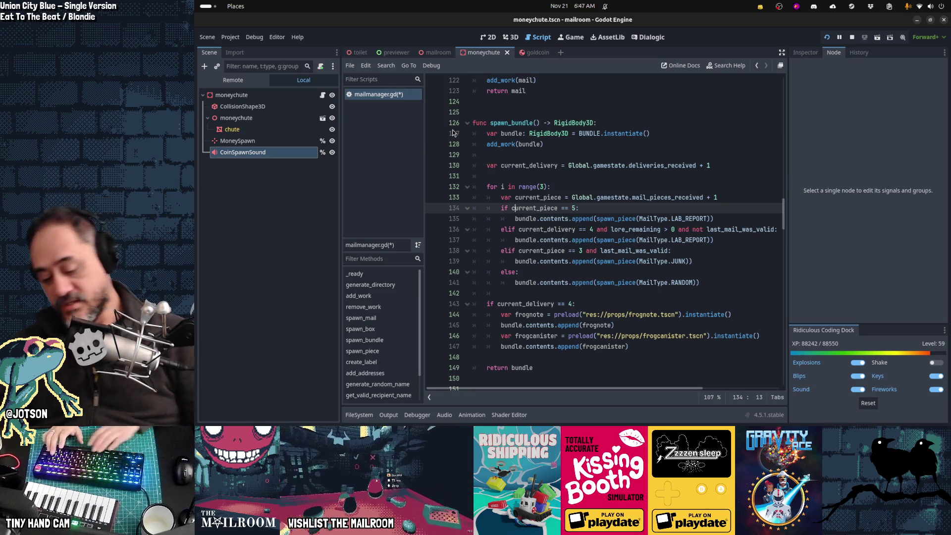
key(shift+alt+o)
- Open global.gd with Quick Open and scroll through its contents
text(global)
key(Return)
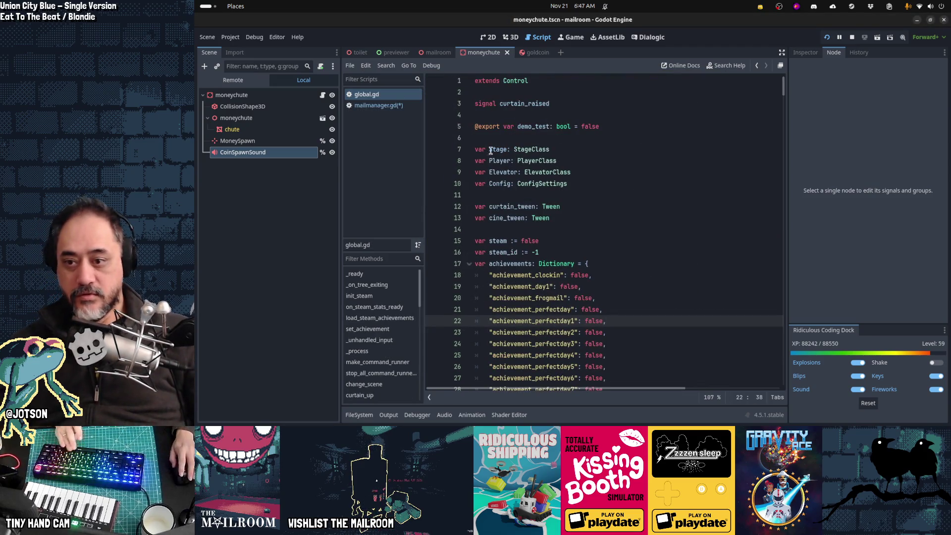
scroll(556, 201, down, 10)
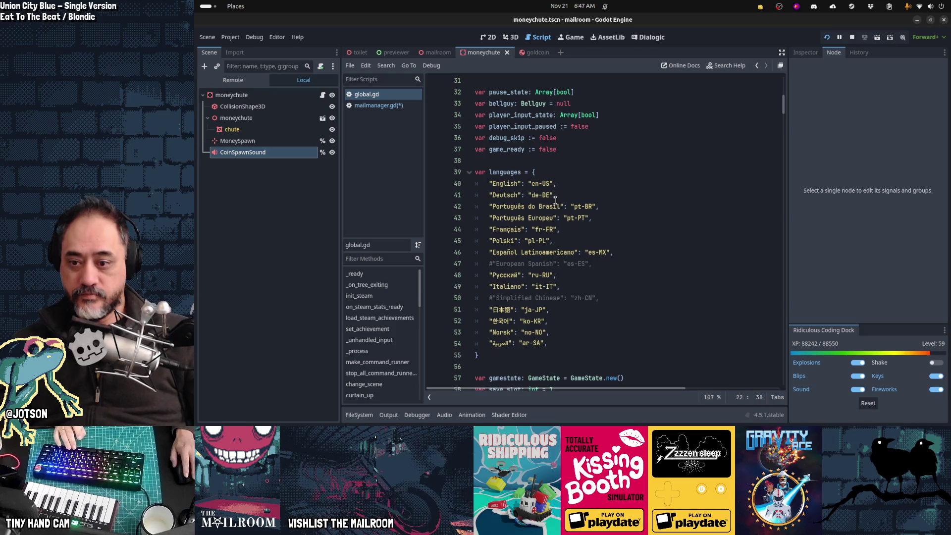
scroll(555, 200, down, 5)
scroll(556, 200, down, 5)
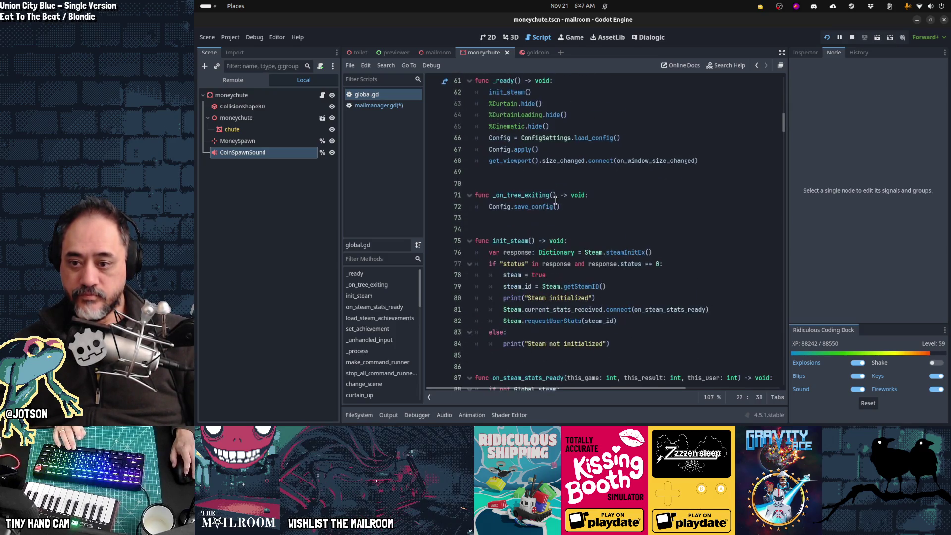
scroll(556, 200, down, 4)
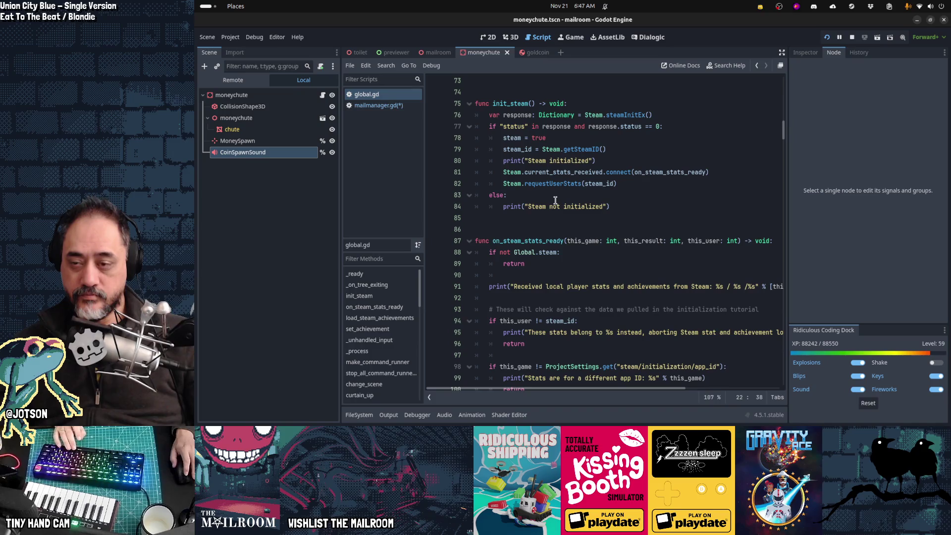
scroll(555, 200, up, 3)
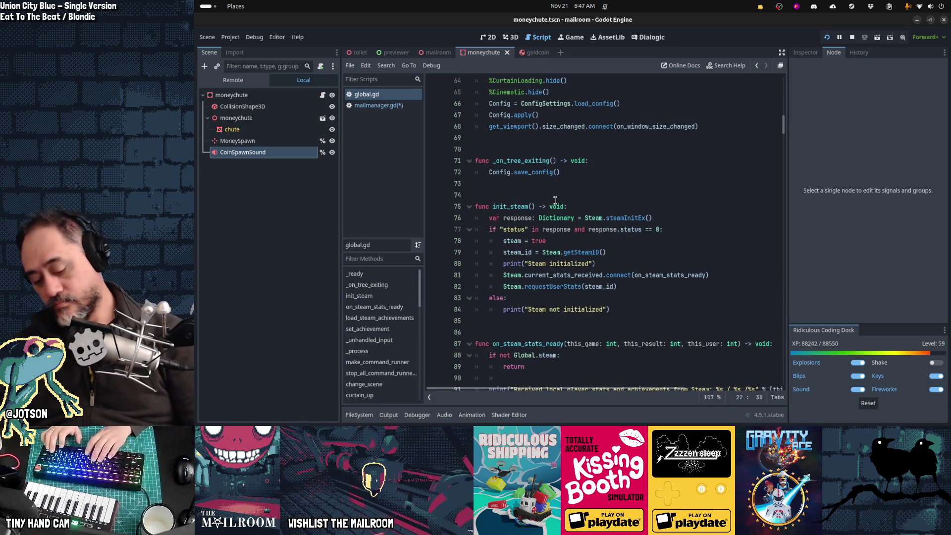
- Open main.gd to show setup_console's save, load, payday and resetachievements commands
key(ctrl+alt+o)
text(main)
key(Return)
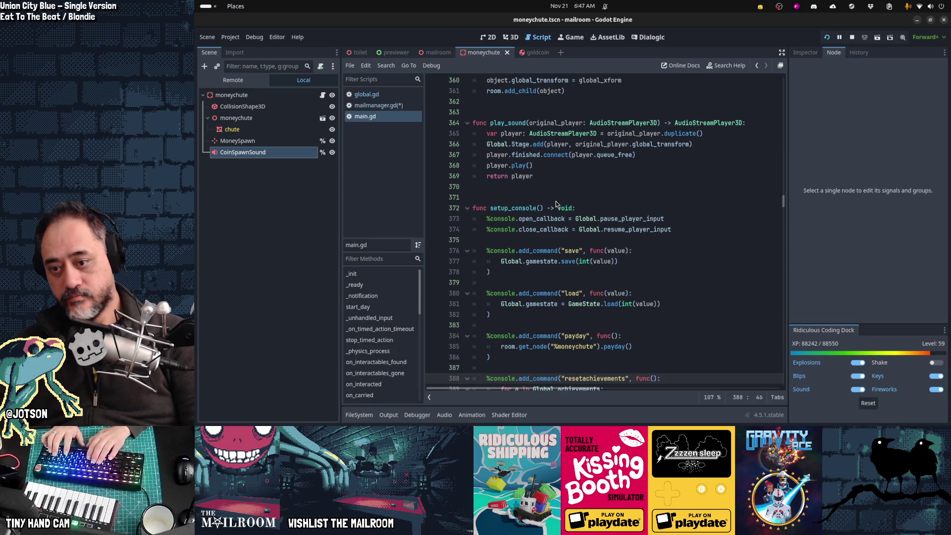
key(shift+alt+o)
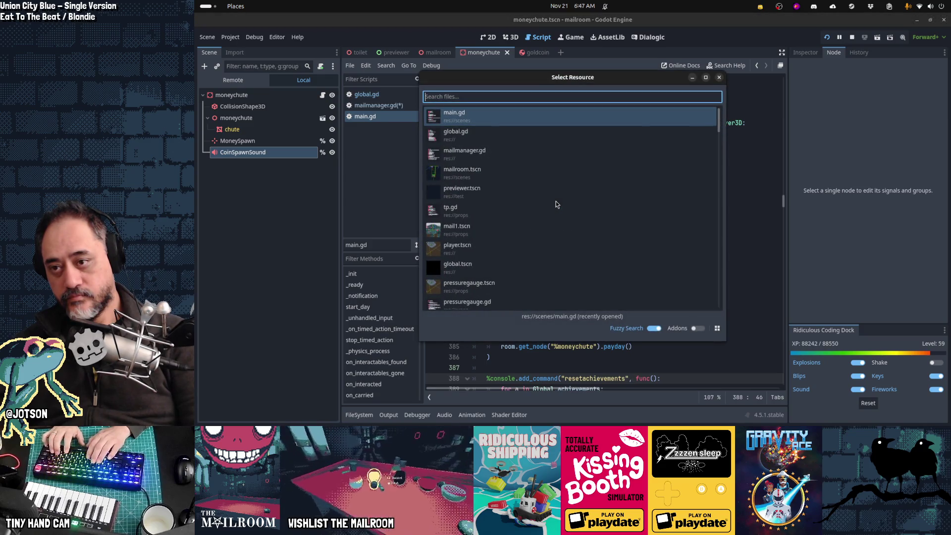
- Open title.gd and scroll down to its feedback handler
text(coin)
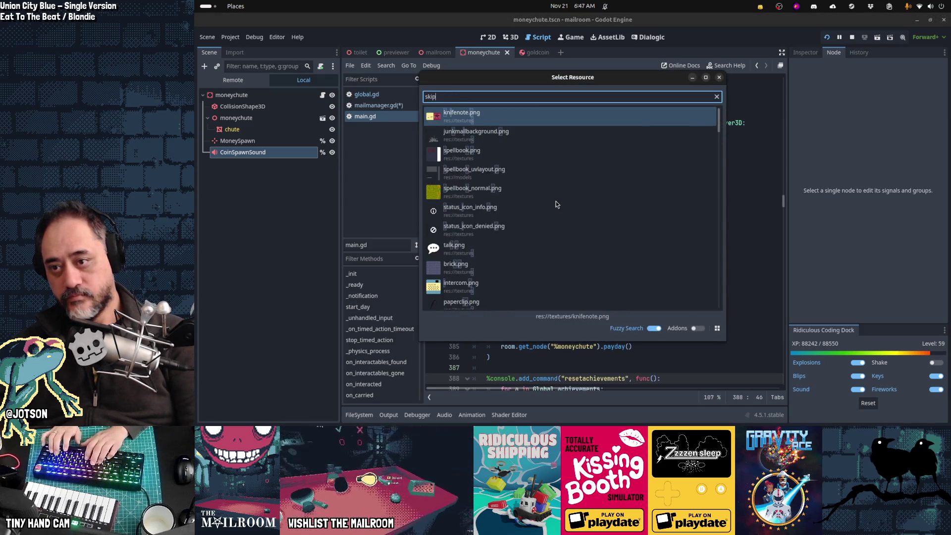
key(Escape)
key(shift+alt+o)
text(coin)
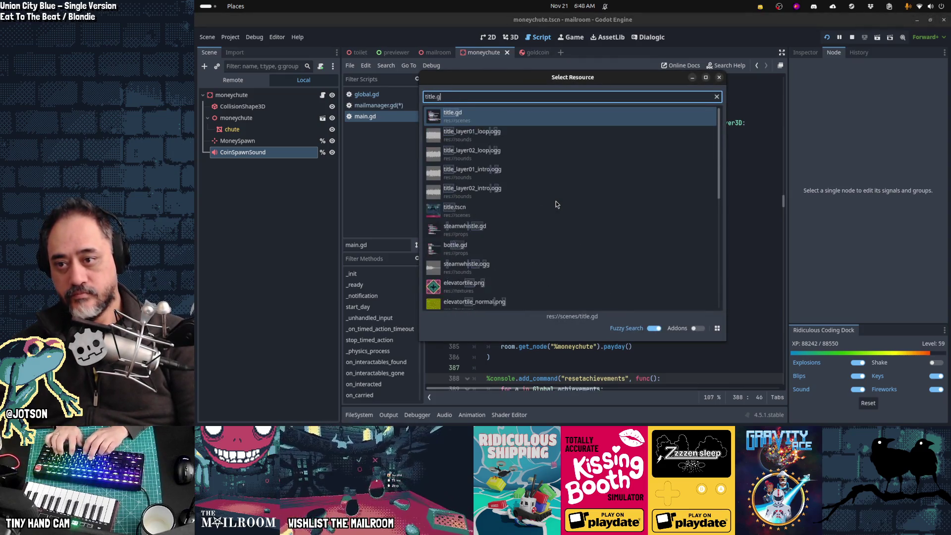
key(Escape)
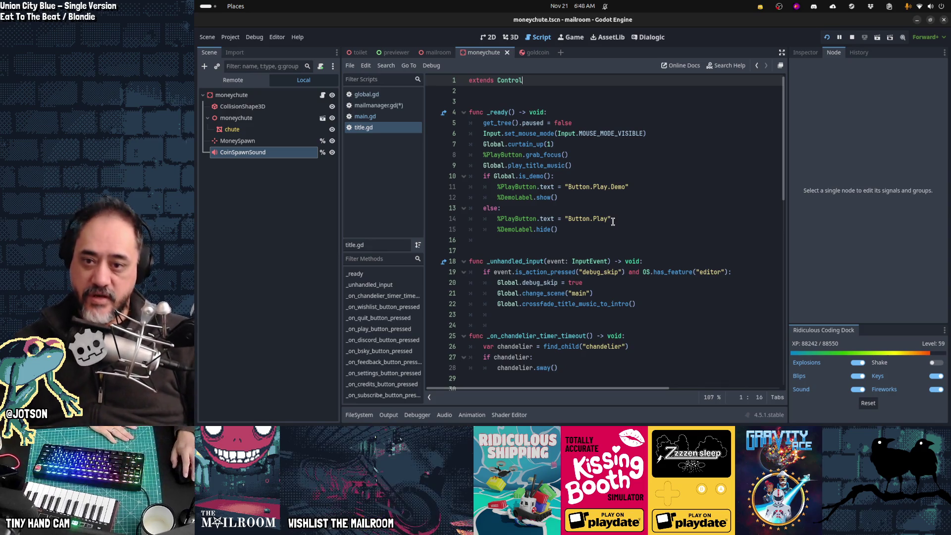
scroll(613, 222, down, 3)
scroll(613, 221, down, 1)
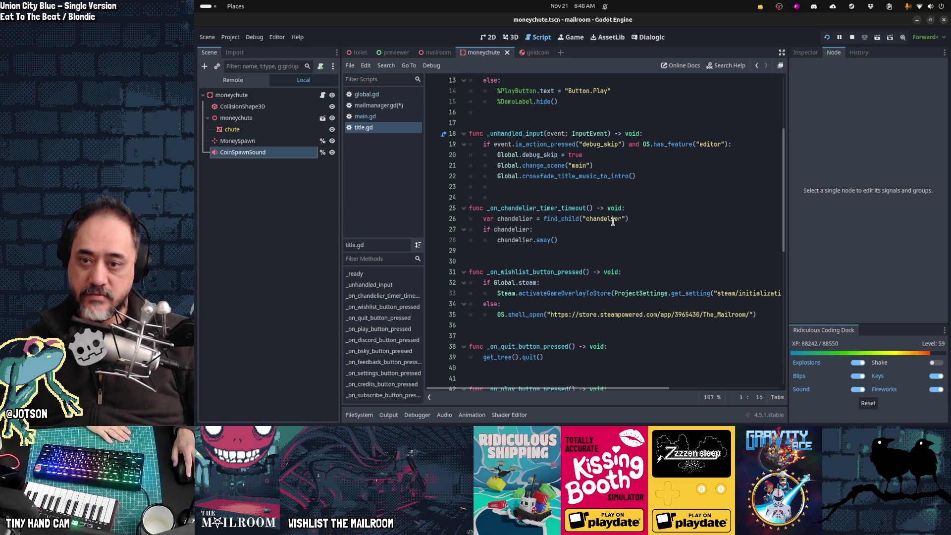
scroll(613, 221, down, 2)
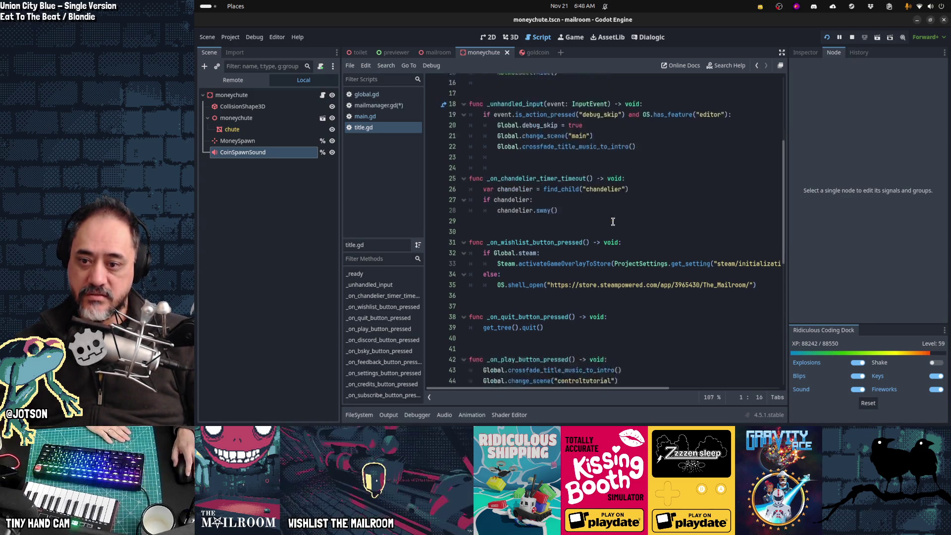
scroll(613, 221, down, 5)
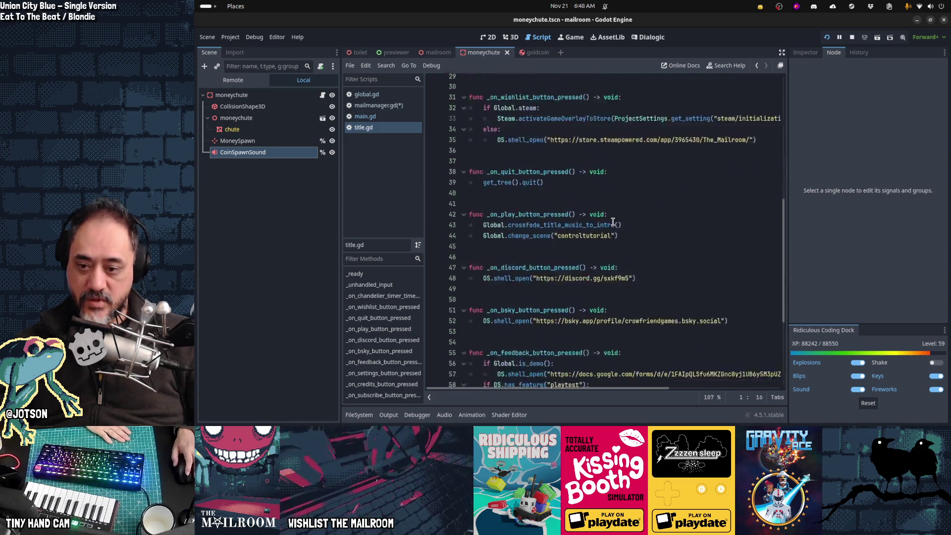
scroll(613, 221, down, 3)
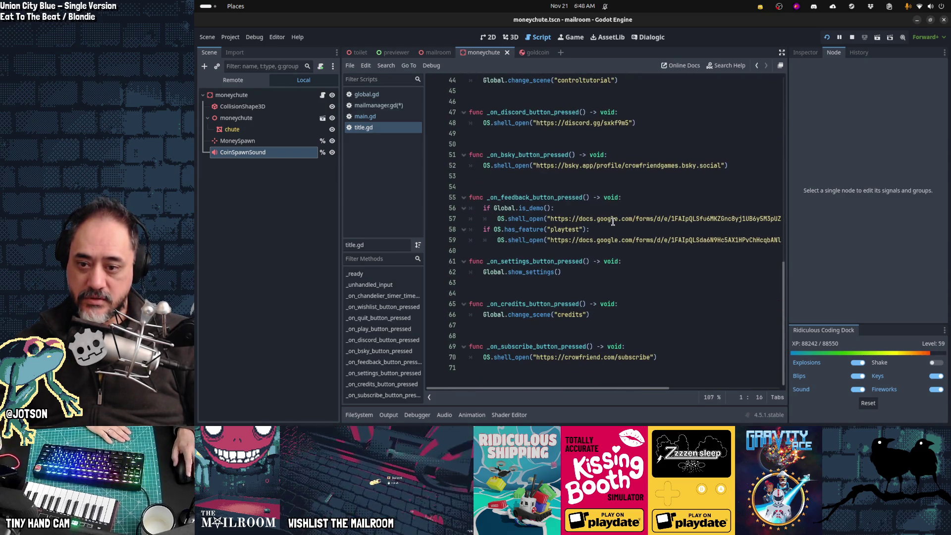
- Insert a blank line after the feedback handler on line 60 and save all scripts
click(684, 249)
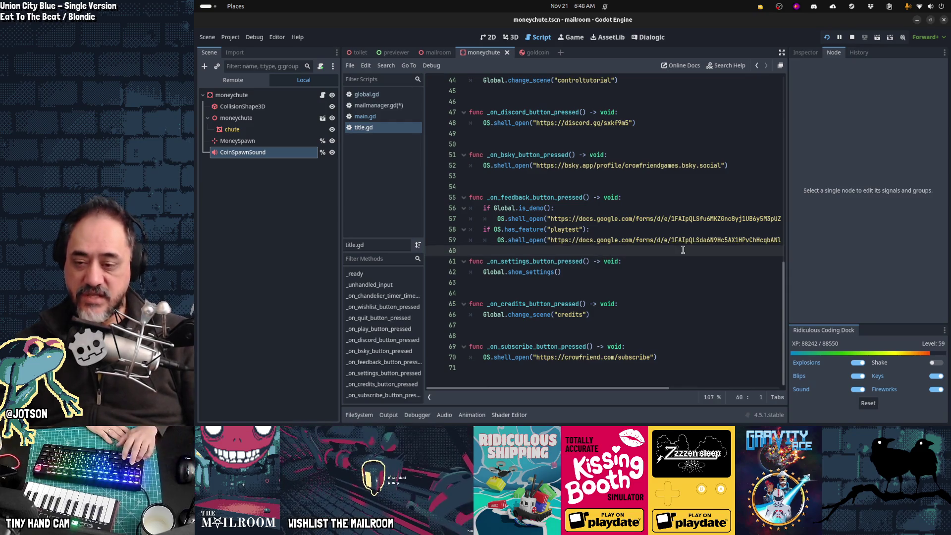
key(Return)
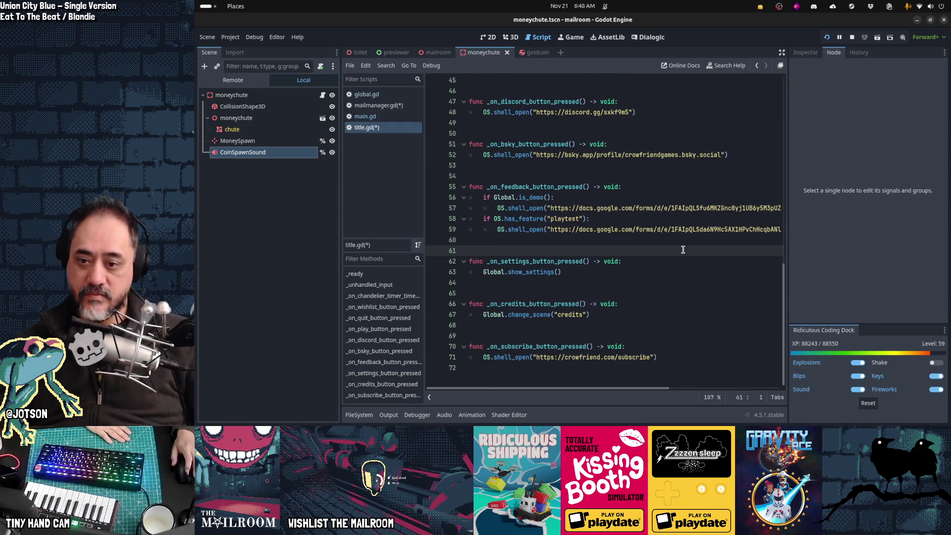
scroll(683, 250, up, 14)
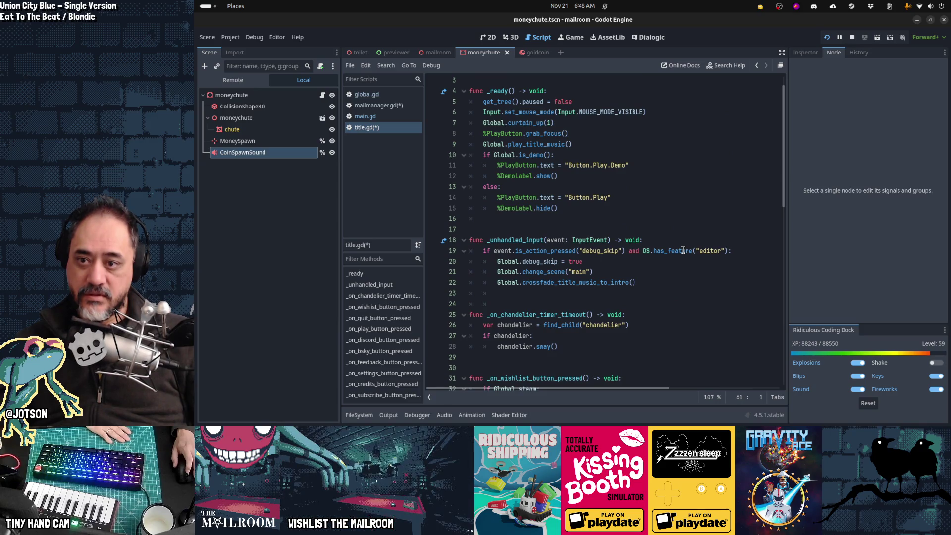
scroll(683, 249, up, 1)
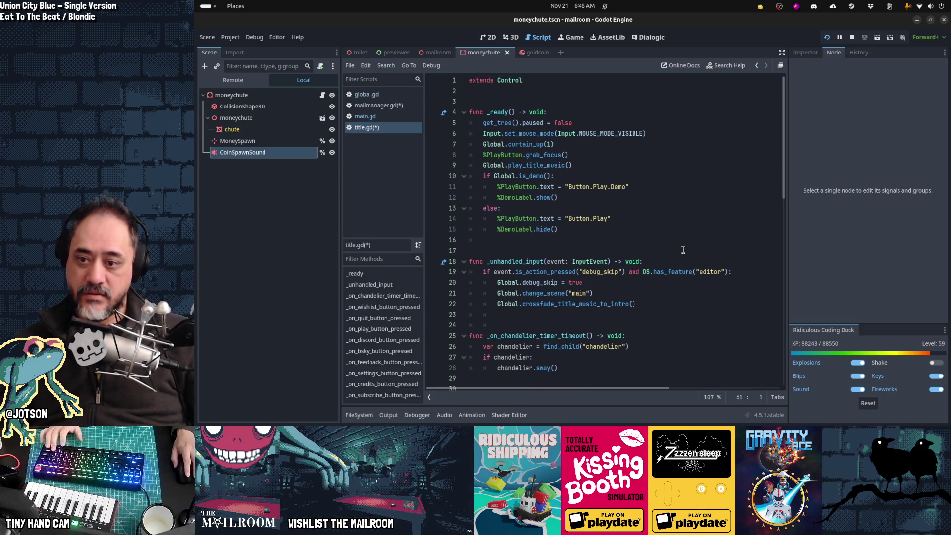
double_click(539, 283)
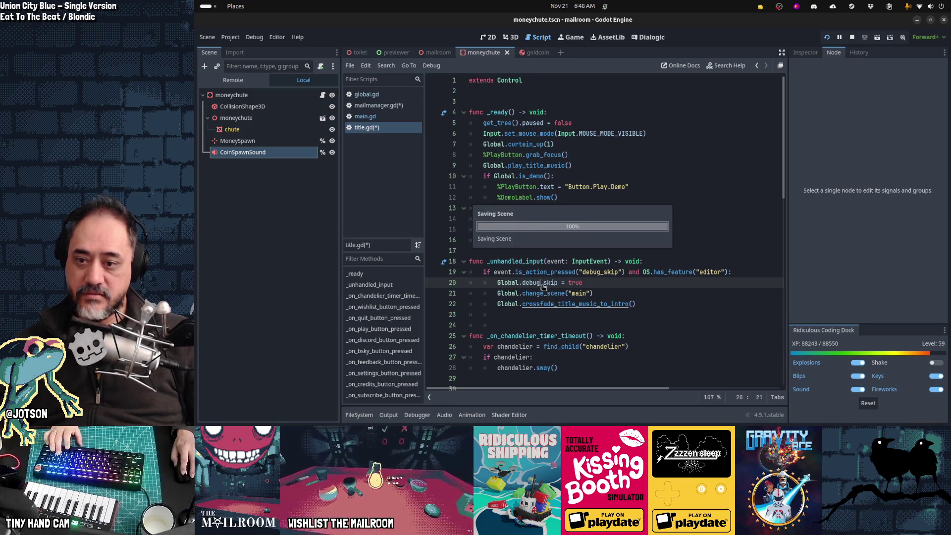
key(ctrl+s)
click(365, 116)
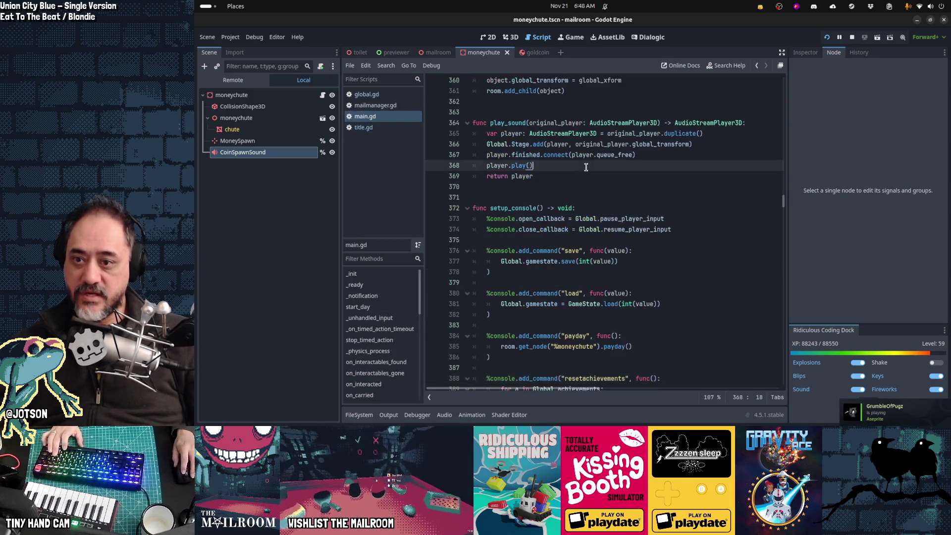
- Cut the 'Global.debug_skip = false' reset from line 63 of main.gd
key(ctrl+f)
text(debug)
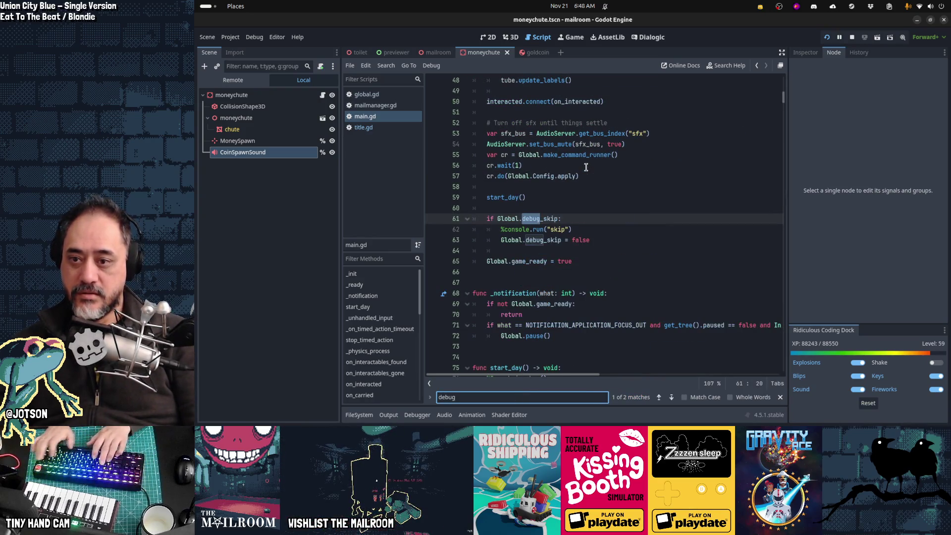
key(Escape)
key(Down)
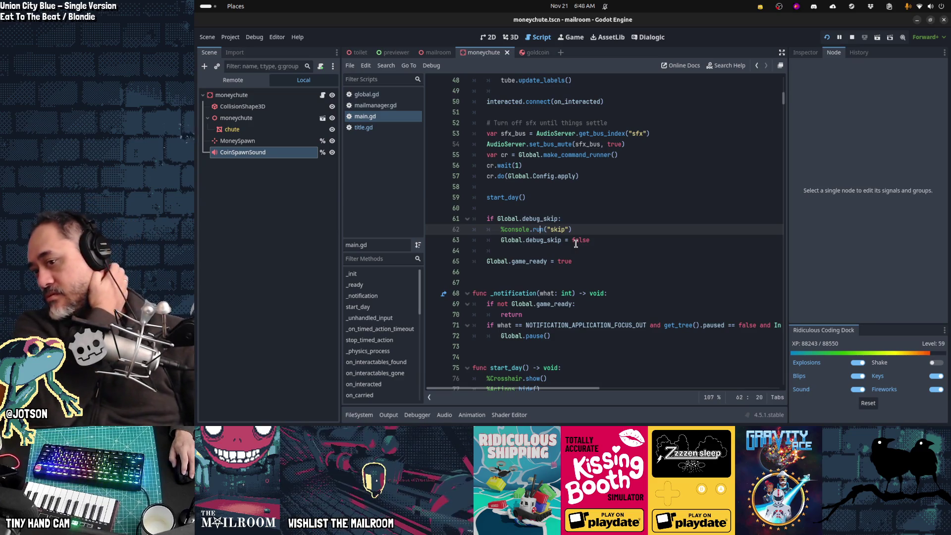
double_click(543, 240)
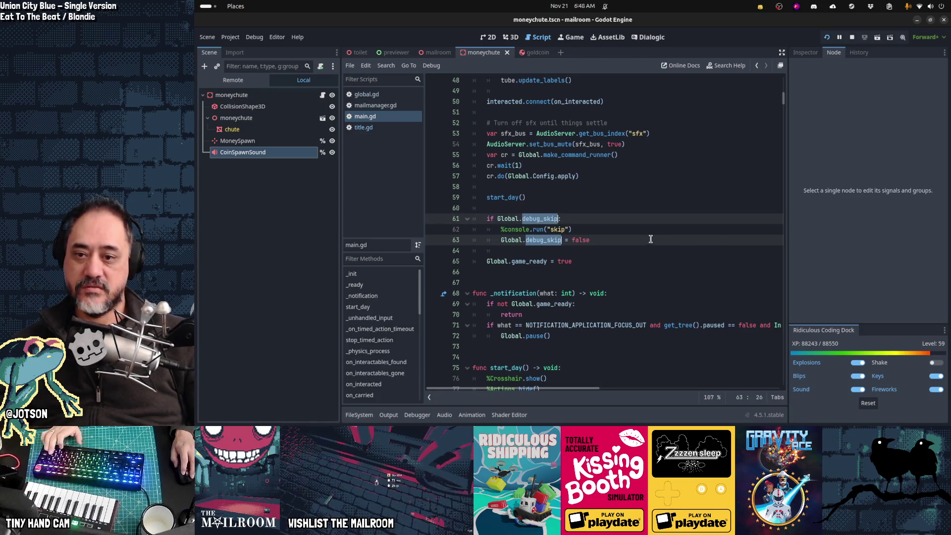
click(678, 239)
key(ctrl+x)
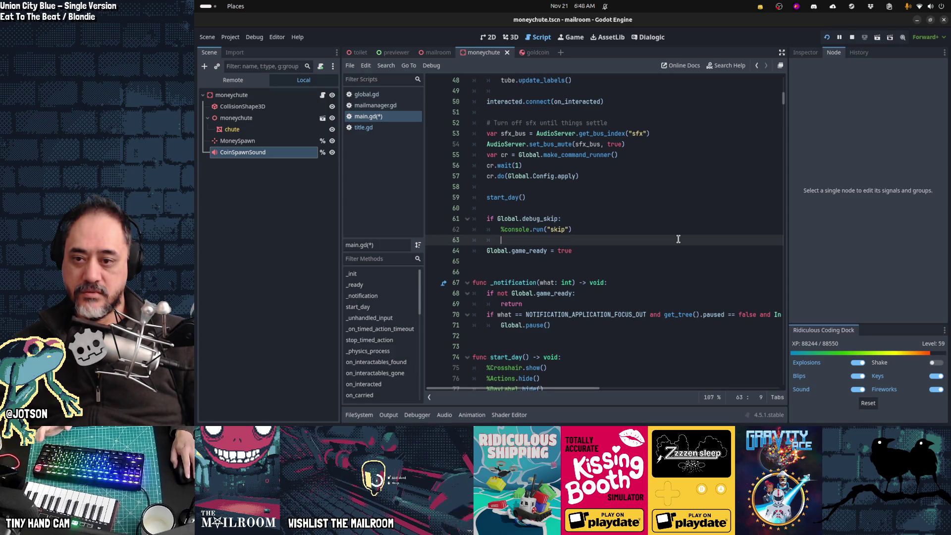
- Start an 'if Global.debug' line after active_floors = [0, 1, 2] in the day 2 branch
scroll(678, 239, down, 5)
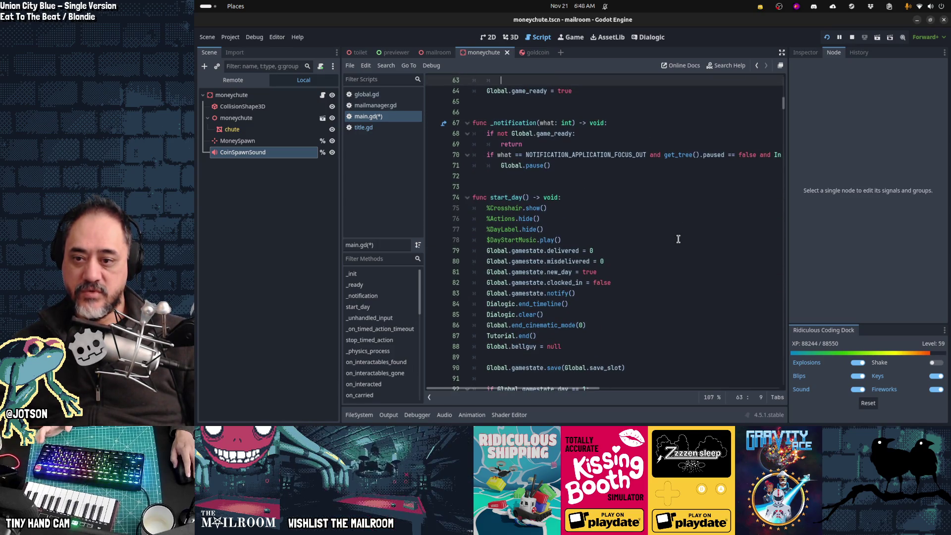
scroll(679, 239, down, 2)
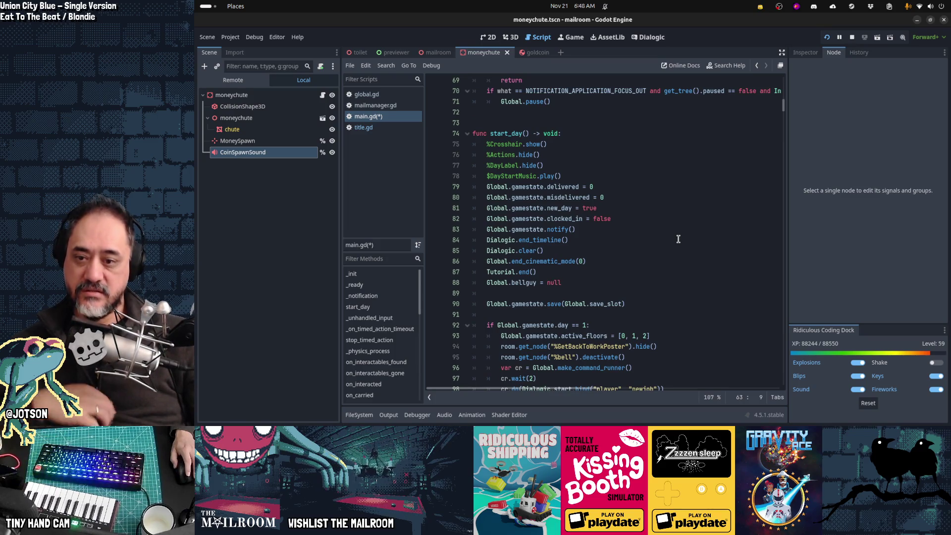
scroll(678, 239, down, 4)
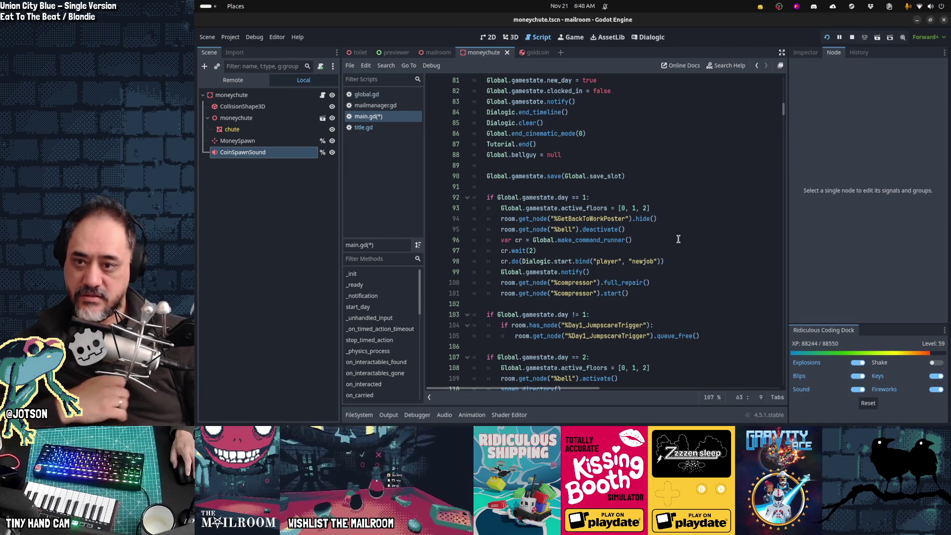
scroll(679, 239, down, 4)
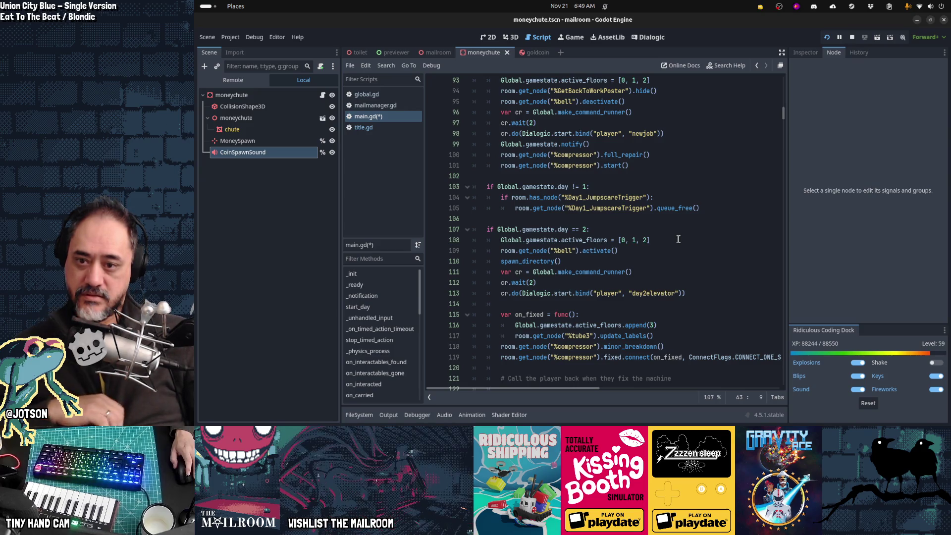
click(679, 239)
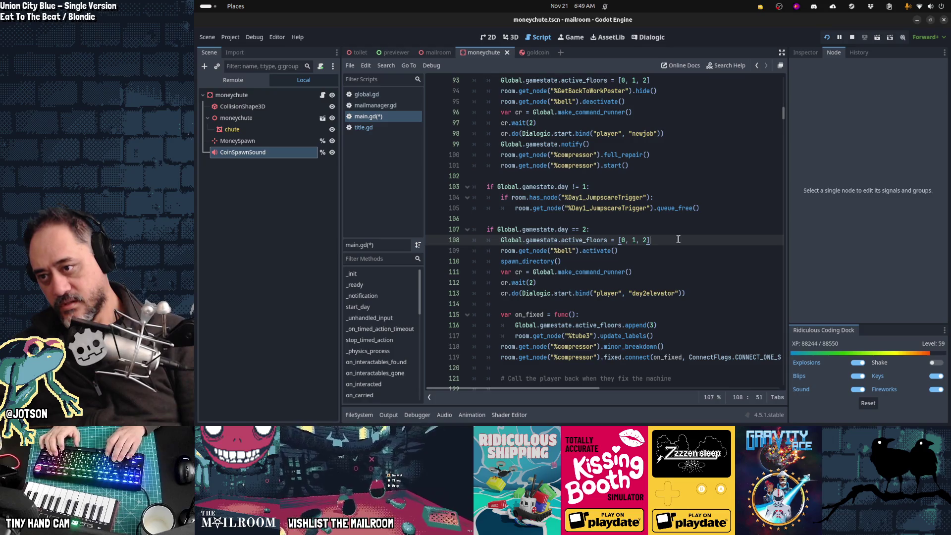
key(Return)
text(i)
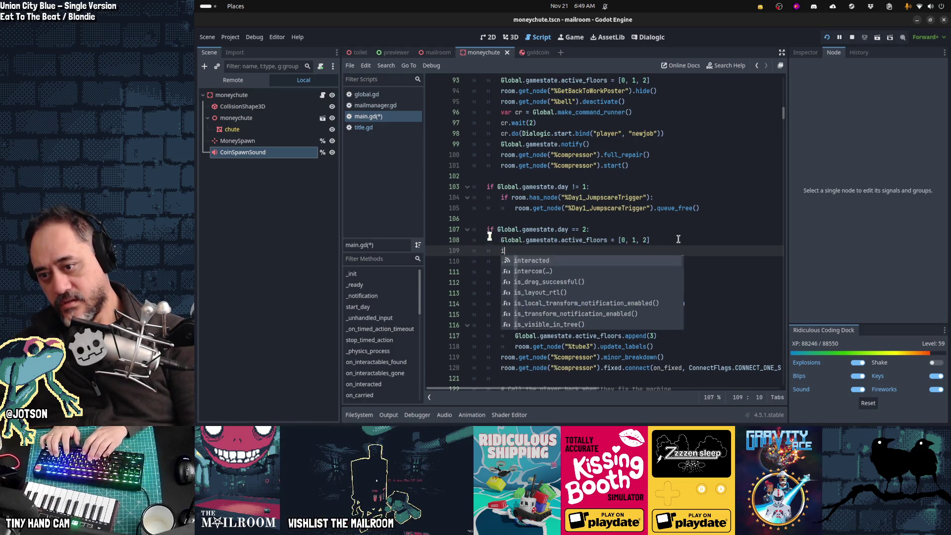
text(f Global.debug)
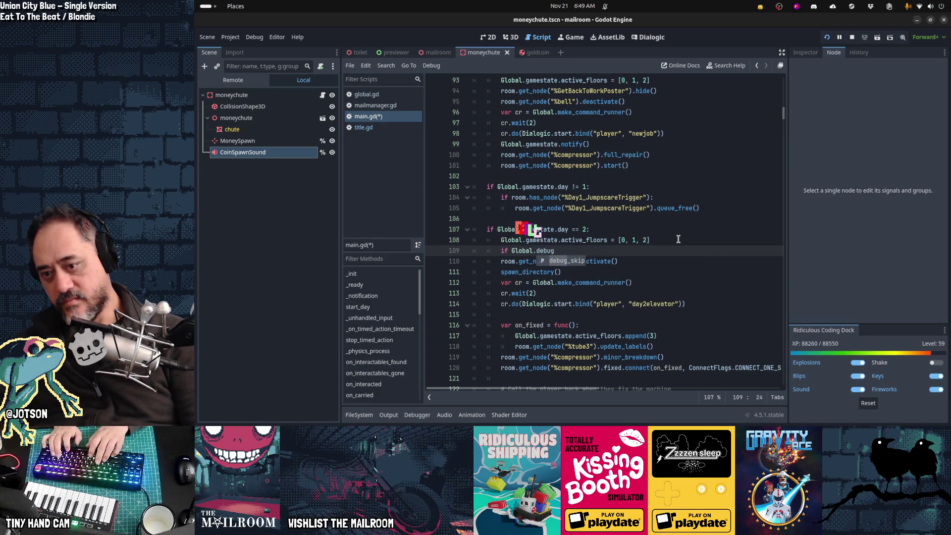
- Complete the check as 'if Global.debug_skip:' with a pass body
key(Return)
text(:)
key(Return)
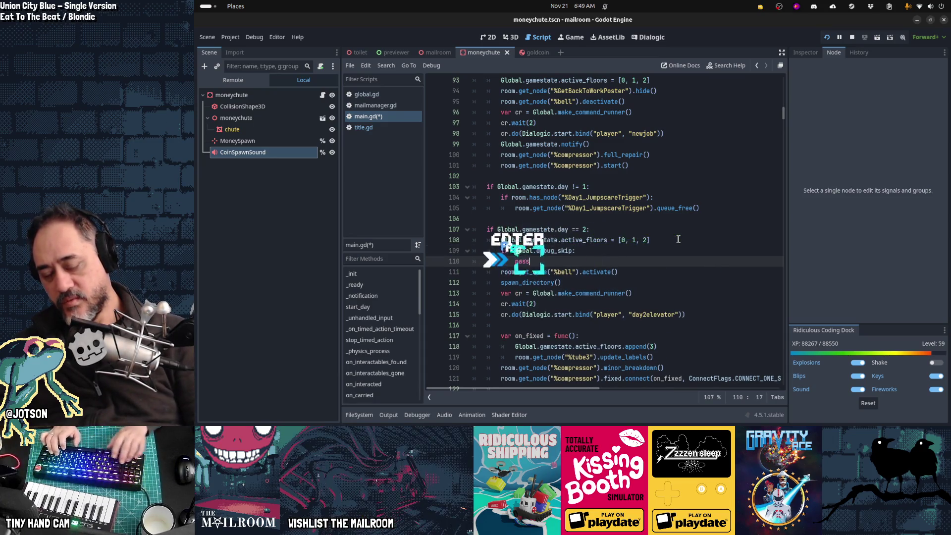
text(pass)
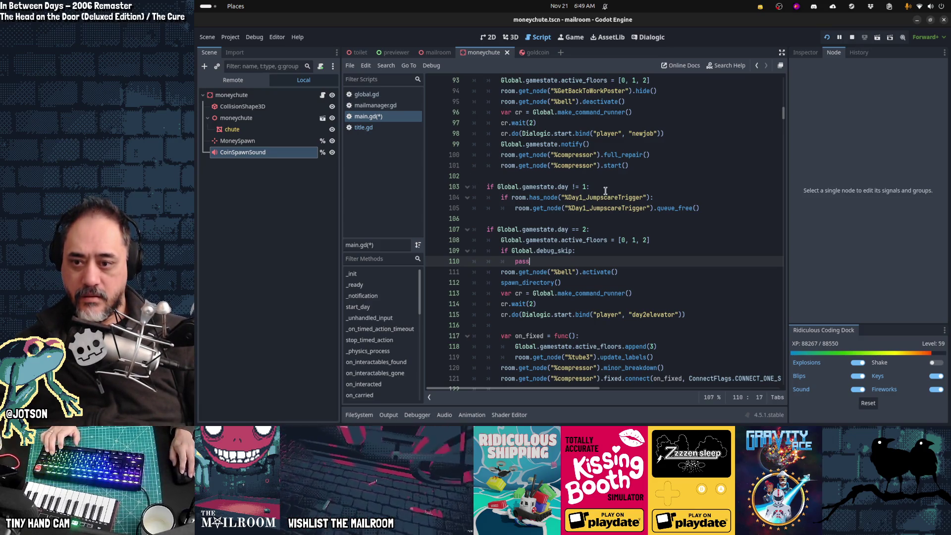
key(ctrl+f)
- Find the "day" console command and add 'Global.debug_skip = true' after the new_day assignment
text(day)
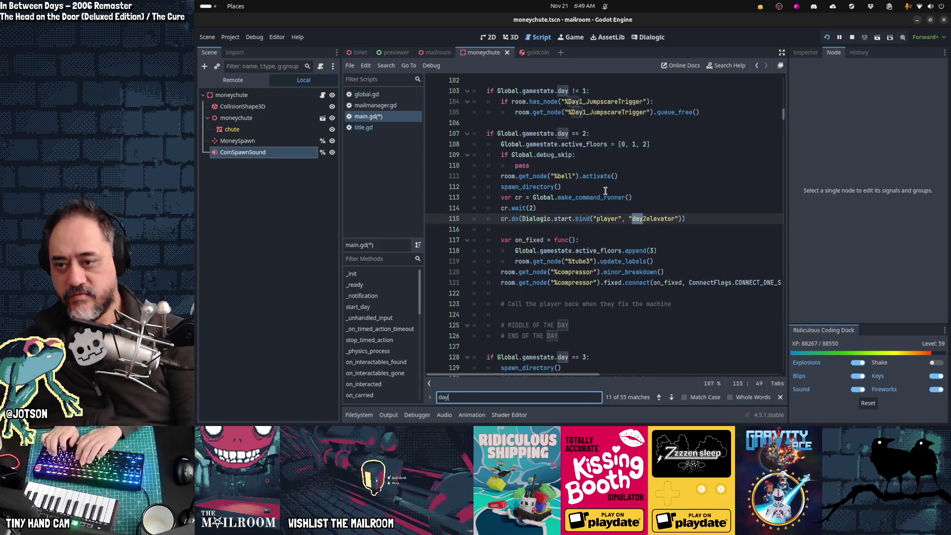
key(BackSpace)
key(BackSpace)
key(BackSpace)
text("day)
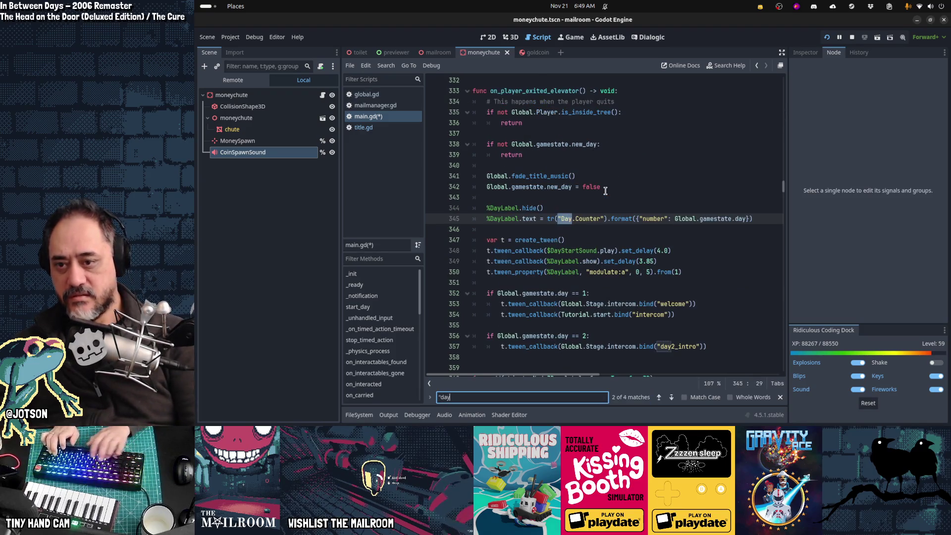
text(")
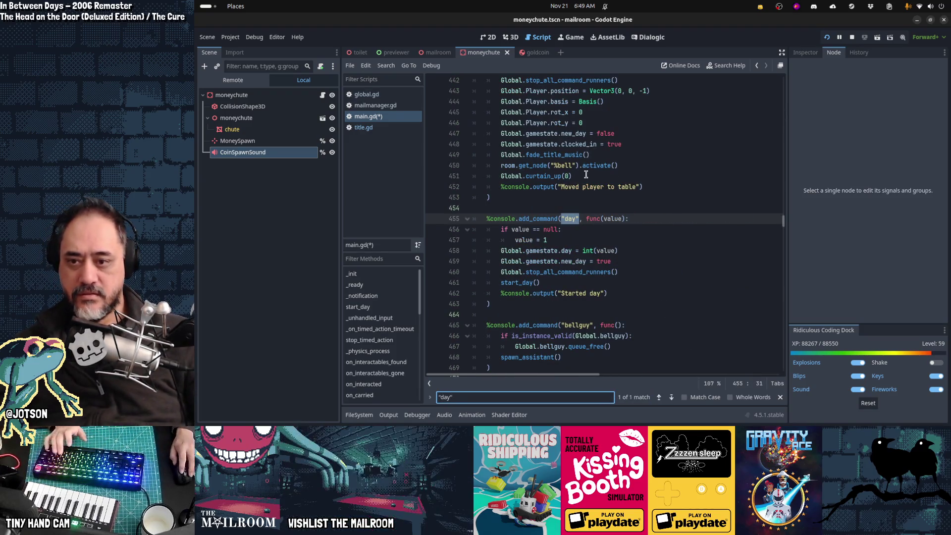
click(591, 241)
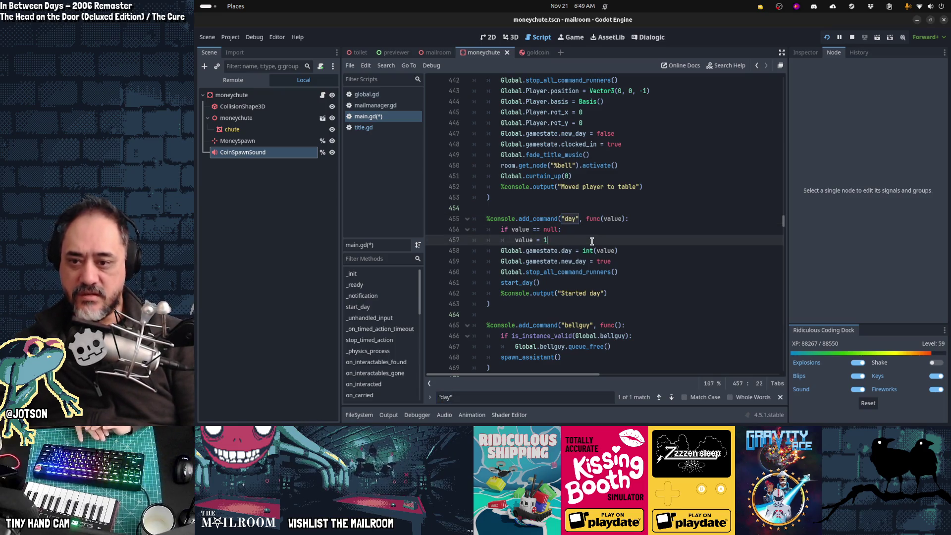
key(Down)
key(Down)
key(End)
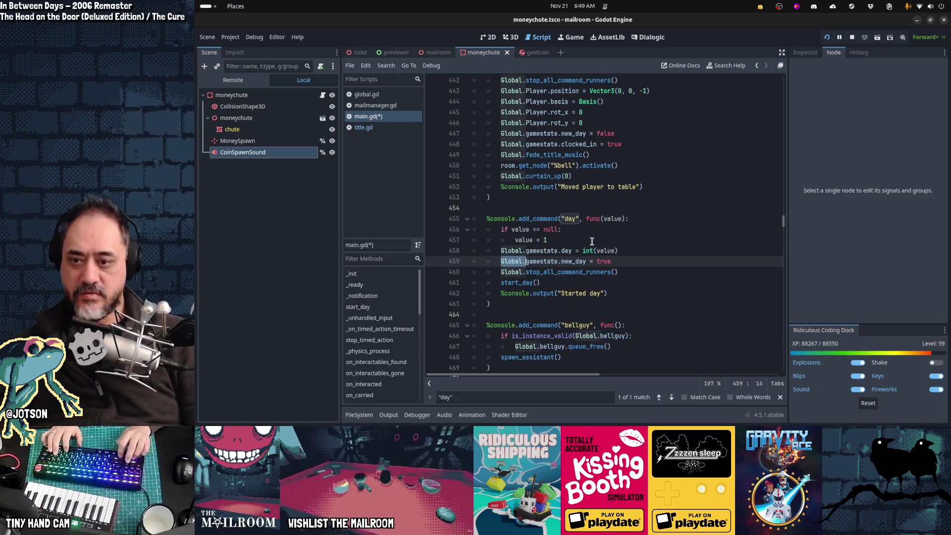
key(Return)
text(Global.debu)
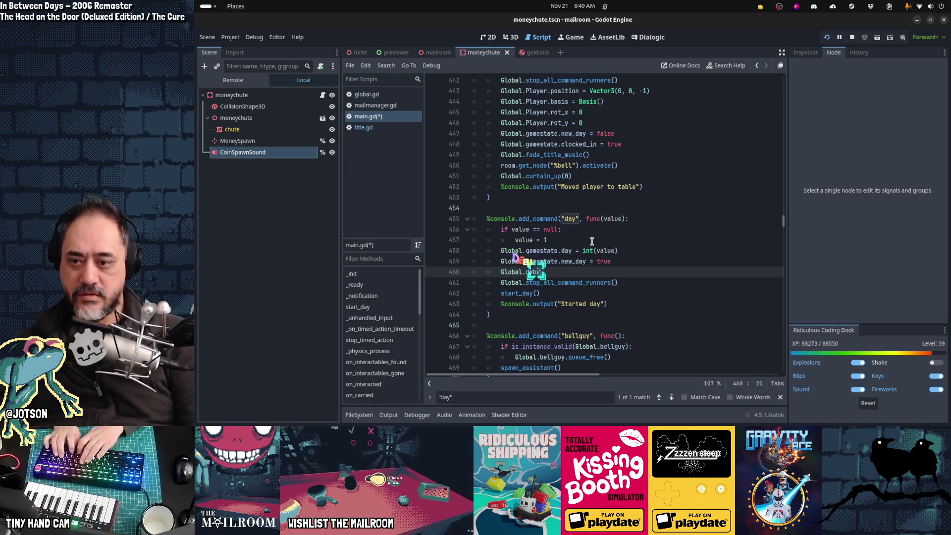
text(g_skip)
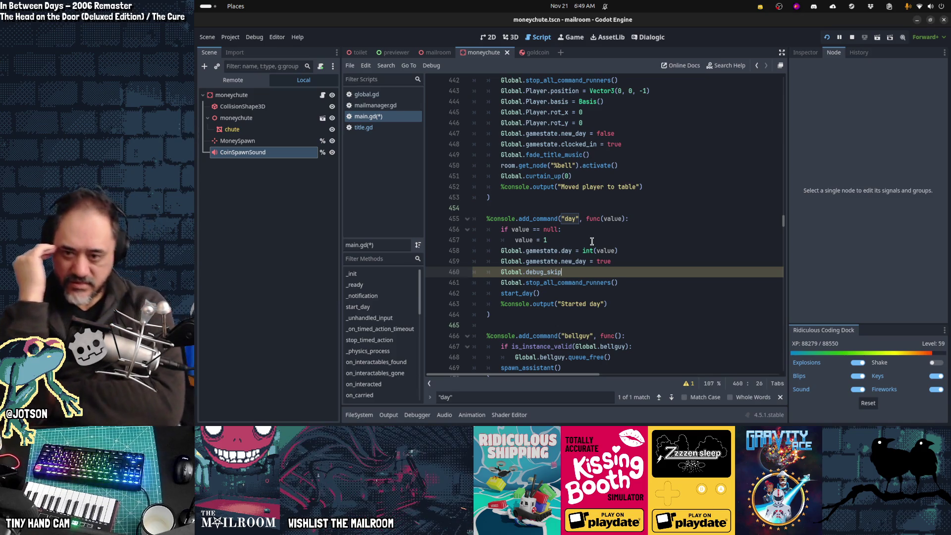
text( = true)
- Save main.gd
key(Escape)
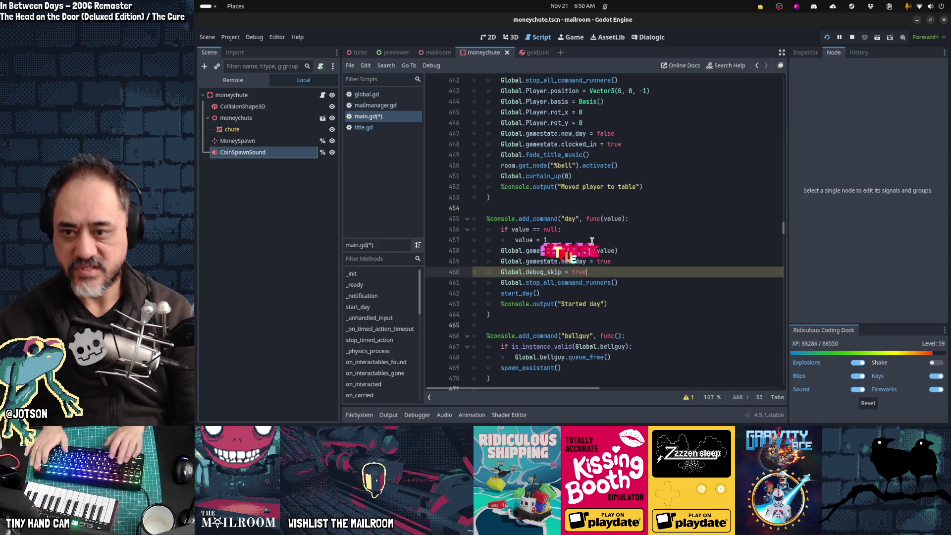
scroll(592, 241, down, 1)
key(ctrl+s)
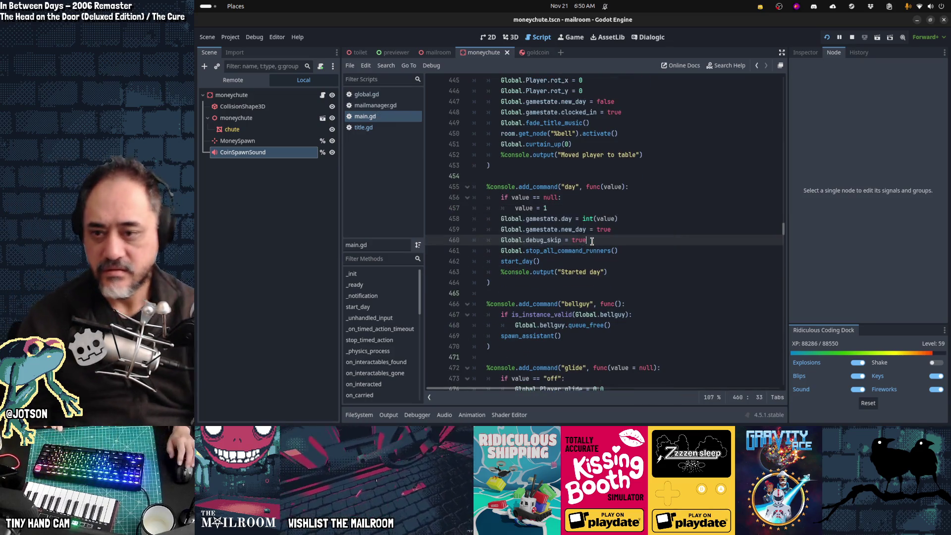
scroll(494, 212, up, 20)
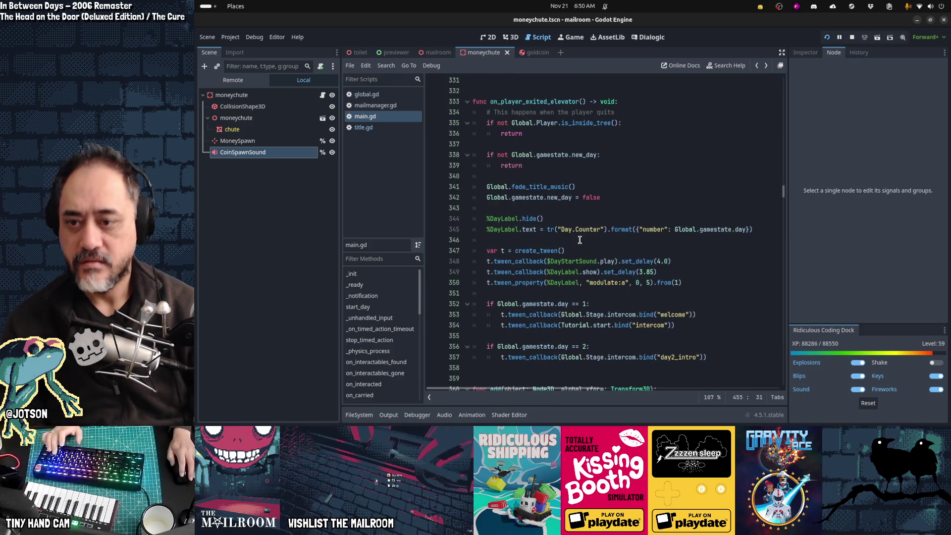
- Copy the day 2 block's `if Global.debug_skip: pass` check into the start of the day 1 block
scroll(604, 239, up, 20)
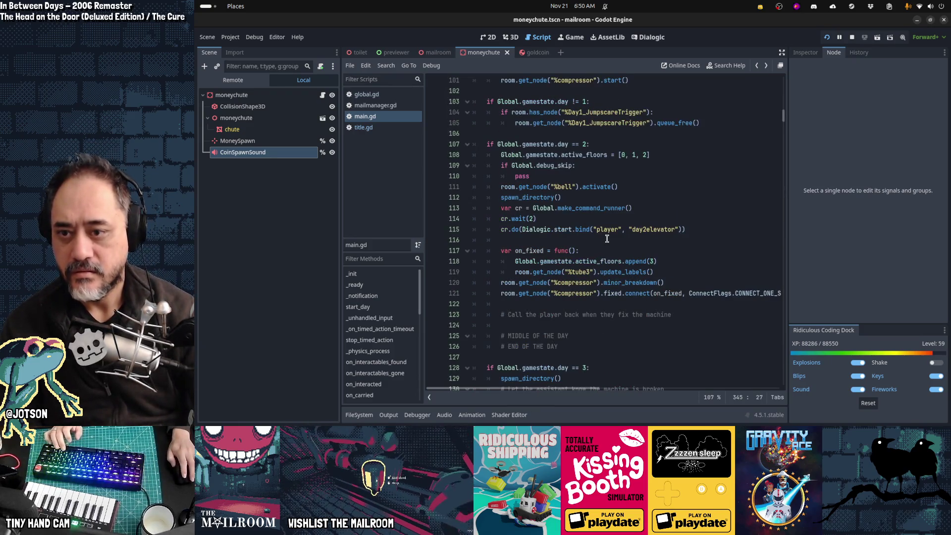
click(547, 165)
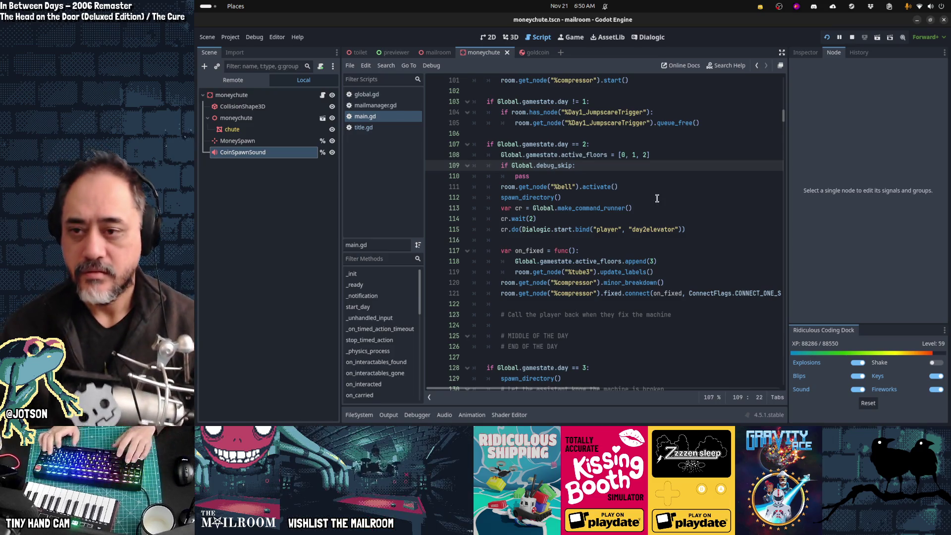
key(Home)
key(shift+Down)
key(shift+Down)
scroll(657, 198, up, 2)
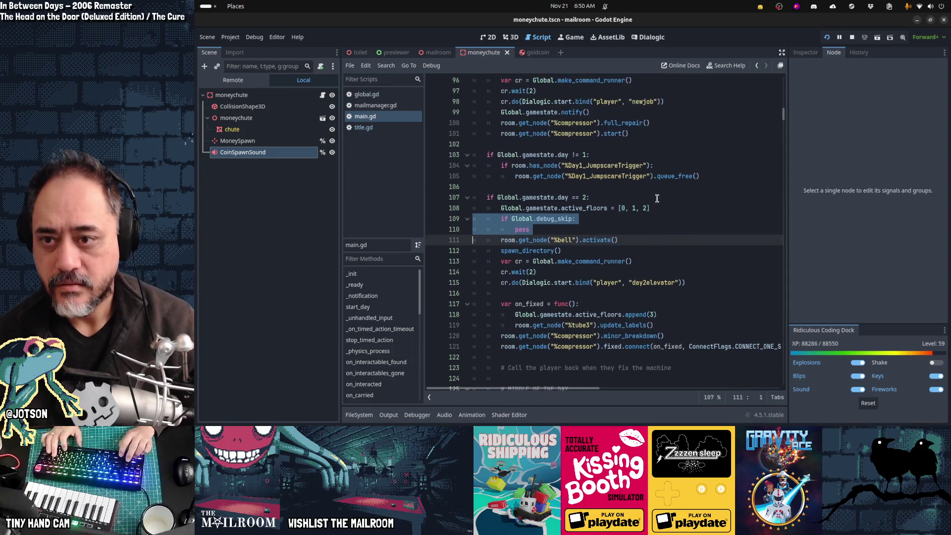
scroll(657, 199, up, 2)
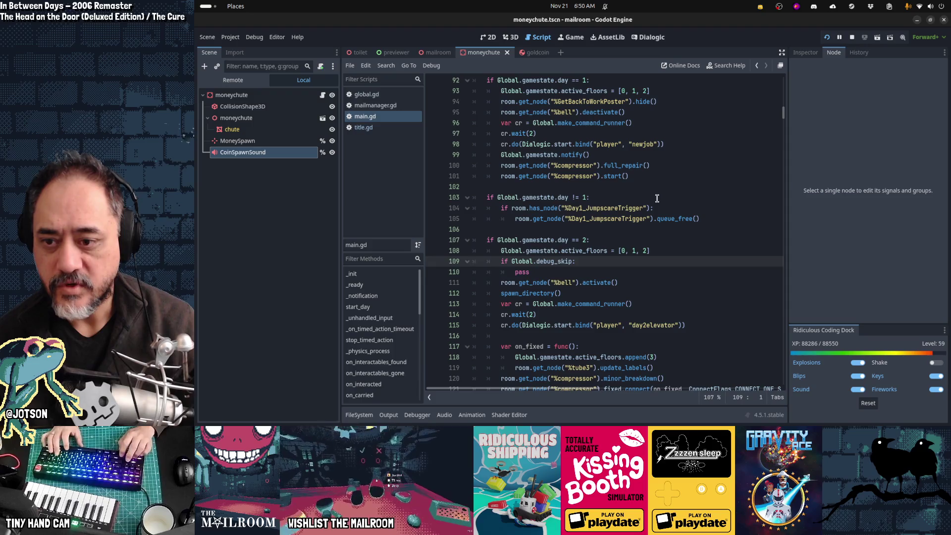
key(ctrl+Up)
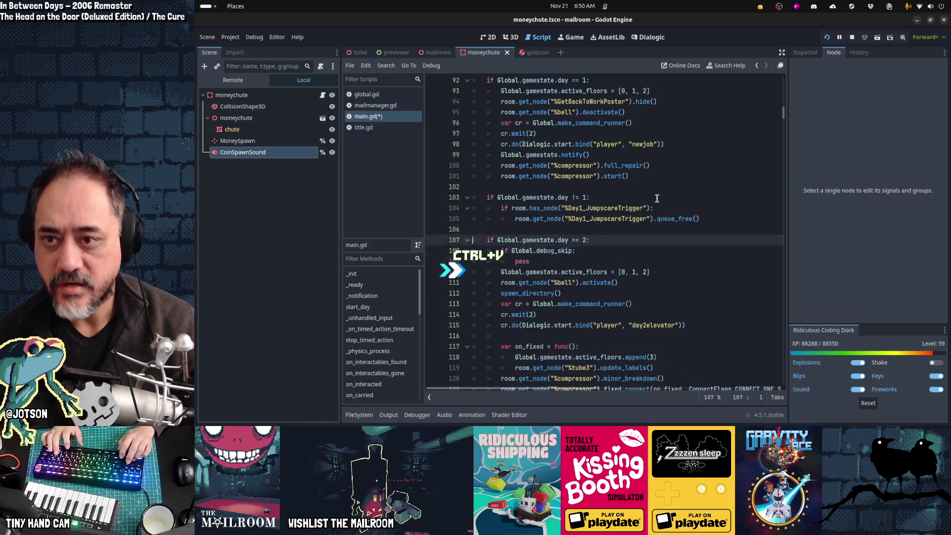
key(ctrl+v)
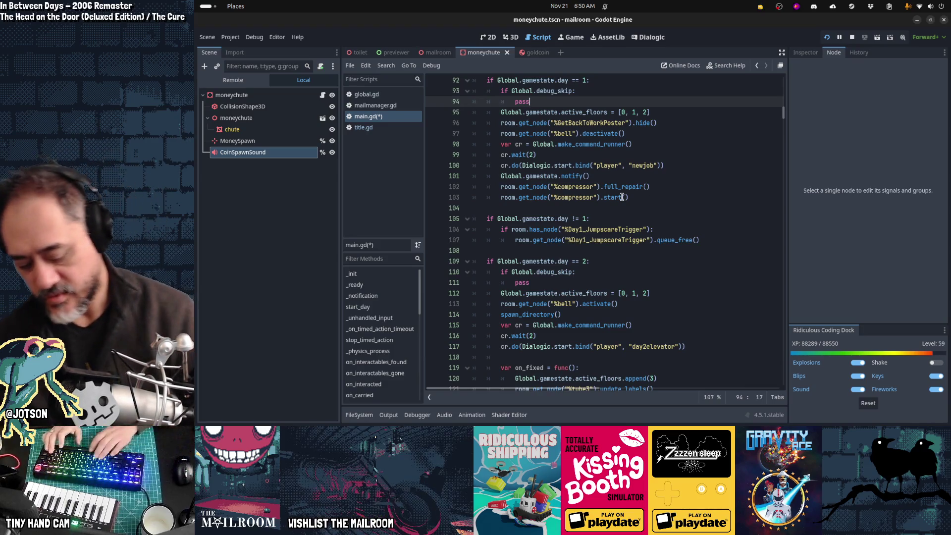
key(shift+alt+o)
- Filter the script list to 'gamestate' and open gamestate.gd
text(gamestate)
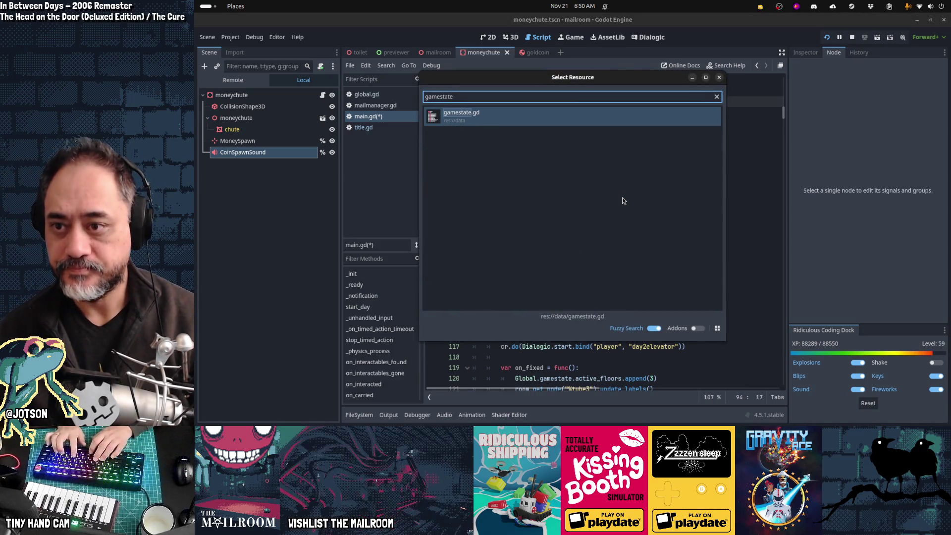
key(Return)
scroll(614, 197, up, 6)
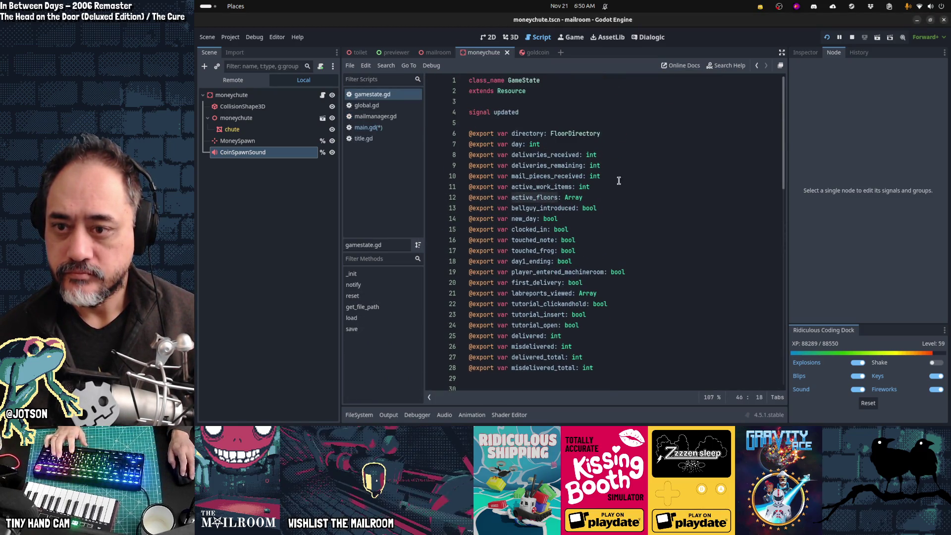
- Select gamestate.gd's exported variables from deliveries_received (line 8) through misdelivered_total
click(617, 155)
key(Home)
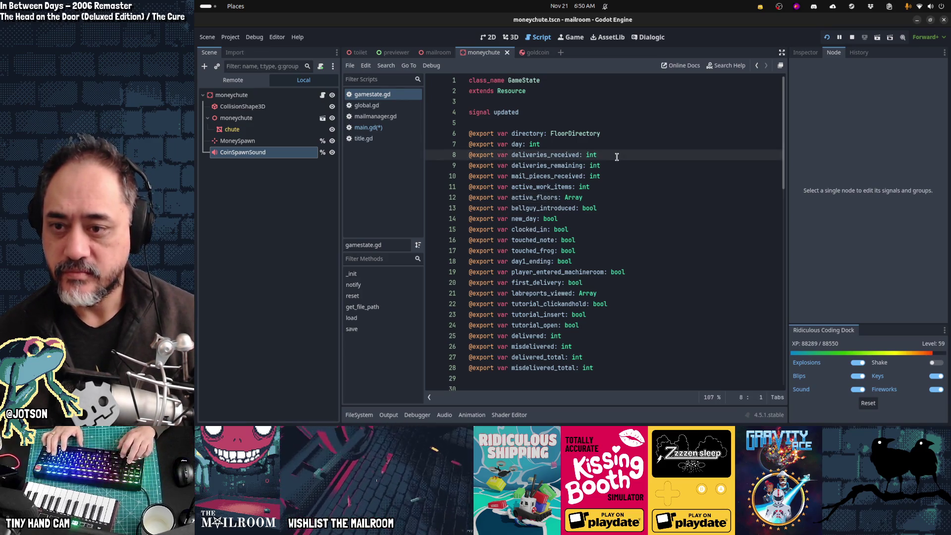
key(shift+Down)
key(shift+Down)
key(shift+Down)
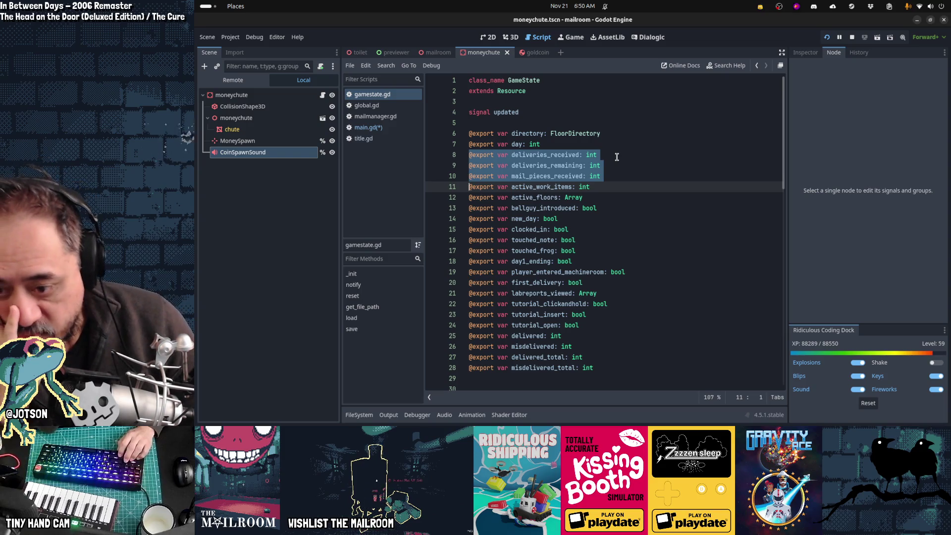
key(shift+Down)
key(shift+Down)
key(shift+Down)
key(shift+Down)
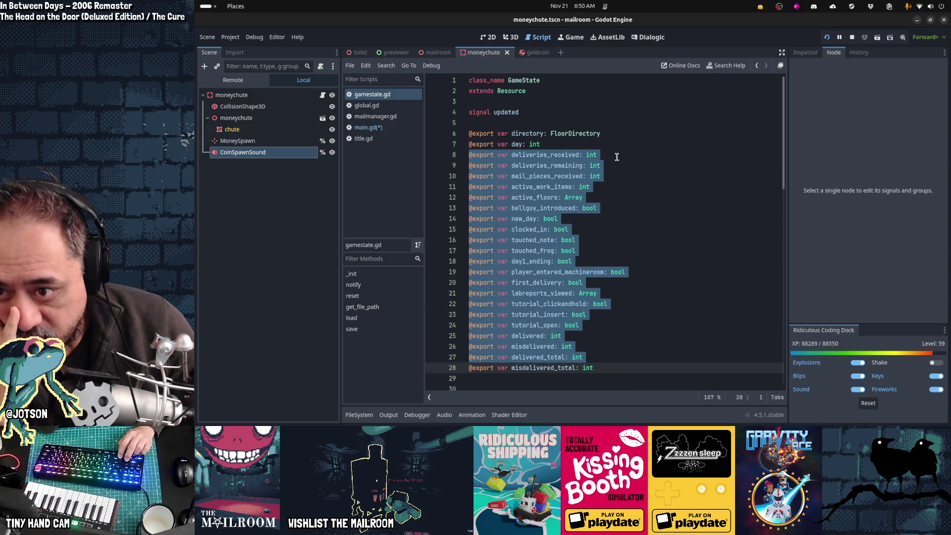
key(shift+Down)
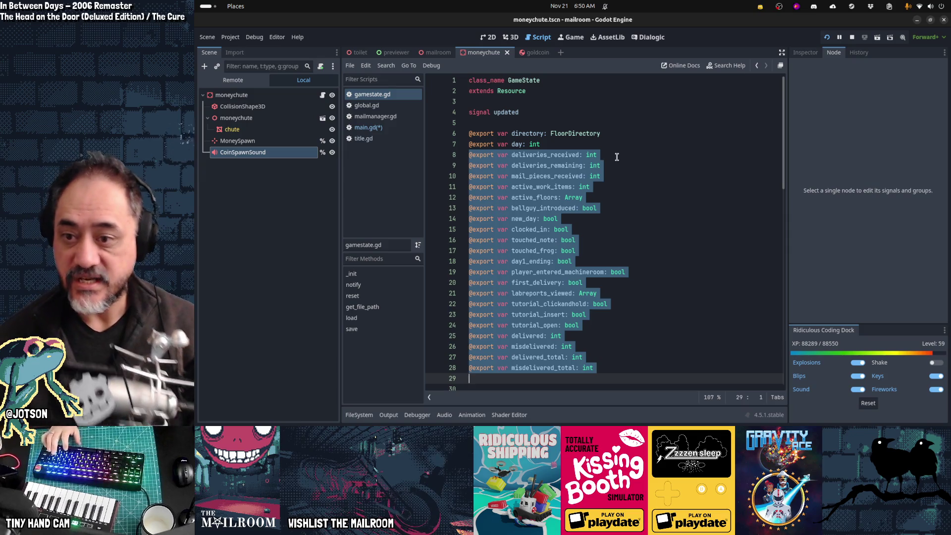
- Return to main.gd's day 1 and day 2 start_day blocks at the debug_skip check line
click(393, 126)
scroll(689, 205, up, 2)
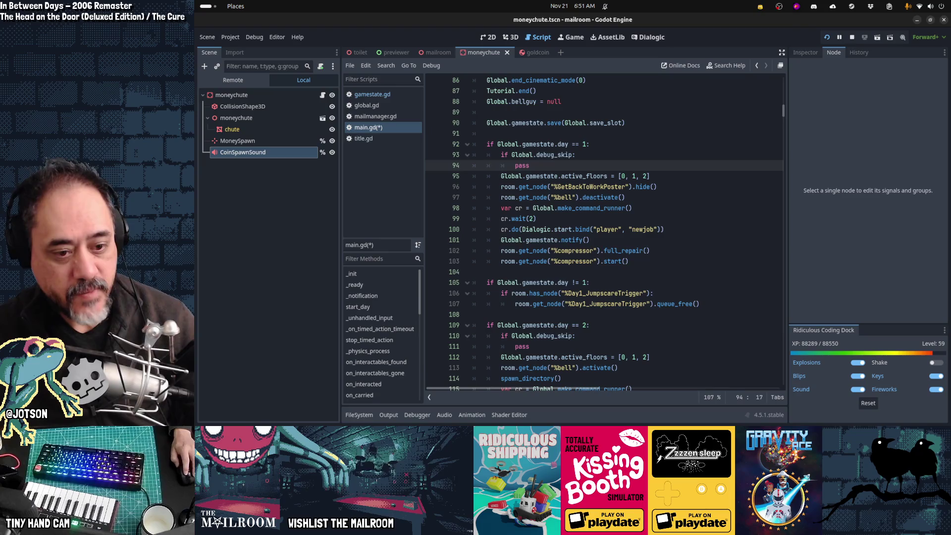
mouse_move(732, 421)
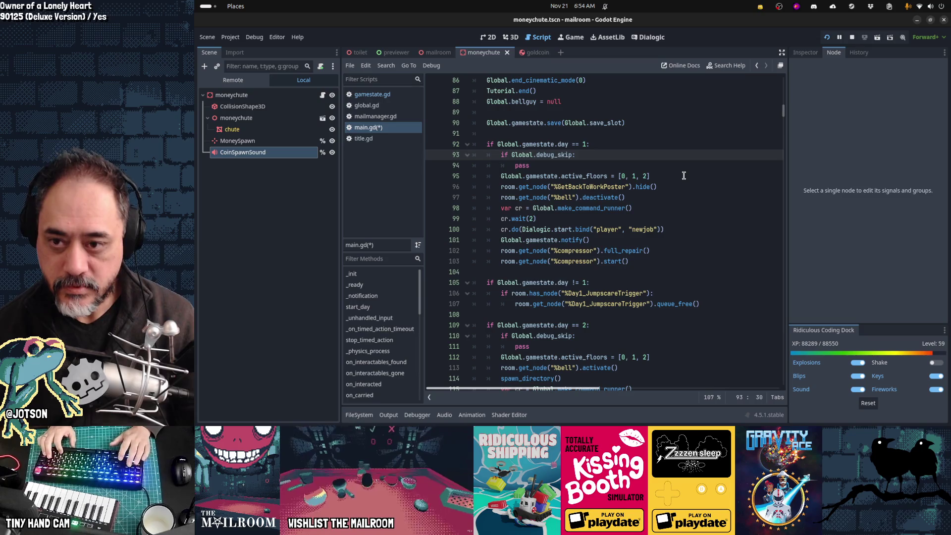
key(Home)
key(Home)
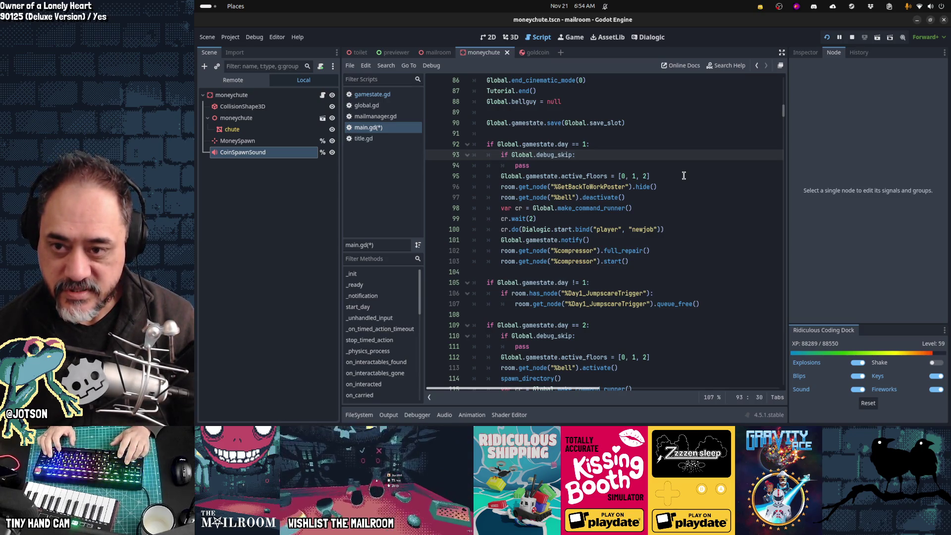
- Delete the debug_skip/pass checks from both the day 1 and day 2 blocks and save main.gd
key(shift+Down)
key(shift+Down)
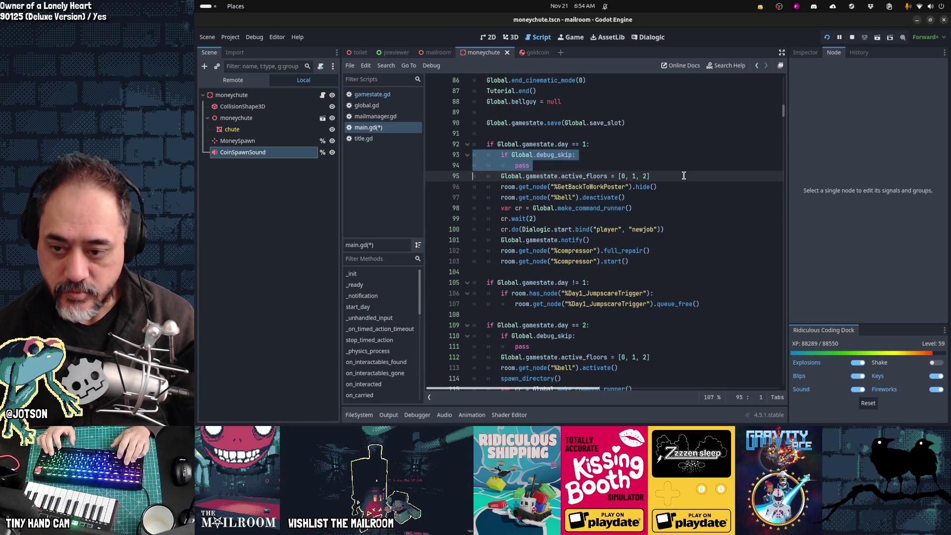
key(Delete)
key(Down)
key(Down)
key(Down)
key(shift+Down)
key(shift+Down)
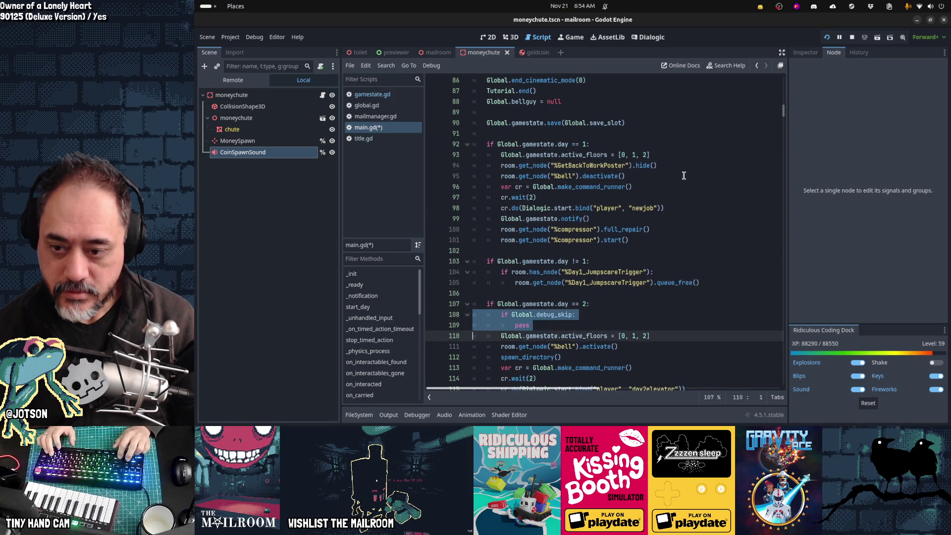
key(Delete)
key(ctrl+s)
- Remove the debug_skip = true line and add Global.debug_skip = false after the skip call, then save
key(ctrl+f)
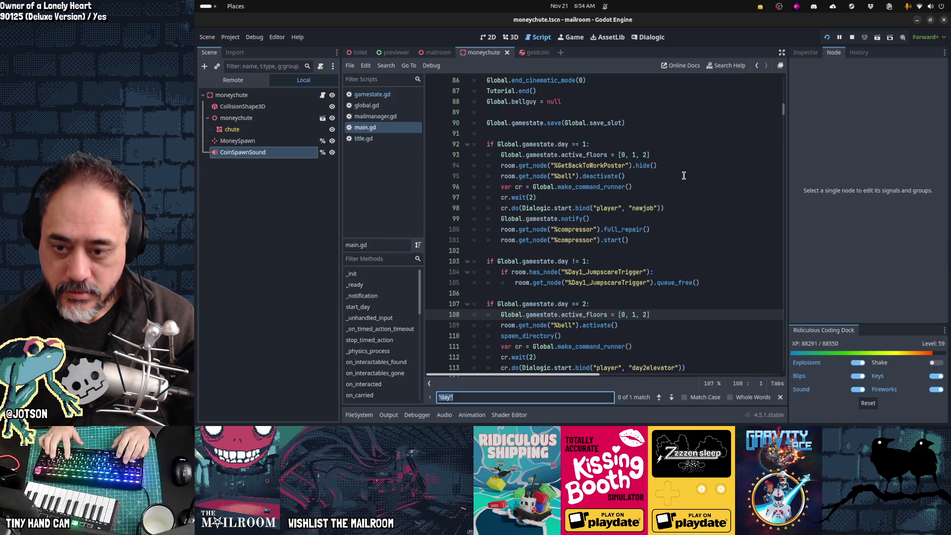
text(debug_skip)
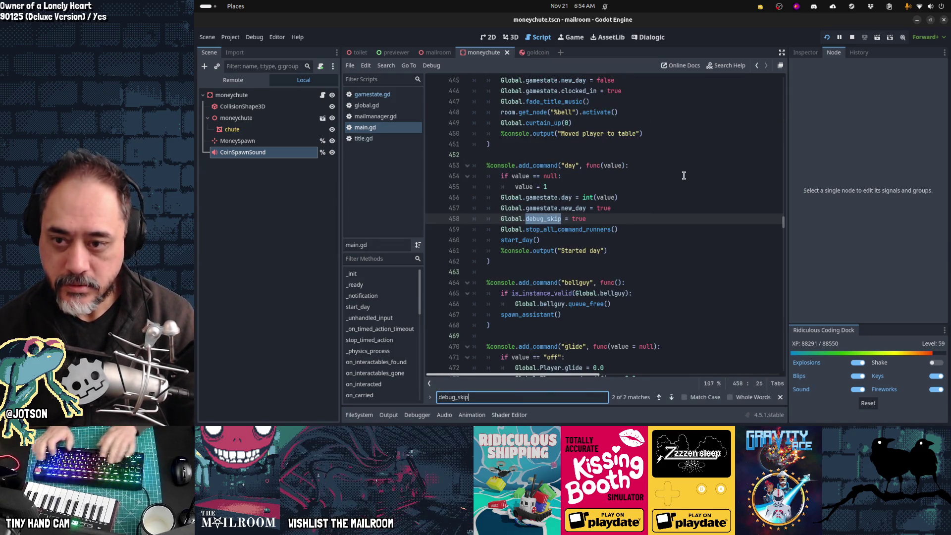
key(Delete)
key(Down)
key(End)
key(Return)
text(Global.debug_skip = false)
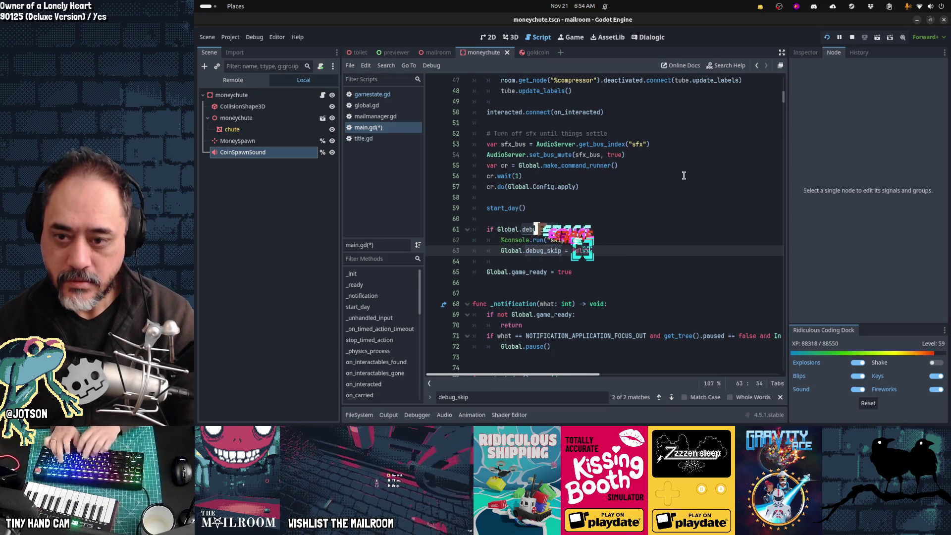
key(Escape)
key(ctrl+s)
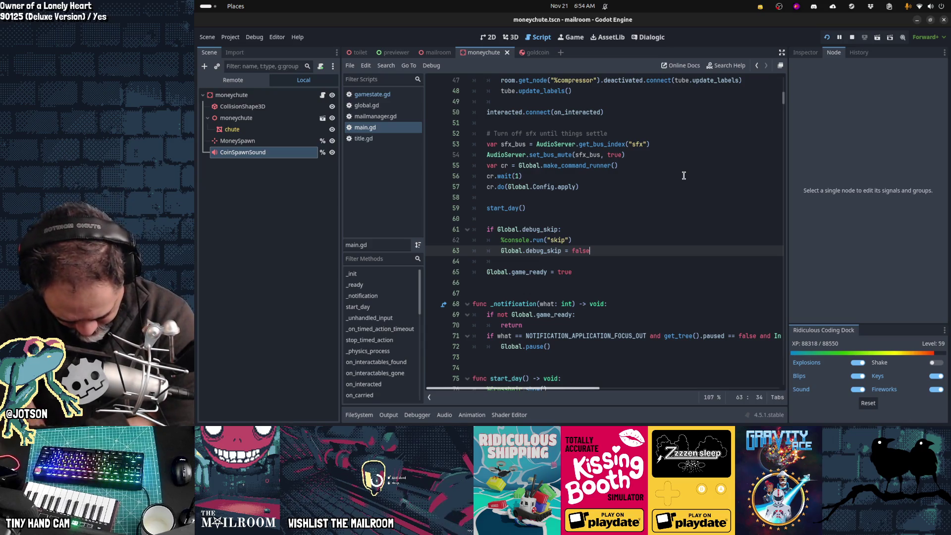
click(363, 139)
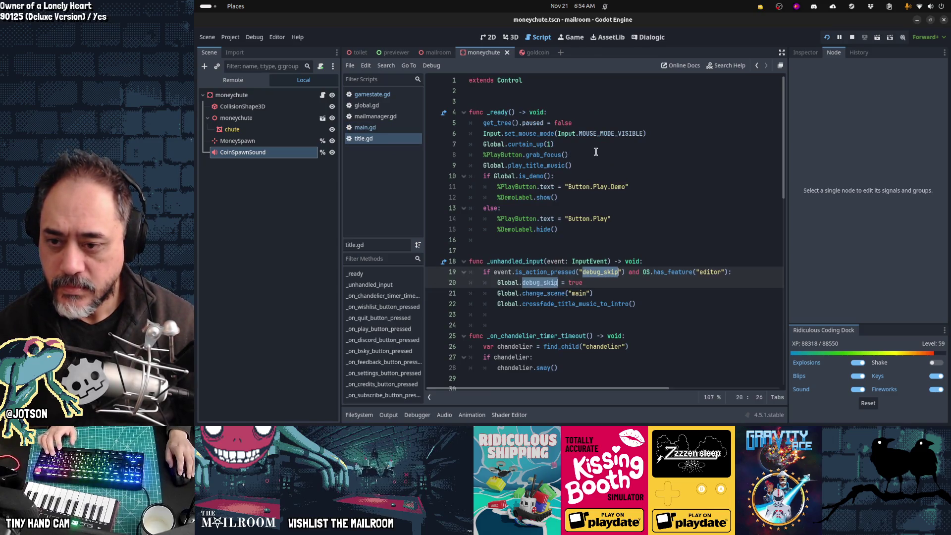
- Inspect title.gd's change_scene call and locate the "skip" console command in main.gd
click(568, 293)
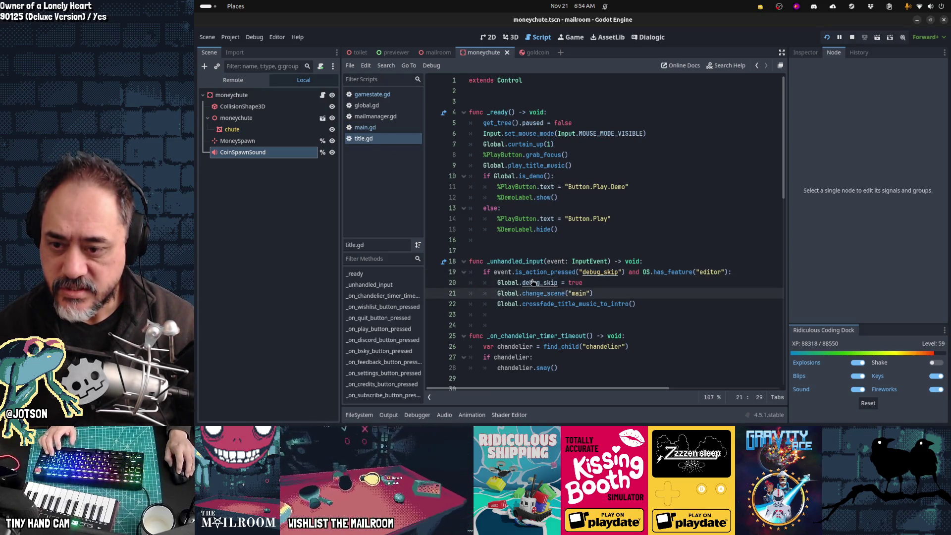
click(386, 130)
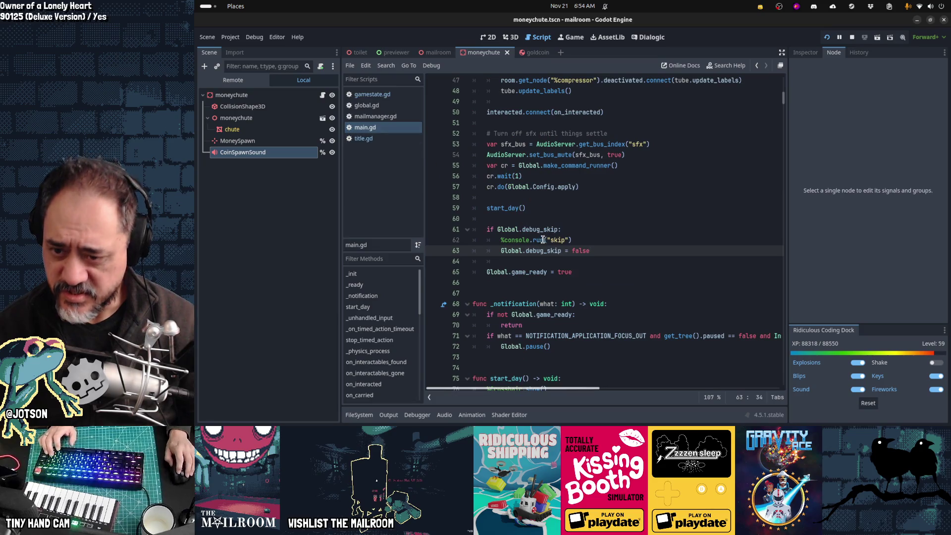
key(ctrl+f)
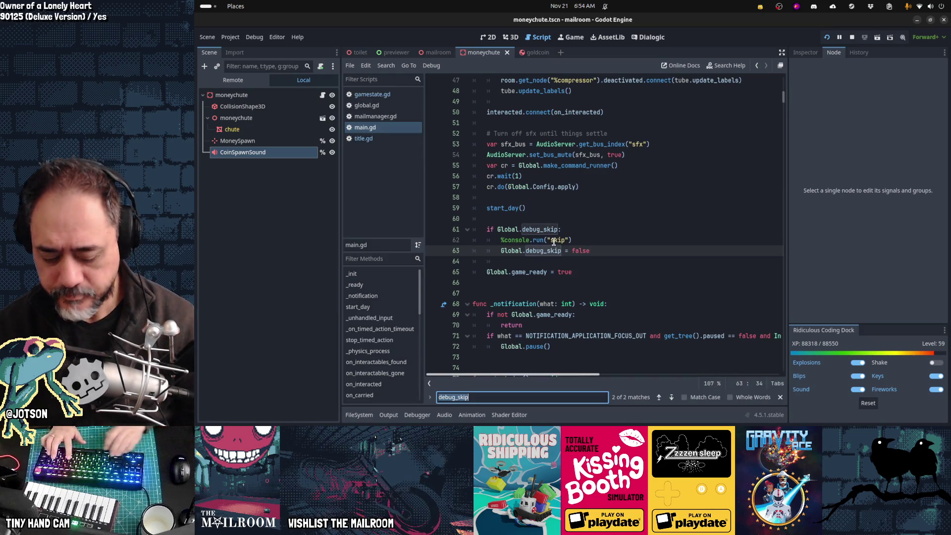
text("skip")
key(Escape)
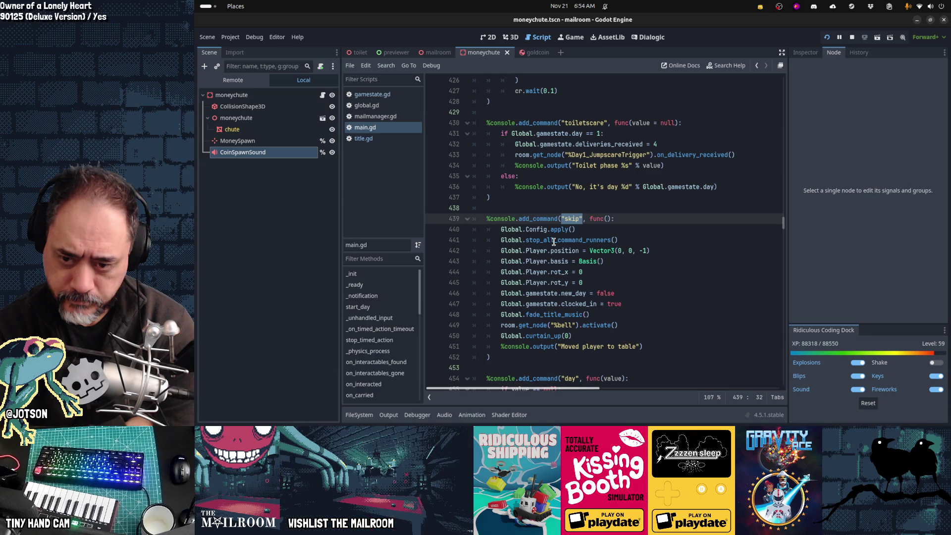
- Review the gamestate and save_slot declarations around line 57 of global.gd
click(377, 139)
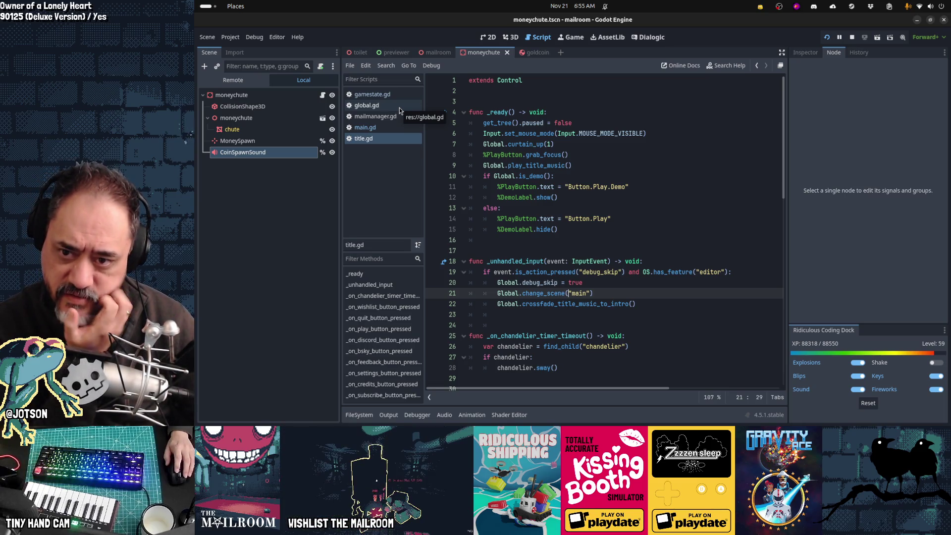
click(399, 108)
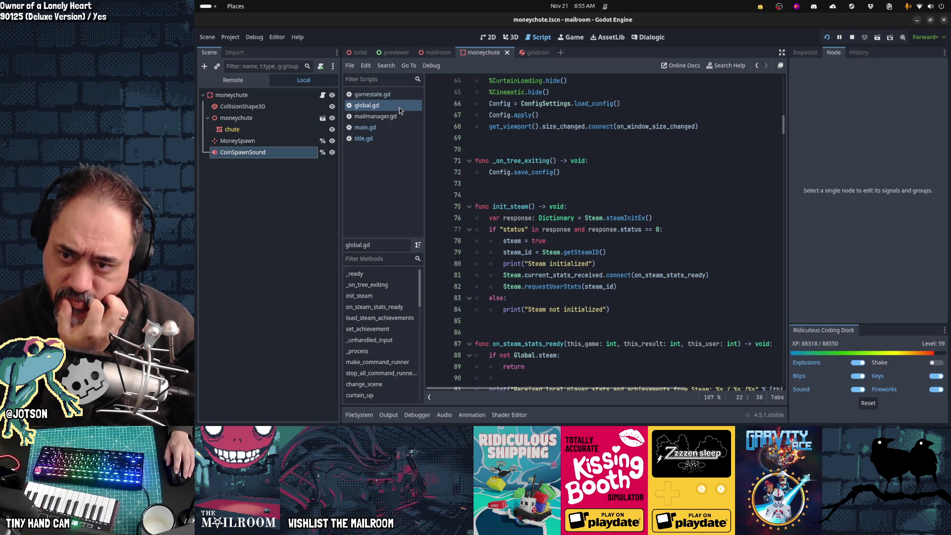
scroll(646, 267, up, 5)
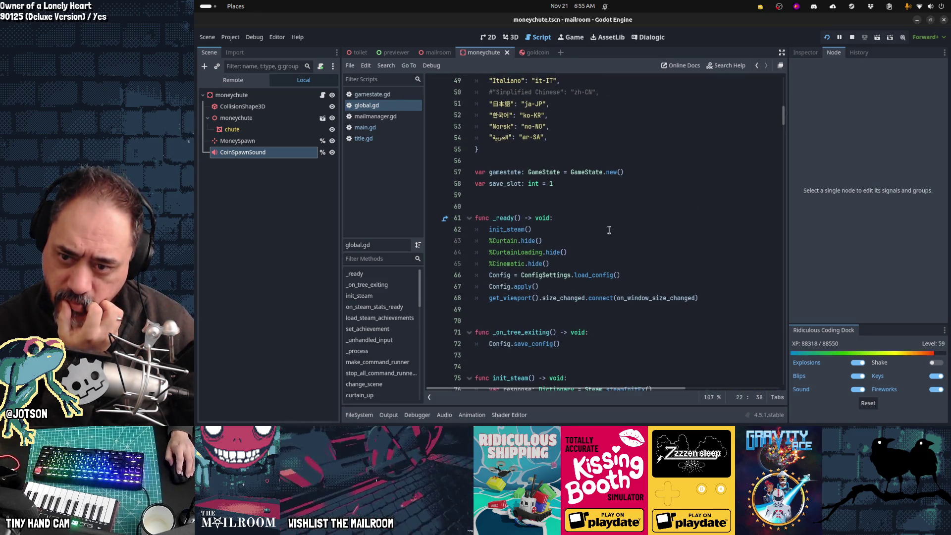
click(597, 174)
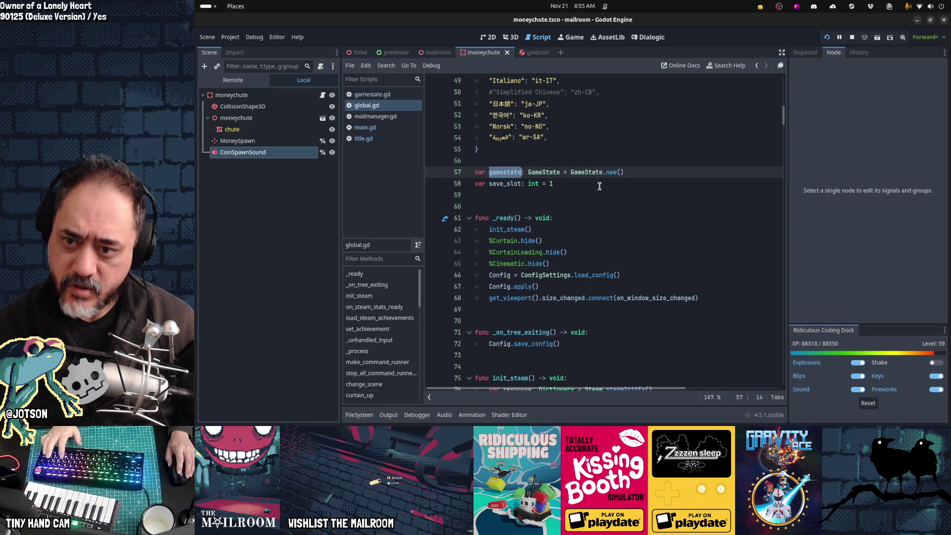
key(Down)
key(ctrl+d)
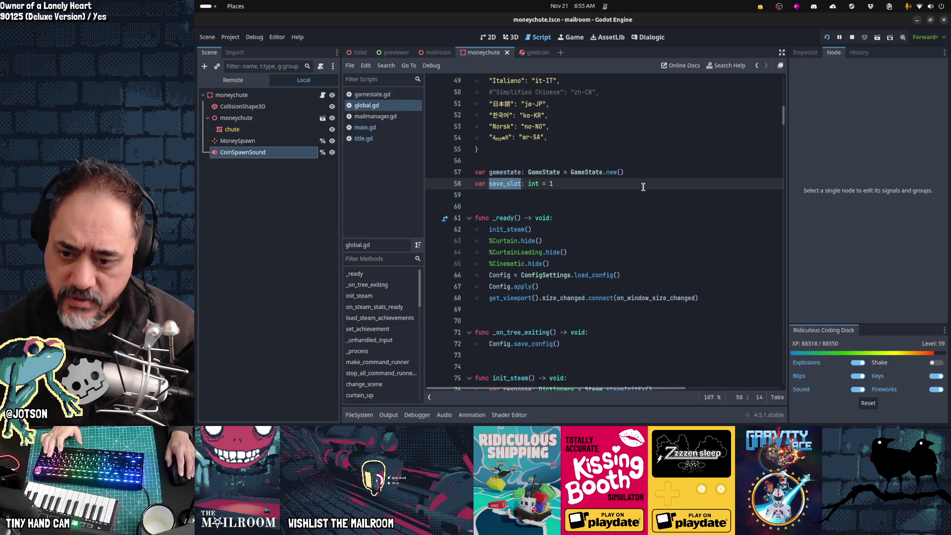
double_click(506, 171)
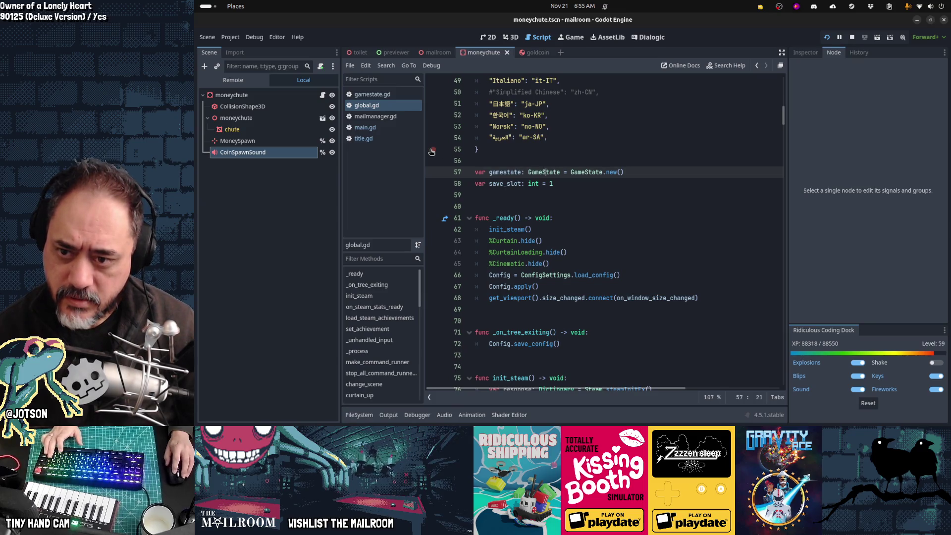
- Step through every 'gamestate' match in main.gd
click(365, 128)
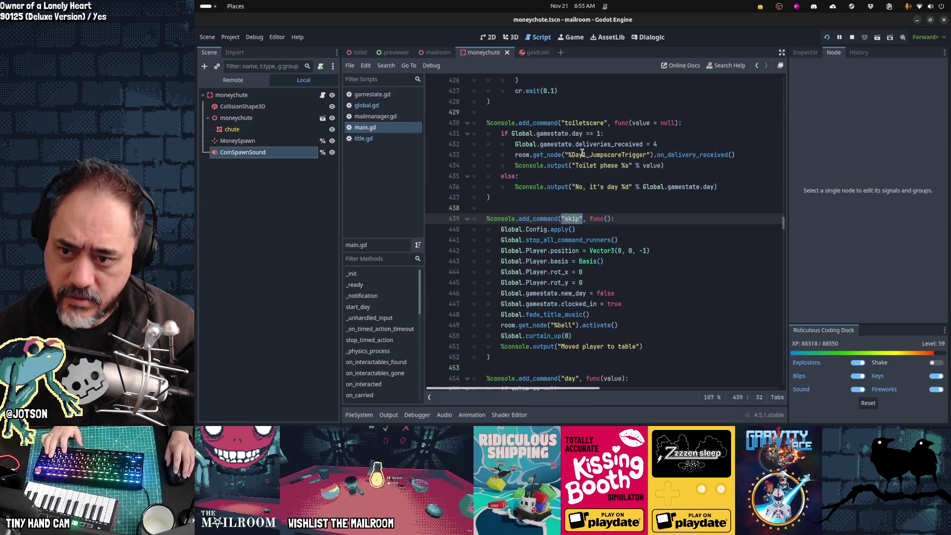
key(ctrl+f)
text(gamestate)
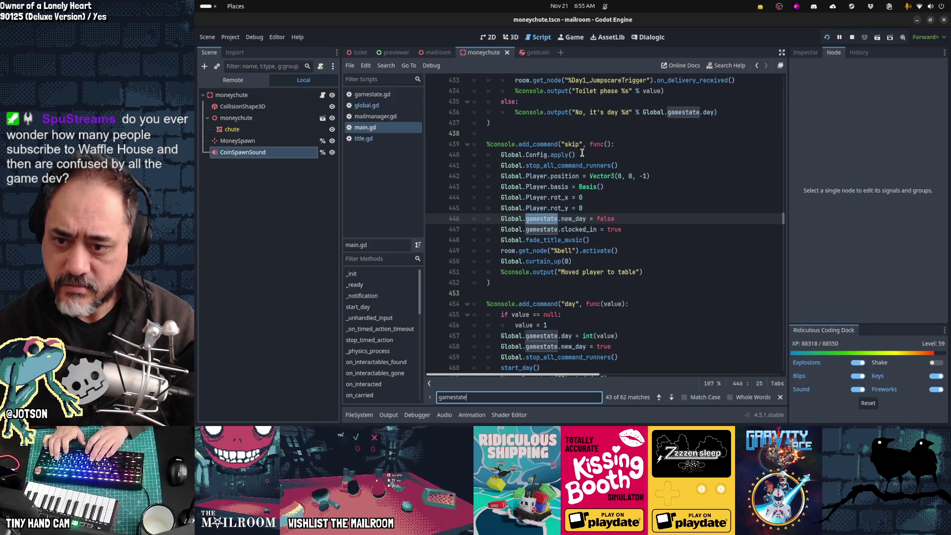
key(Return)
key(Return)
key(Return)
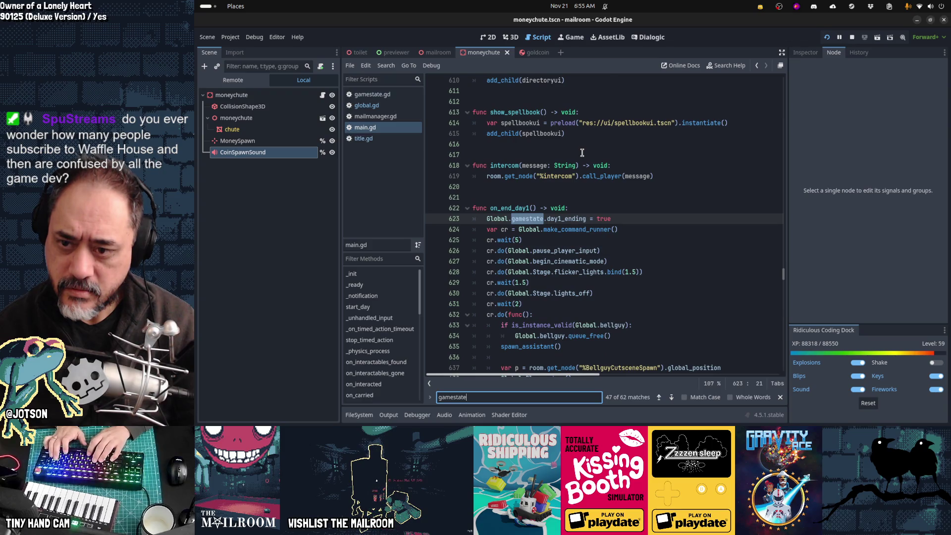
key(Return)
key(Return)
key(Return)
key(Return)
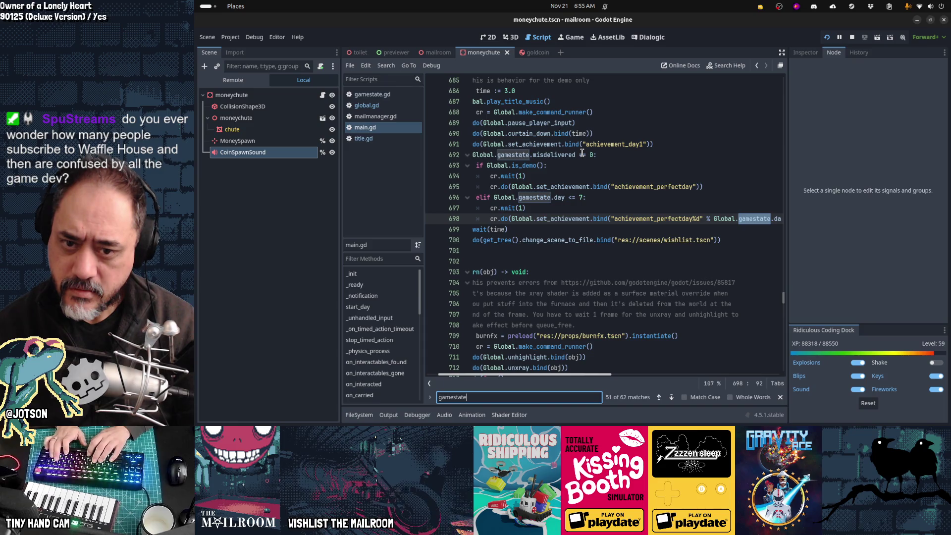
key(Return)
key(Return)
key(Return)
key(Return)
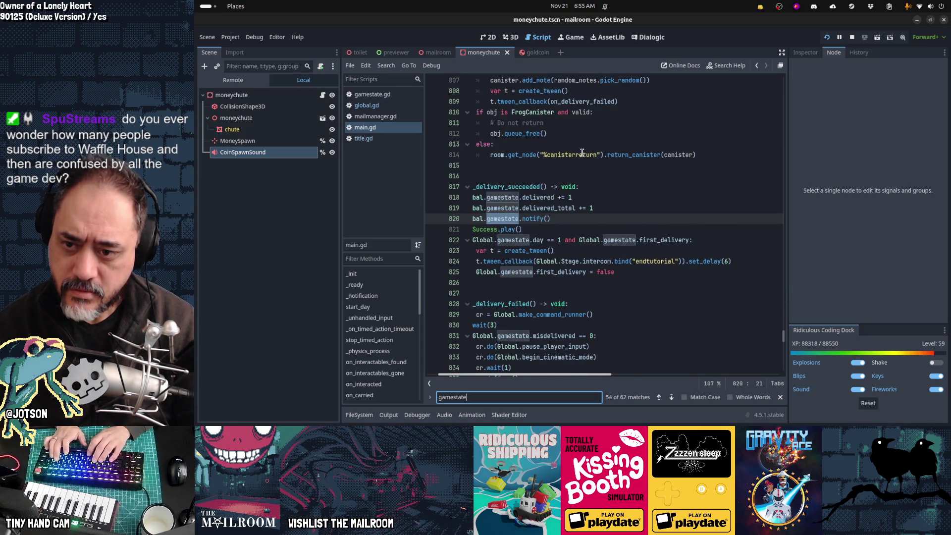
key(Return)
key(Return)
key(Return)
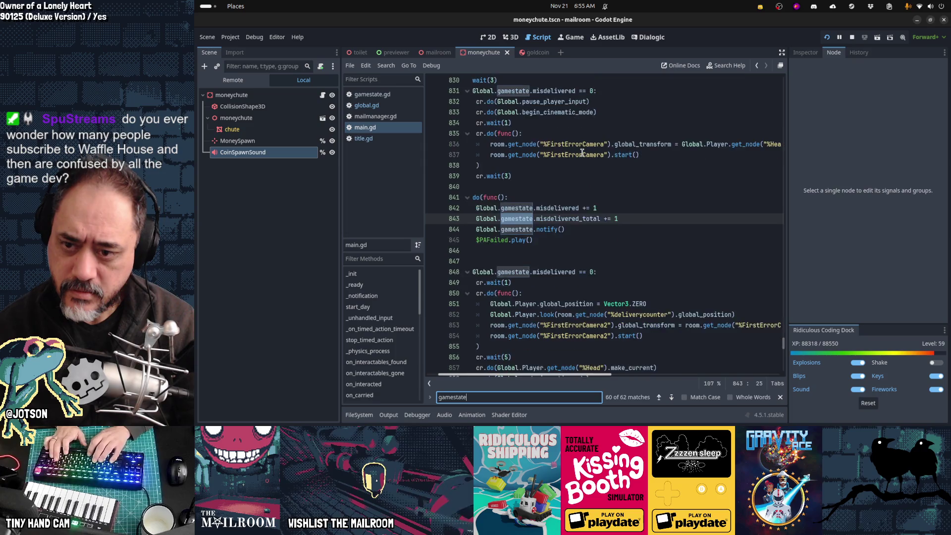
key(Escape)
key(ctrl+shift+f)
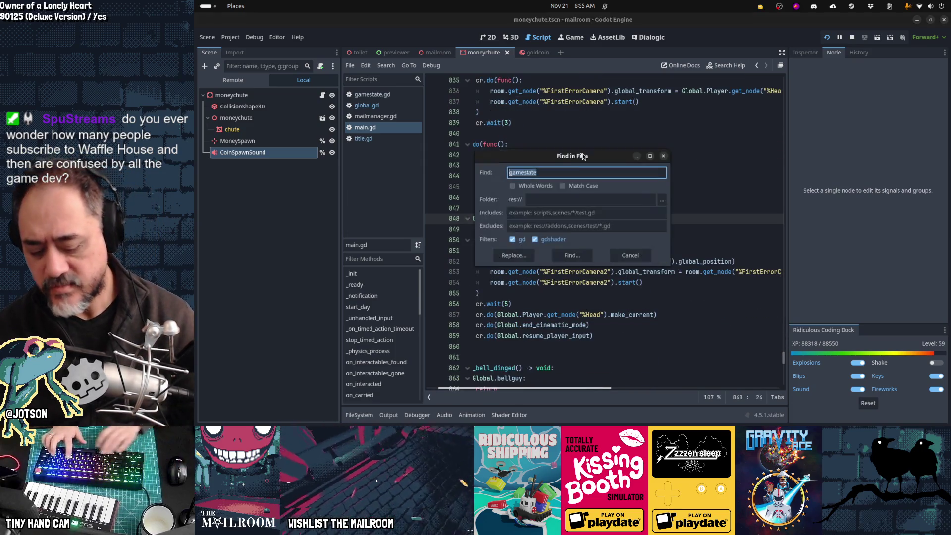
- Search all scripts for gamestate.load and view its calls at main.gd lines 381 and 16
text(gamestate.load)
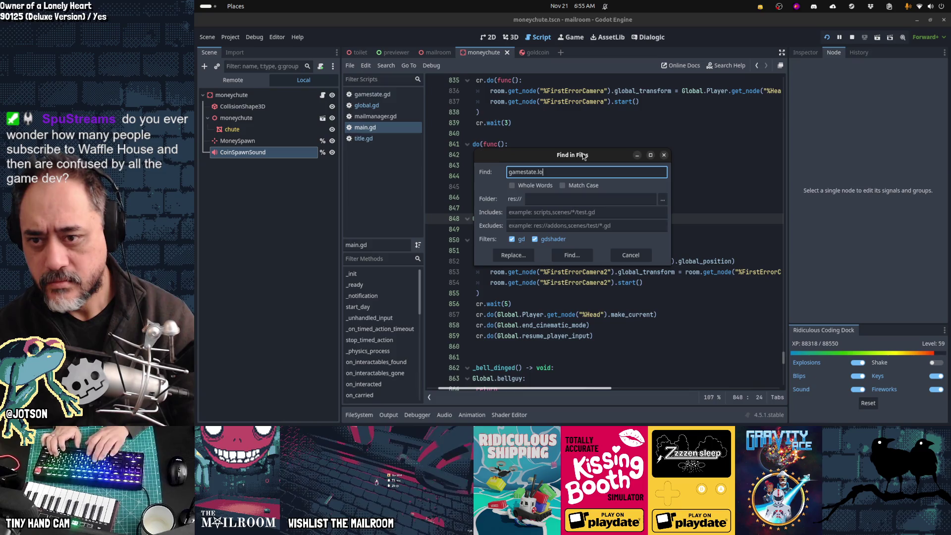
key(Return)
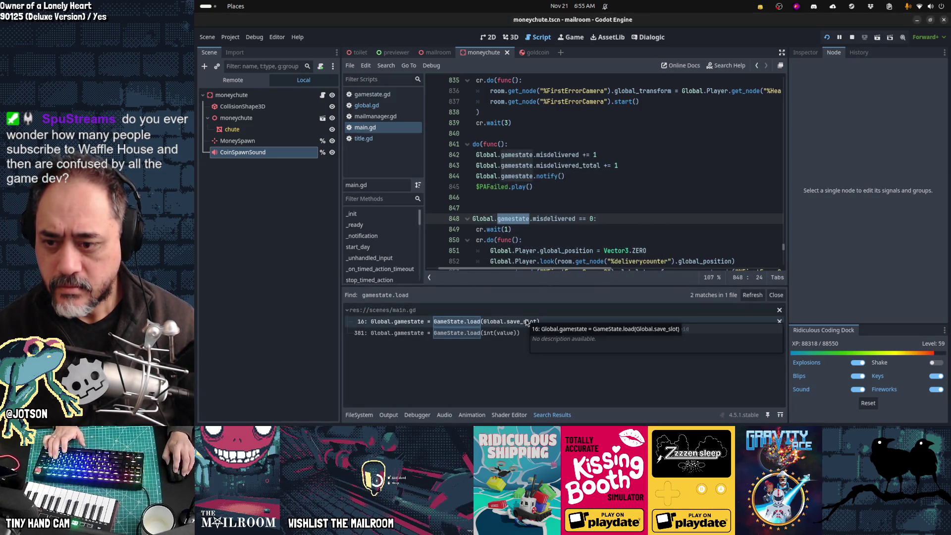
click(503, 333)
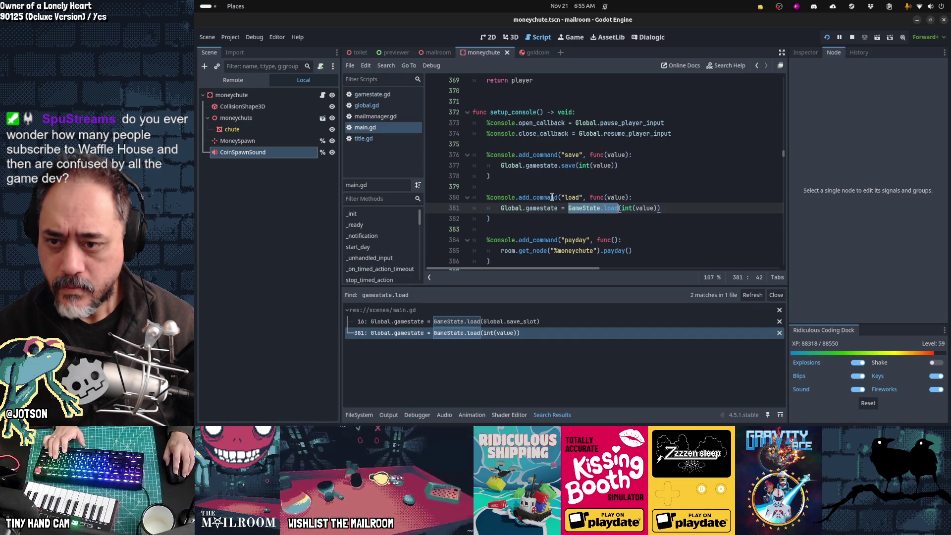
click(505, 322)
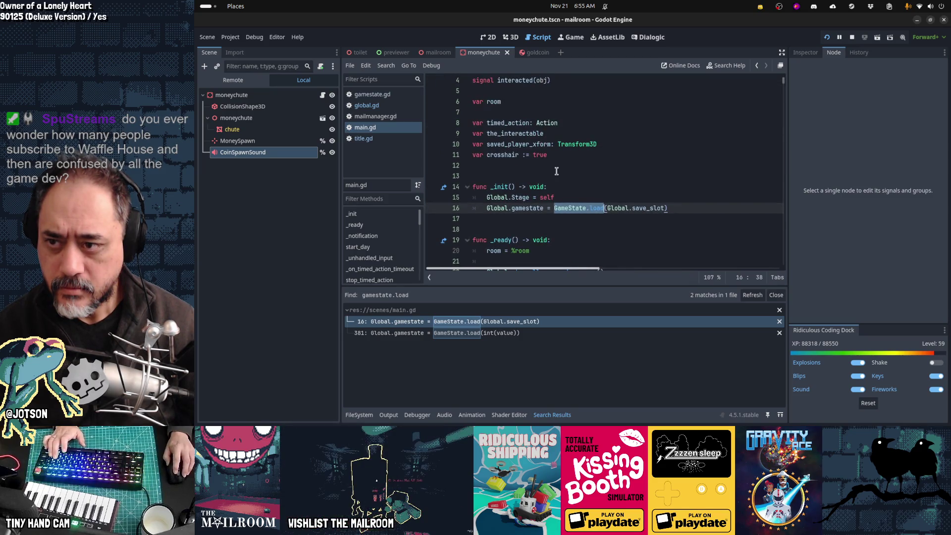
click(676, 198)
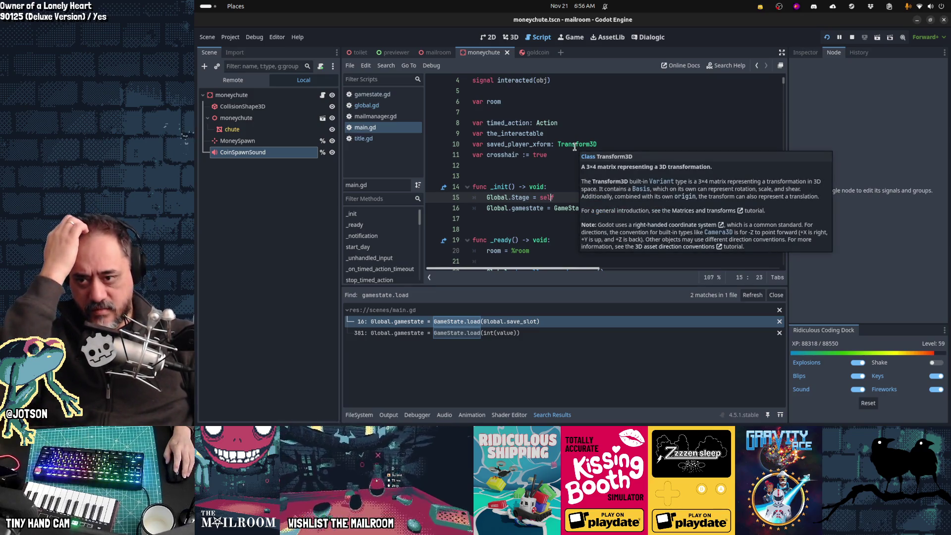
- Find the debug_skip check in title.gd
click(370, 141)
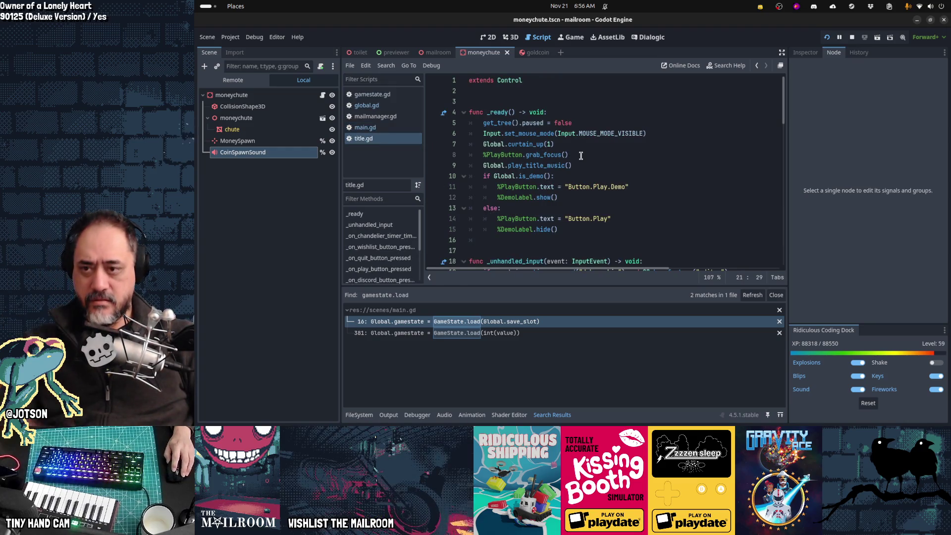
click(545, 155)
key(ctrl+f)
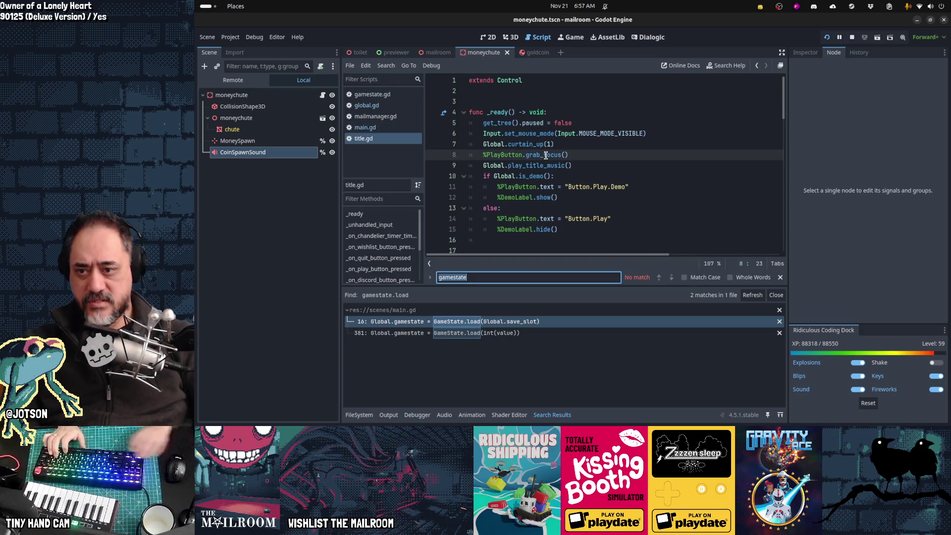
text(debug_skip") and OS.has_feature("editor"):)
key(Escape)
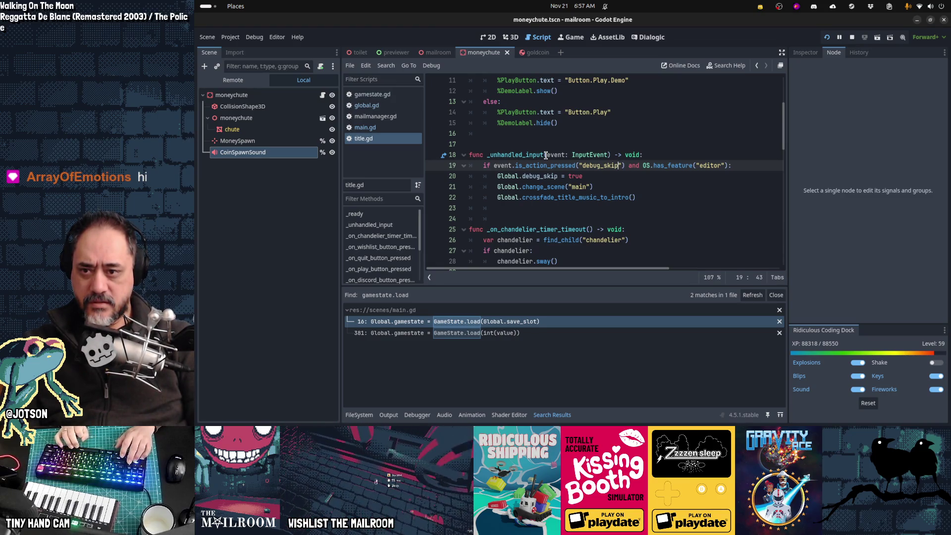
- Add Global.save_slot = 99 inside title.gd's debug_skip branch and save it
key(End)
key(Return)
text(Global.)
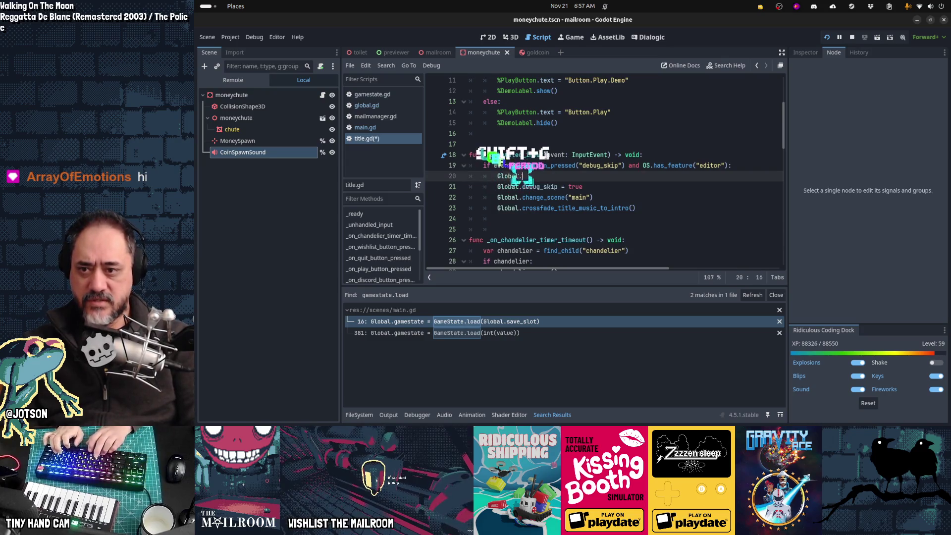
text(gam)
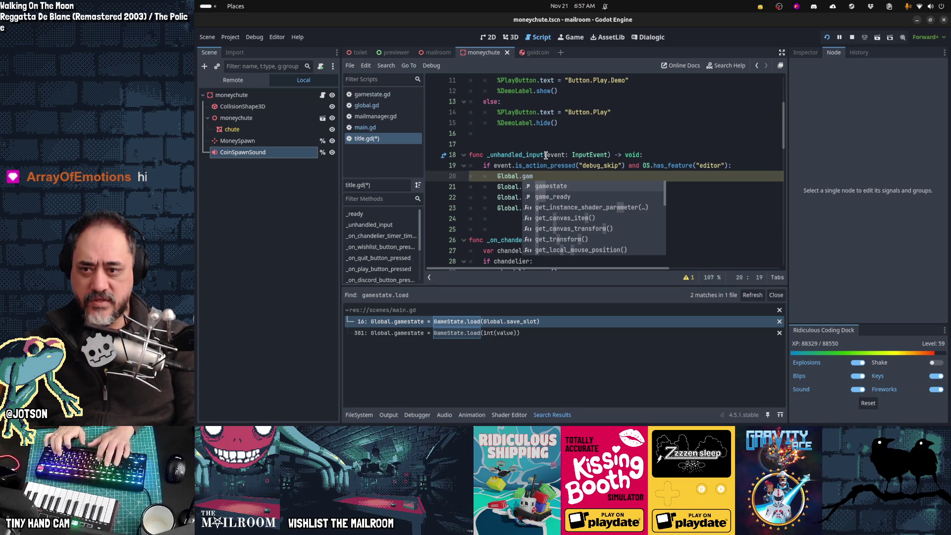
key(BackSpace)
key(BackSpace)
key(BackSpace)
text(save_slot = 99)
key(shift+Home)
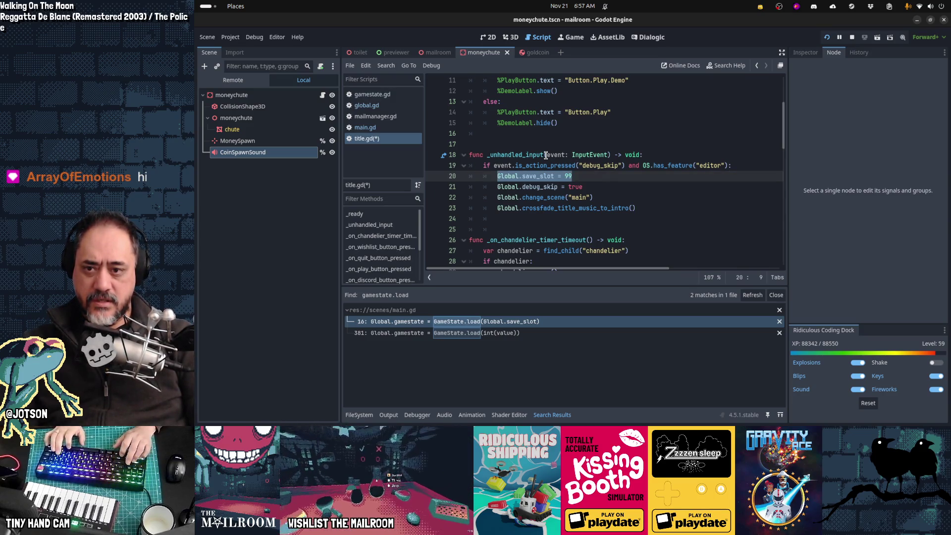
key(ctrl+s)
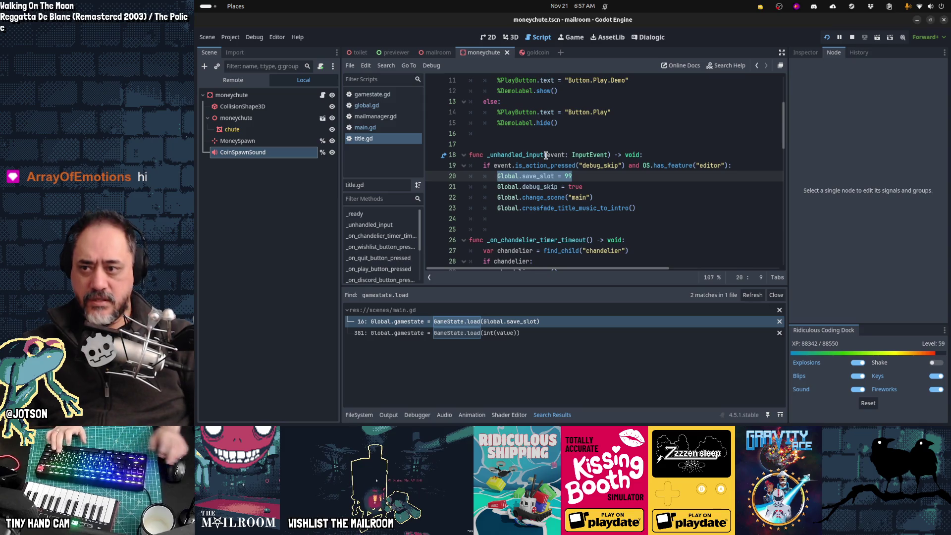
click(402, 127)
click(649, 133)
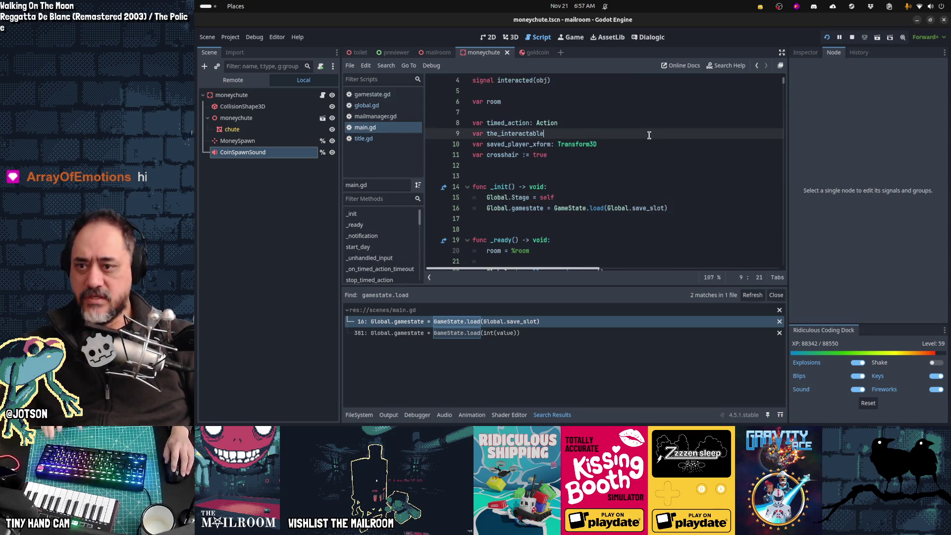
- Search all scripts for gamestate.save and view the calls at main.gd lines 377 and 91
key(ctrl+shift+f)
text(gamestate.)
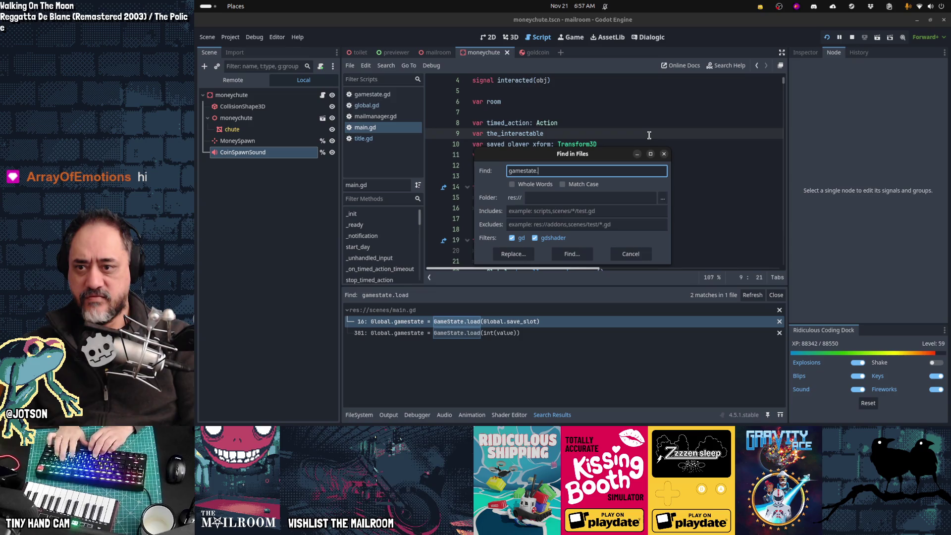
text(save)
key(Return)
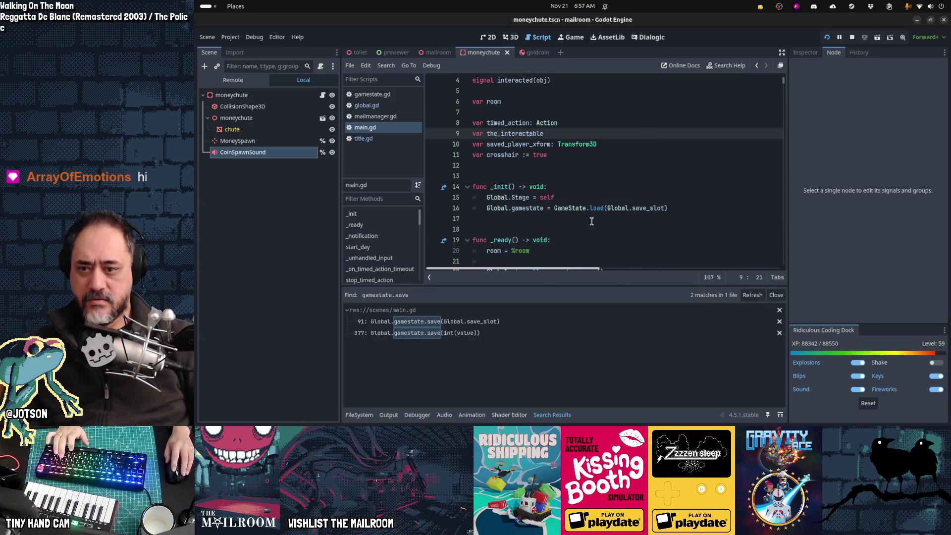
click(462, 333)
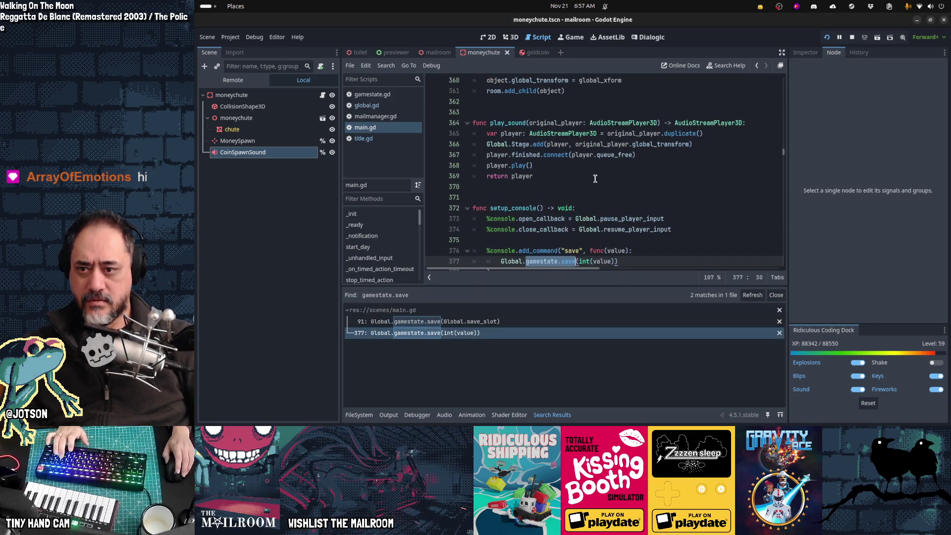
scroll(595, 178, down, 2)
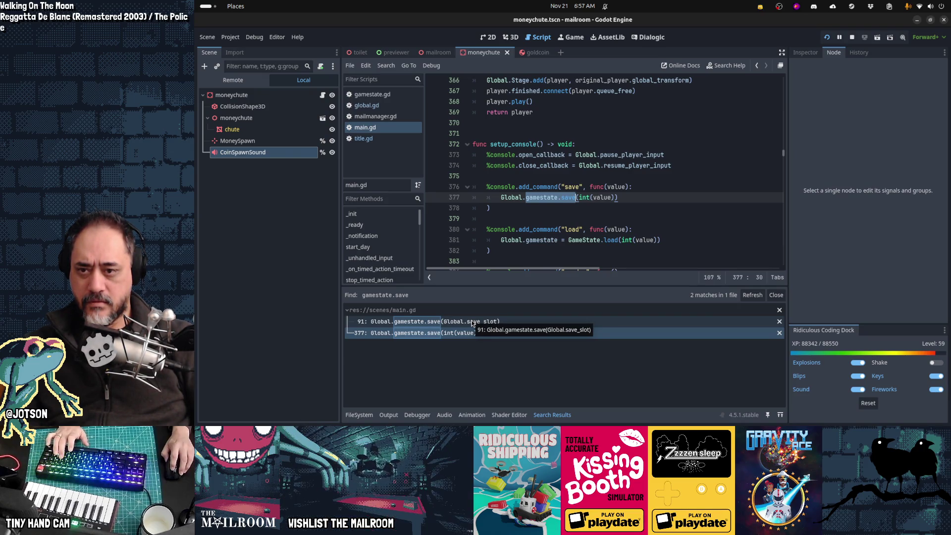
click(473, 324)
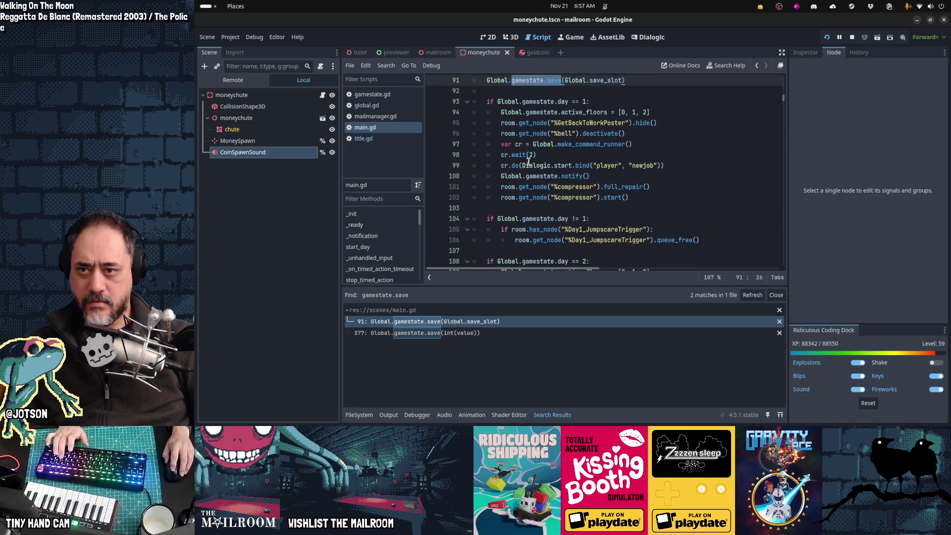
scroll(515, 198, up, 5)
scroll(515, 202, up, 5)
scroll(516, 205, down, 5)
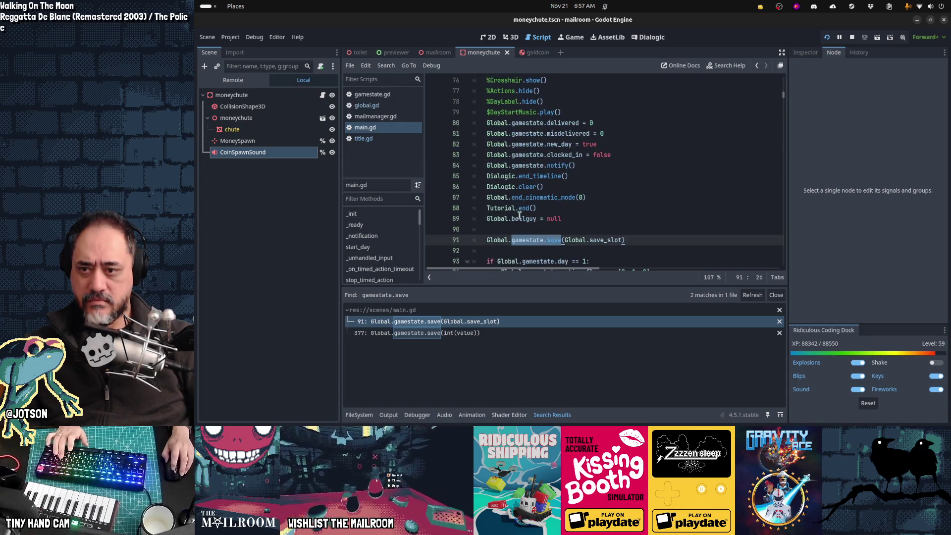
mouse_move(520, 219)
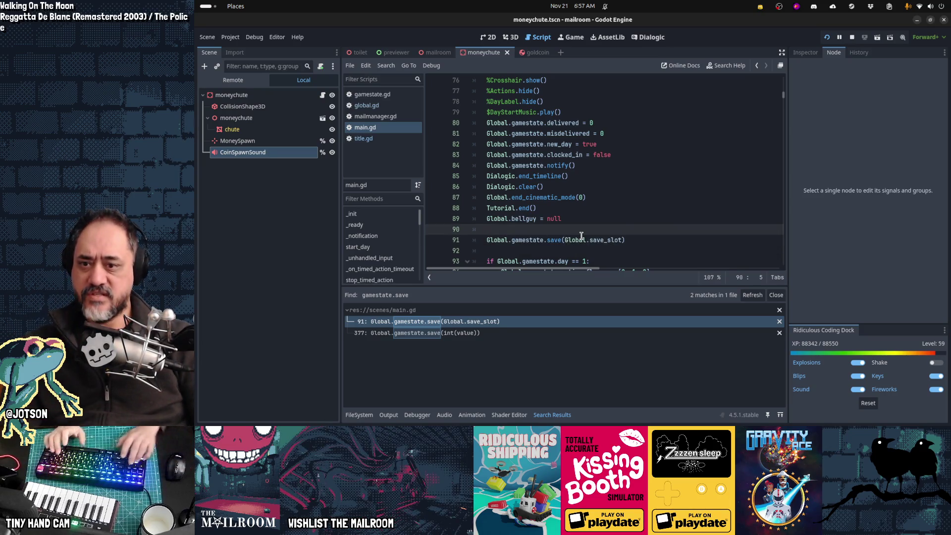
- Wrap the line 91 gamestate save under 'if Global.save_slot != 99:' and save main.gd
key(ctrl+shift+Return)
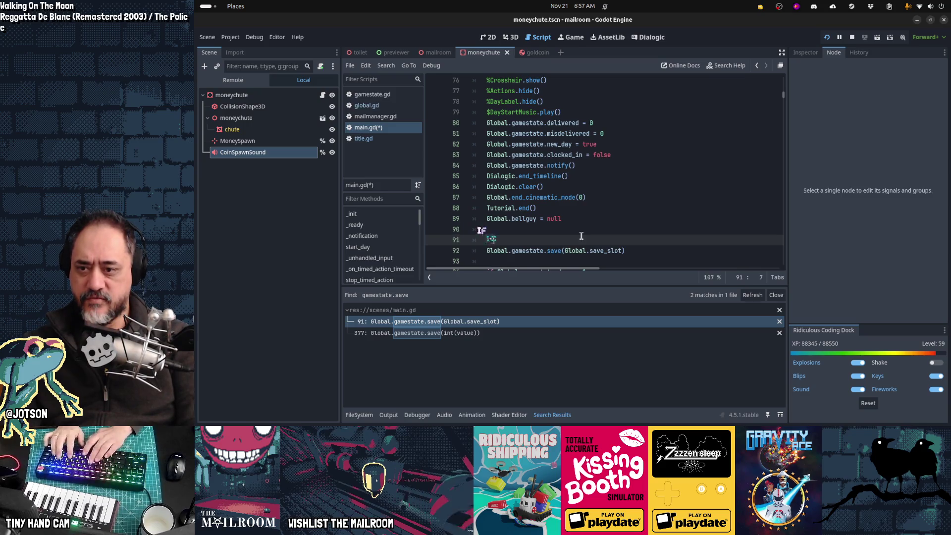
text( Global.save_slot)
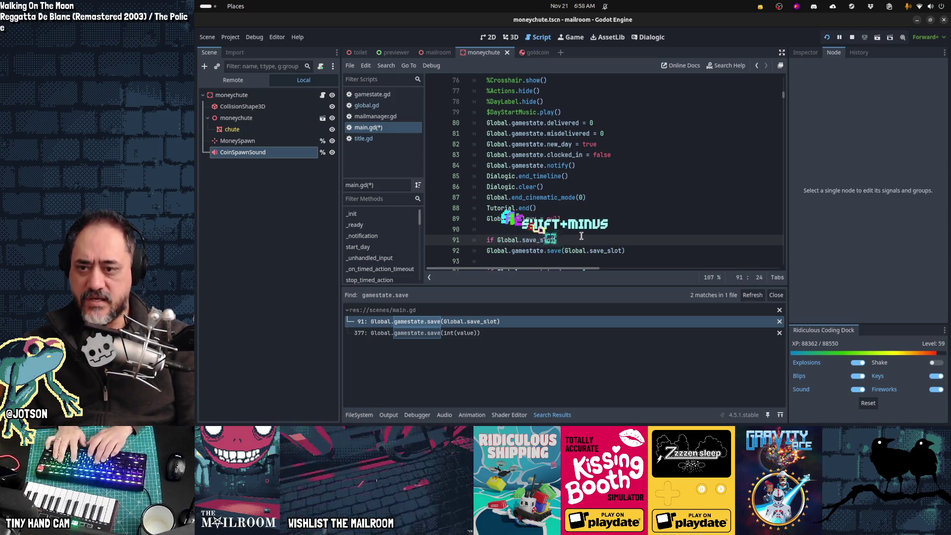
text(_)
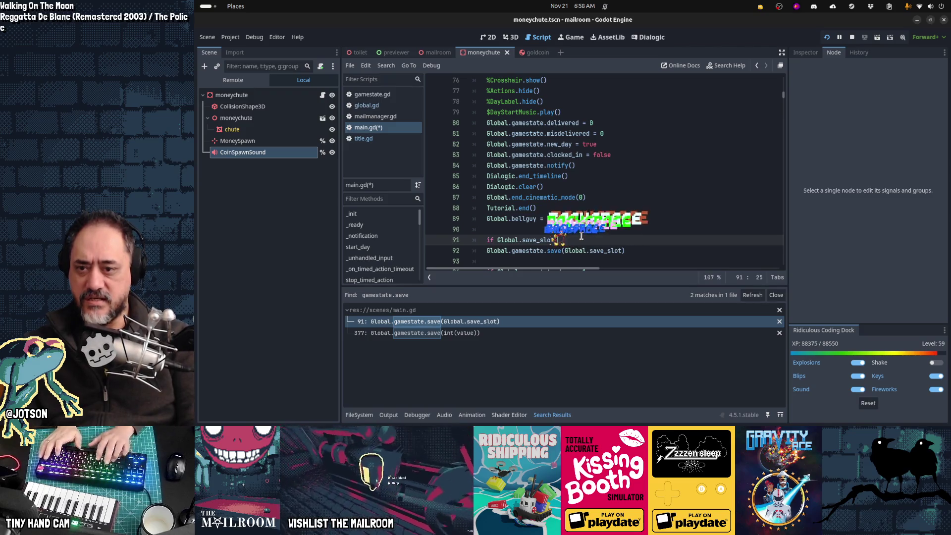
key(BackSpace)
text( != 99:)
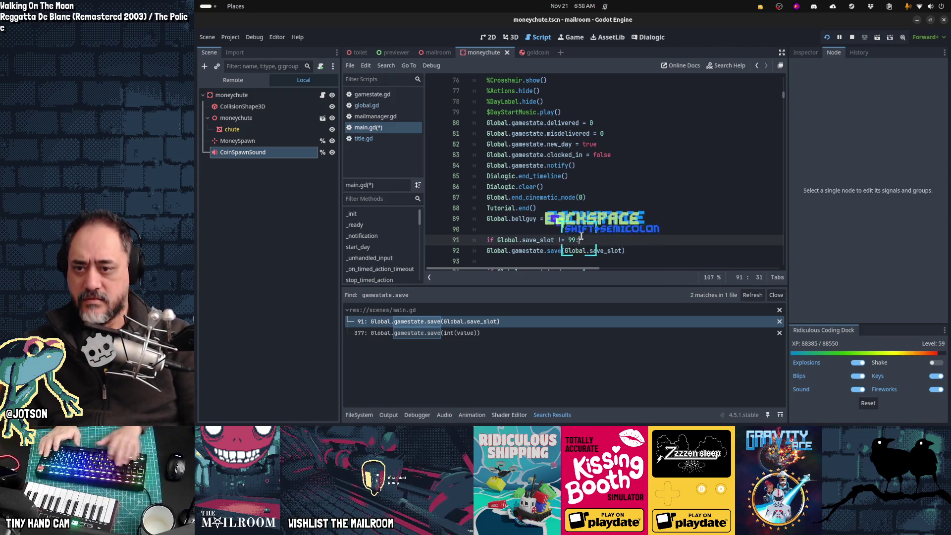
key(Down)
key(Tab)
key(Down)
key(Down)
key(Down)
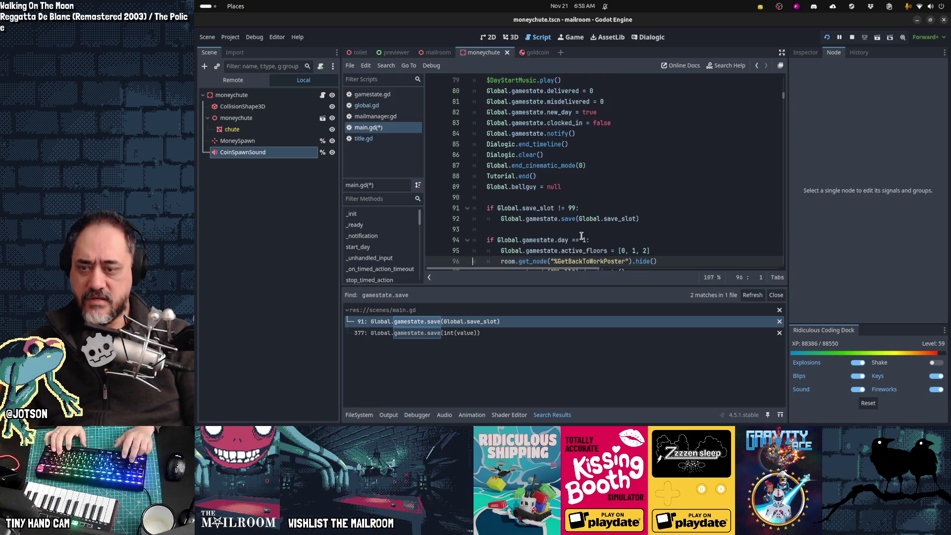
key(ctrl+s)
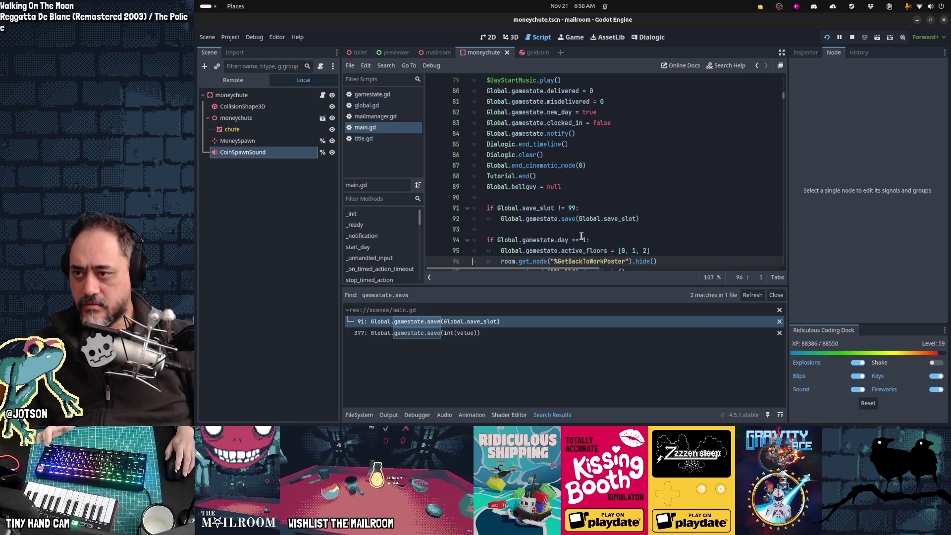
mouse_move(365, 420)
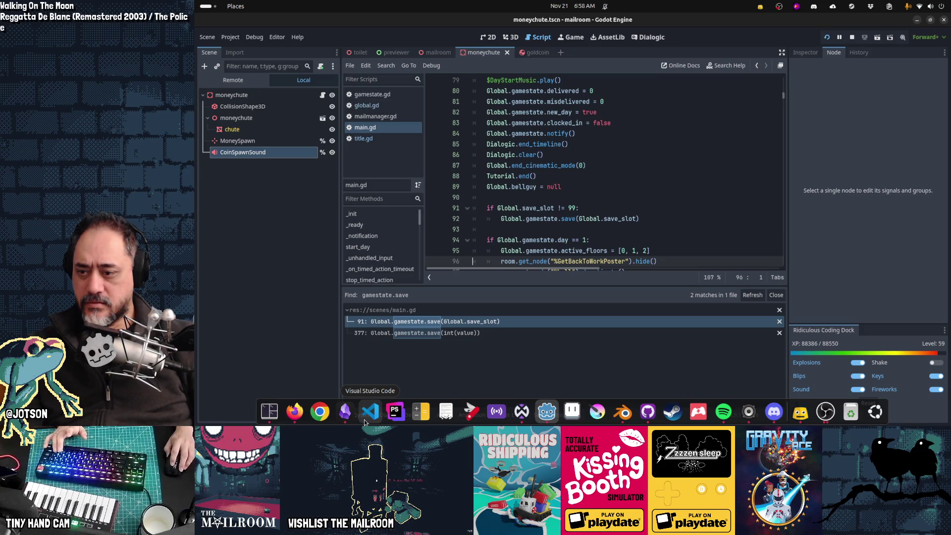
key(super)
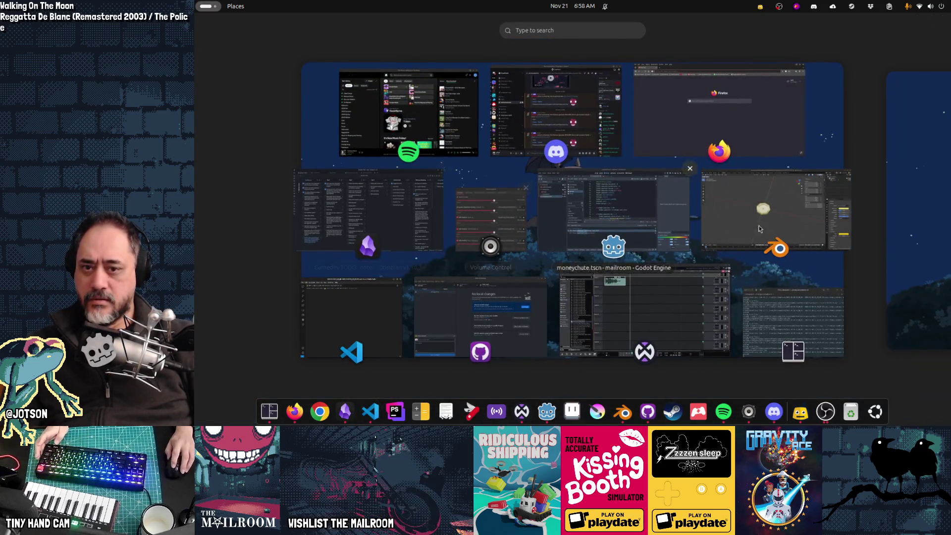
- Close VS Code, reopen saveslot_0.tres in it, and centre that window behind Godot
click(402, 278)
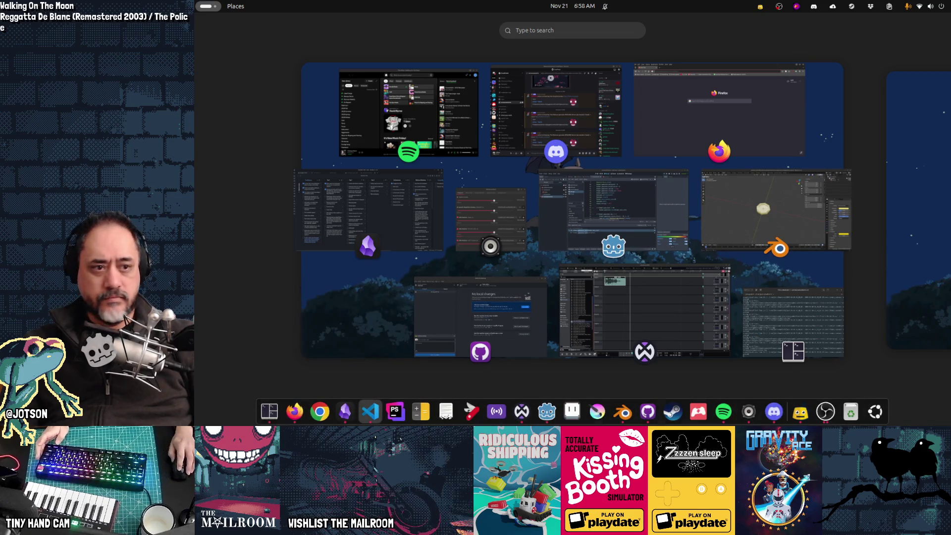
key(super)
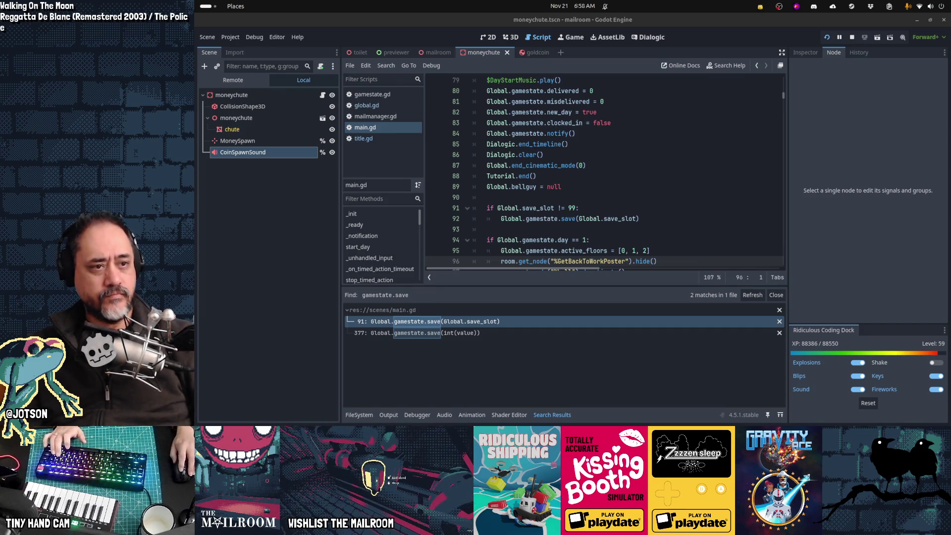
key(alt+Tab)
drag(739, 72, 438, 67)
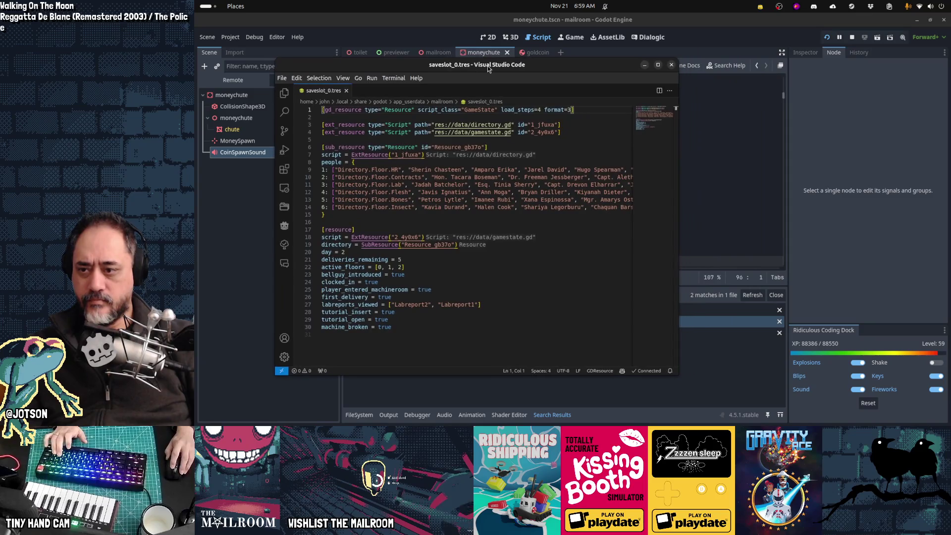
click(722, 196)
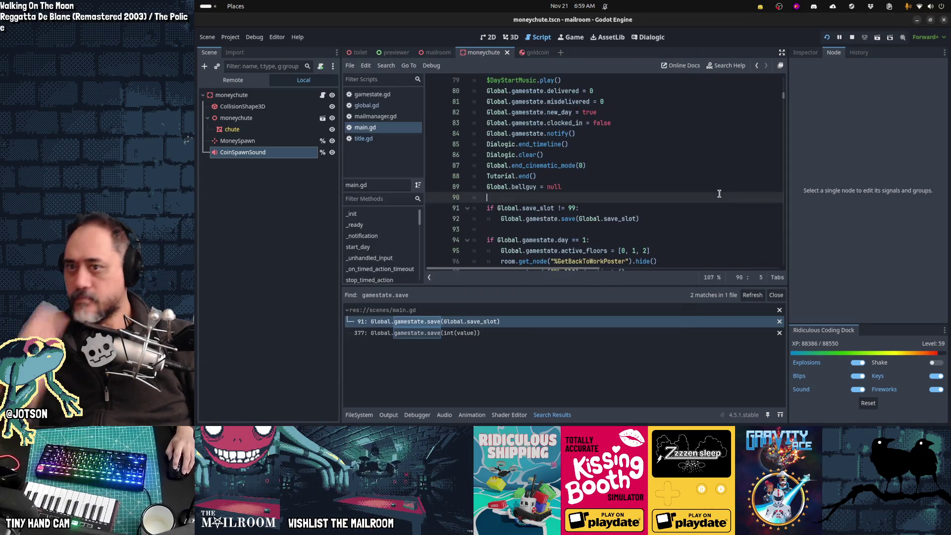
click(382, 99)
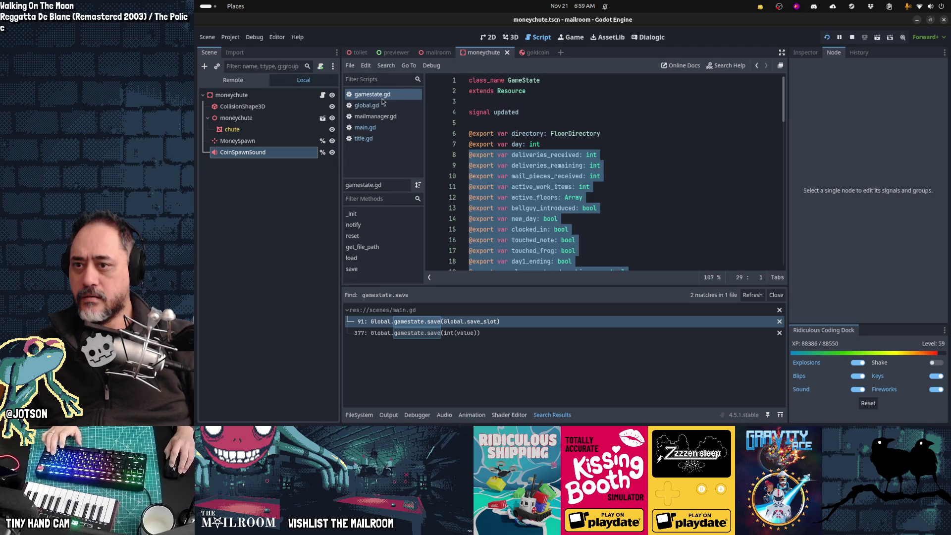
click(468, 134)
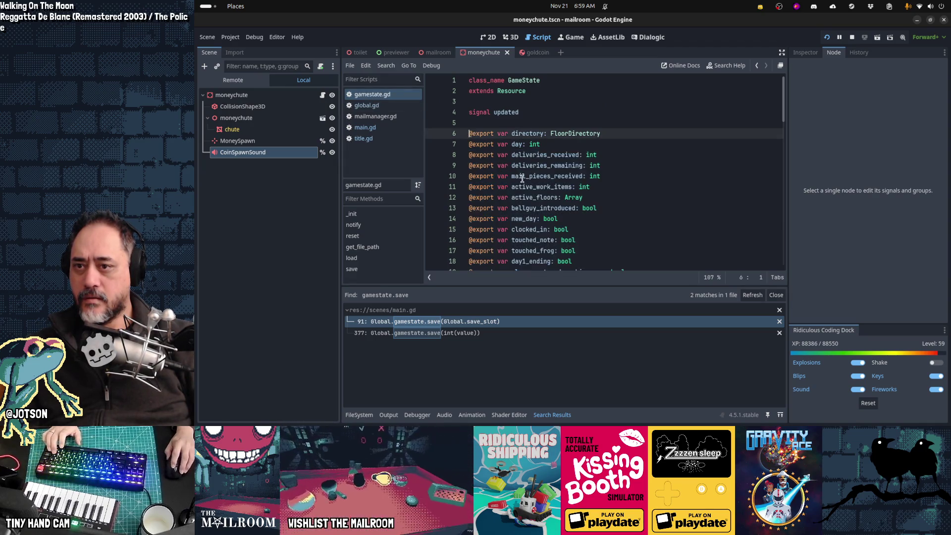
scroll(523, 179, down, 5)
scroll(522, 180, down, 8)
scroll(569, 188, up, 9)
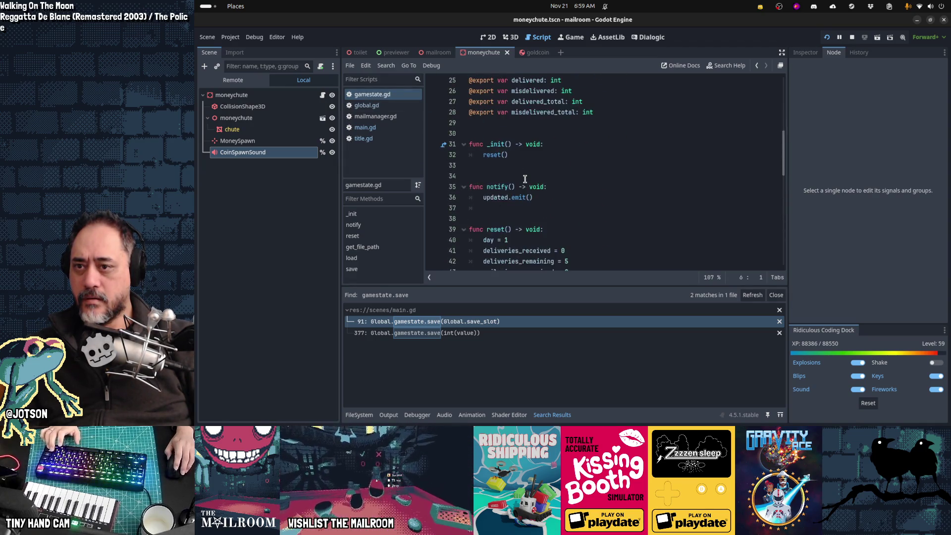
click(608, 207)
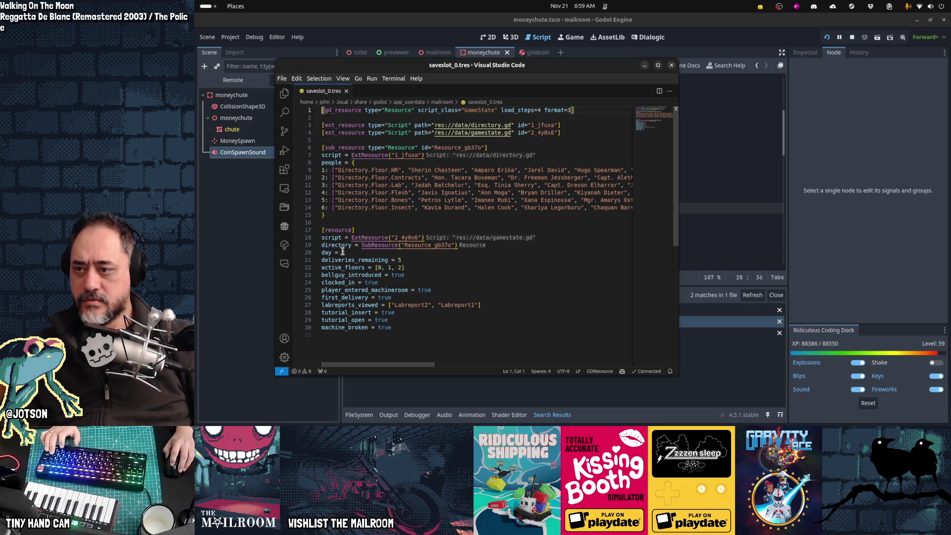
key(Home)
key(ctrl+shift+End)
key(Delete)
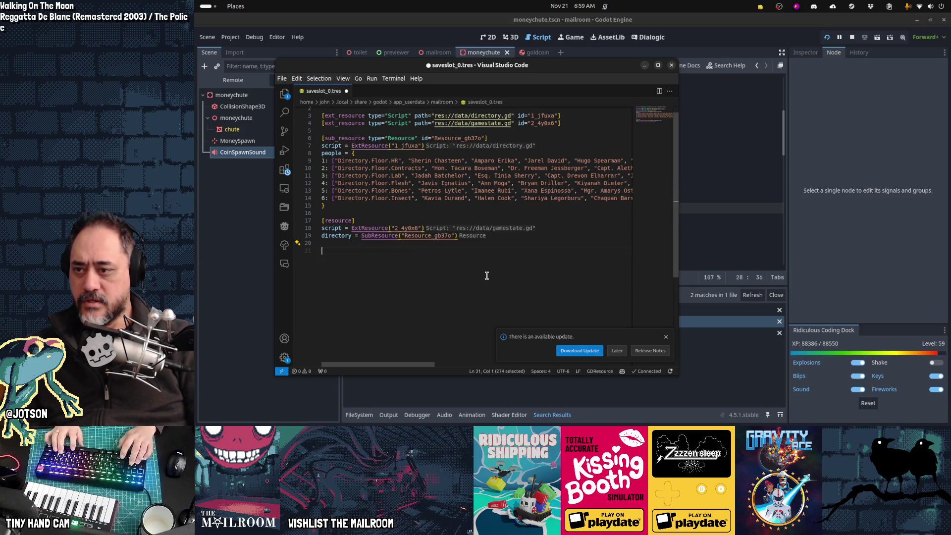
text(@export var directory: FloorDirectory @export var day: int @export var deliveries_received: int @export var deliveries_remaining: int @export var mail_pieces_received: int @export var active_work_items: int @export var active_floors: Array @export var bellguy_introduced: bool @export var new_day: bool @export var clocked_in: bool @export var touched_note: bool @export var touched_frog: bool @export var day1_ending: bool @export var player_entered_machineroom: bool @export var first_delivery: bool @export var labreports_viewed: Array @export var tutorial_clickandhold: bool @export var tutorial_insert: bool @export var tutorial_open: bool @export var delivered: int @export var misdelivered: int @export var delivered_total: int @export var misdelivered_total: int)
key(Up)
key(Up)
key(Up)
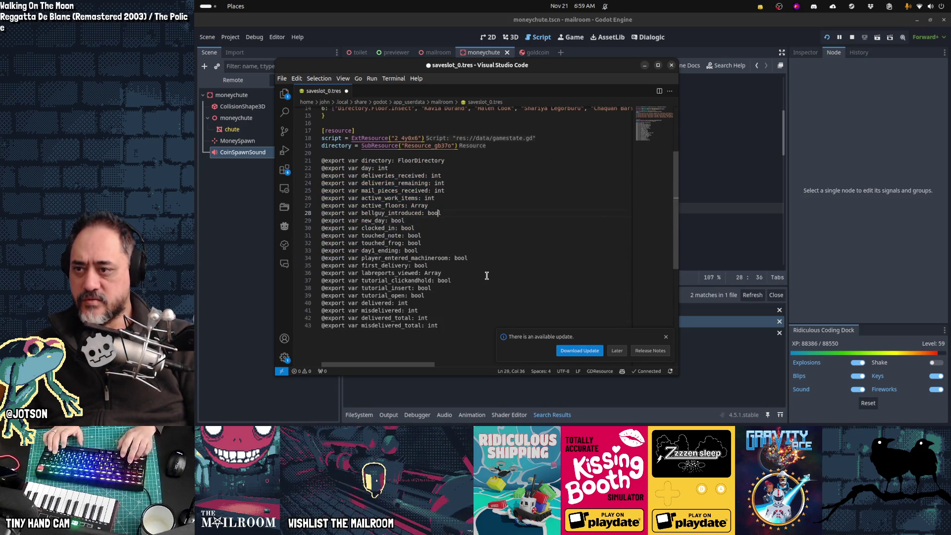
key(Up)
key(Home)
key(ctrl+shift+Right)
key(ctrl+shift+l)
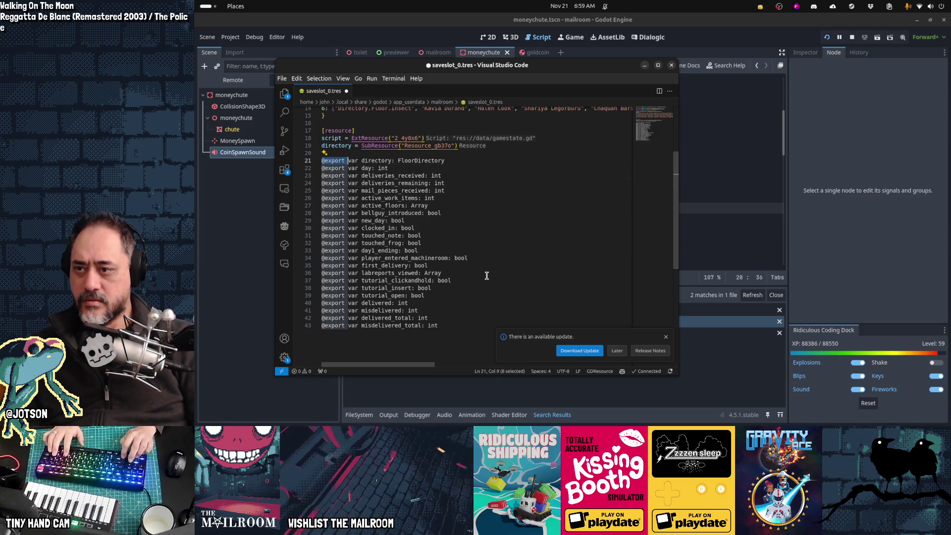
key(ctrl+shift+Right)
key(shift+Right)
key(ctrl+d)
key(ctrl+d)
key(ctrl+d)
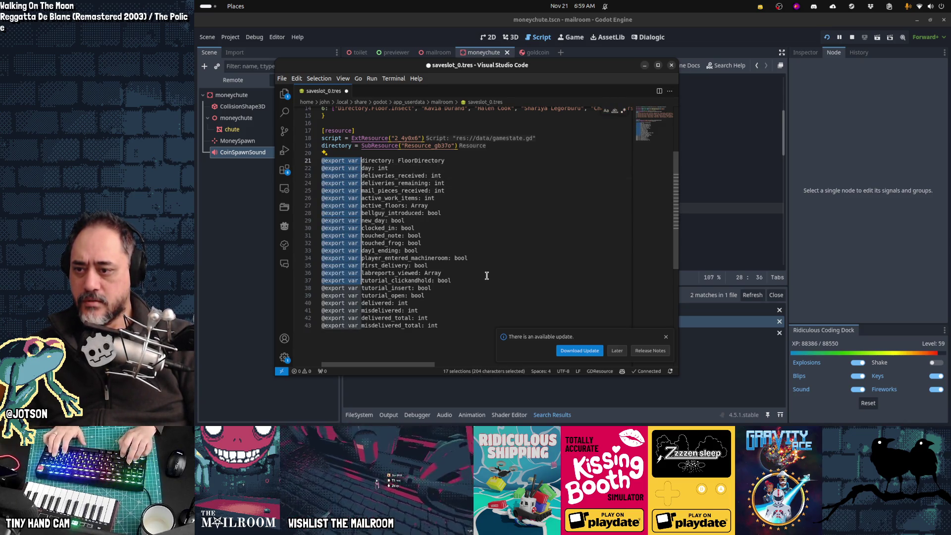
key(BackSpace)
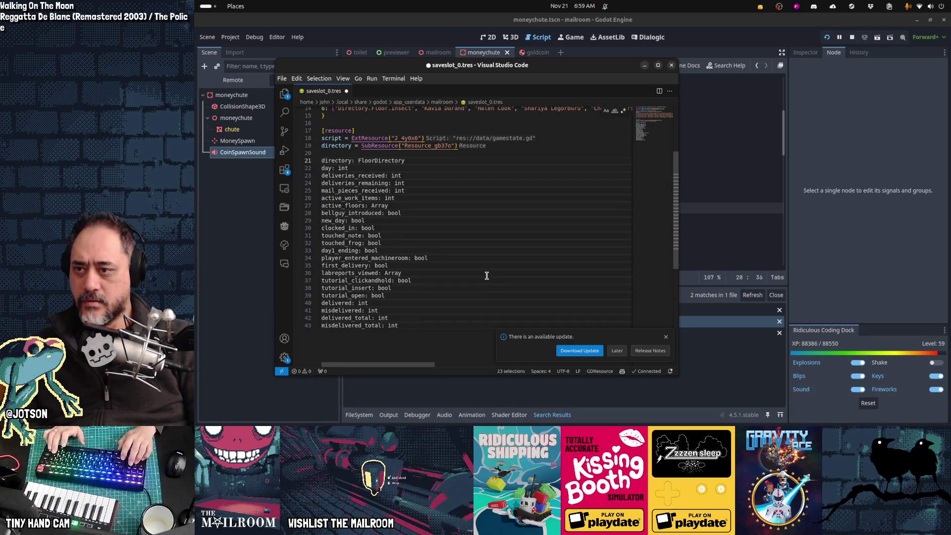
- Remove the ': type' annotations so only the field names remain
key(ctrl+shift+Left)
key(ctrl+shift+Left)
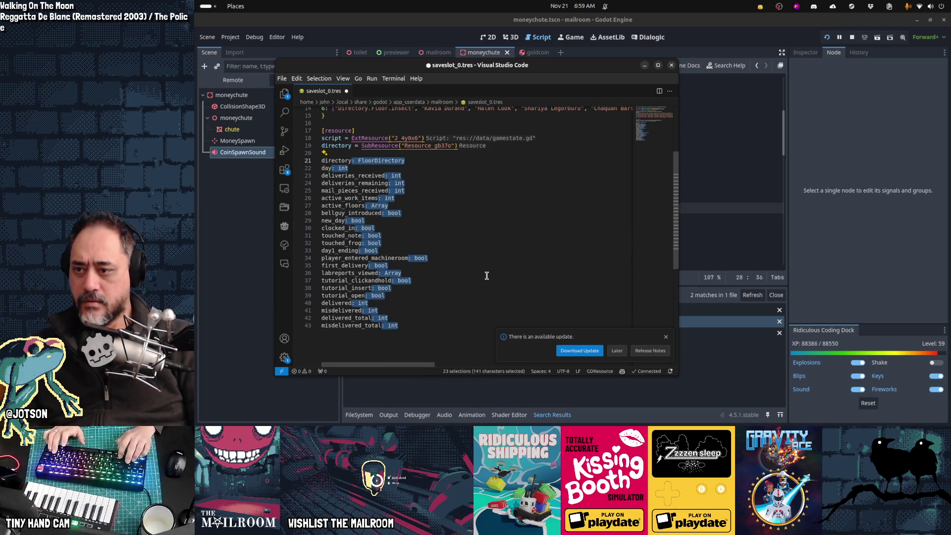
key(Left)
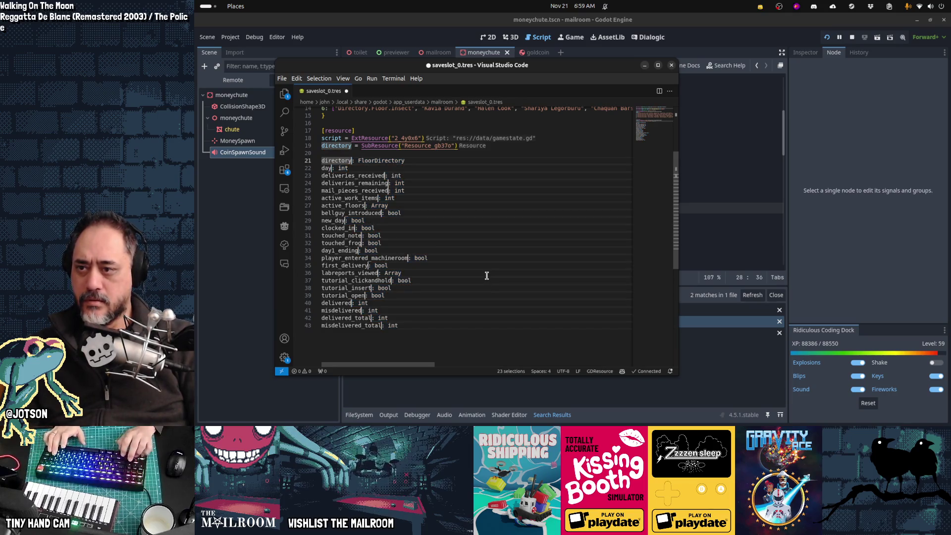
key(shift+Right)
key(ctrl+d)
key(ctrl+d)
key(ctrl+d)
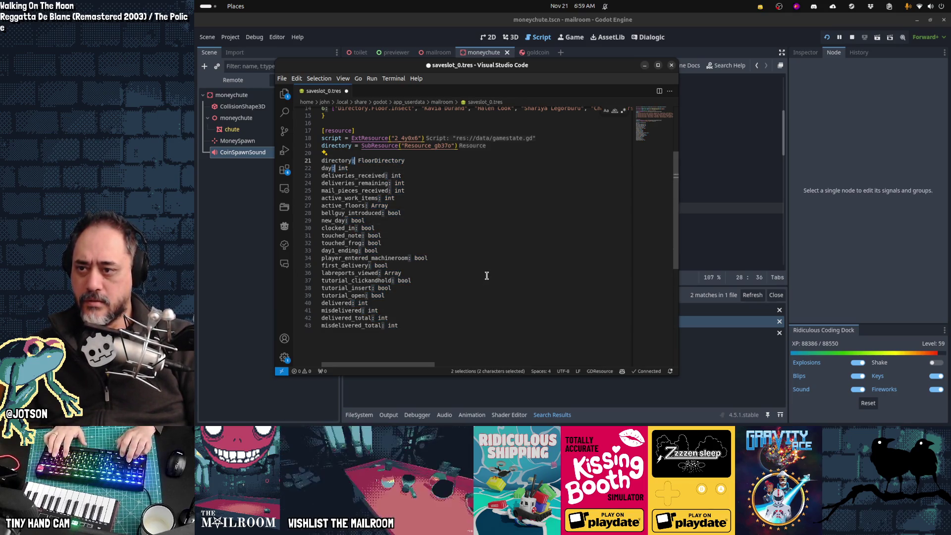
key(ctrl+d)
key(ctrl+d)
key(ctrl+d)
key(shift+End)
key(Delete)
key(Home)
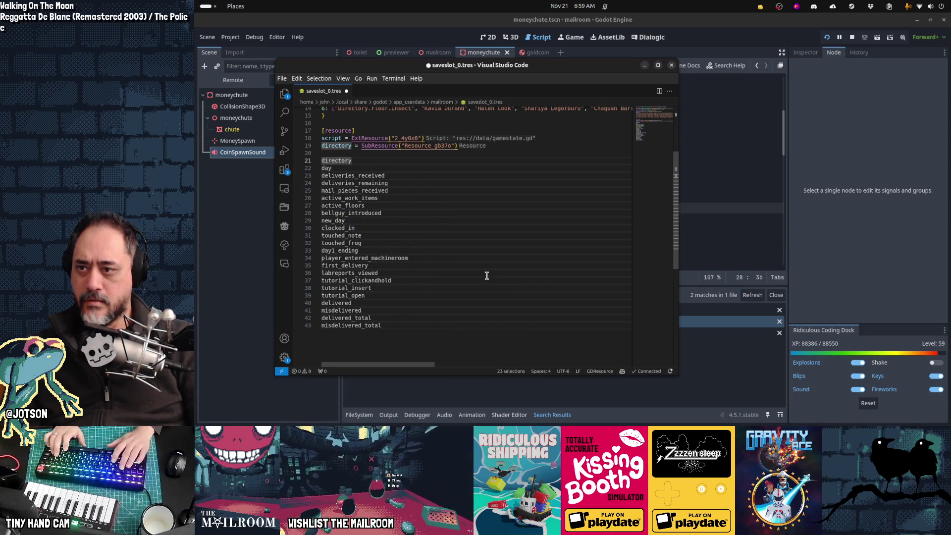
key(BackSpace)
key(ctrl+z)
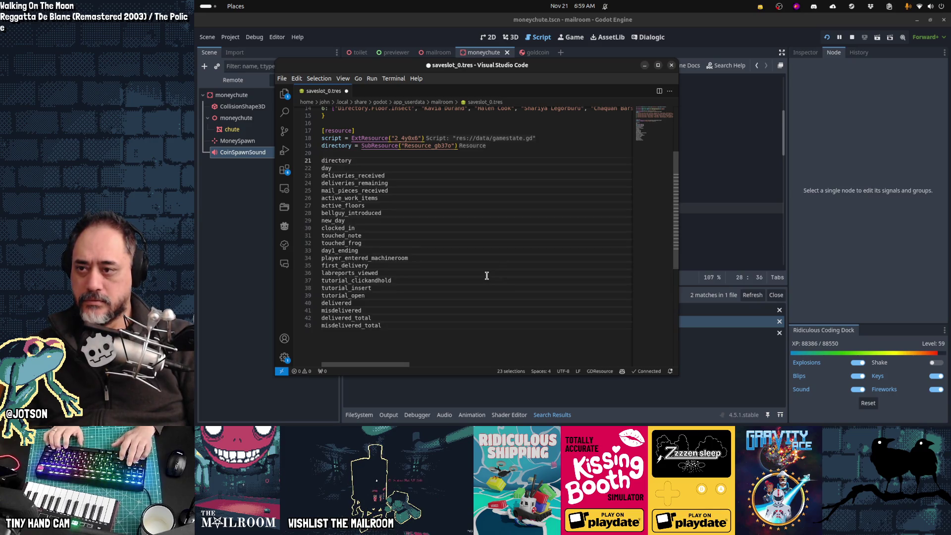
- Delete the blank and directory lines, then set deliveries_received and deliveries_remaining to 0
key(ctrl+shift+k)
key(BackSpace)
key(End)
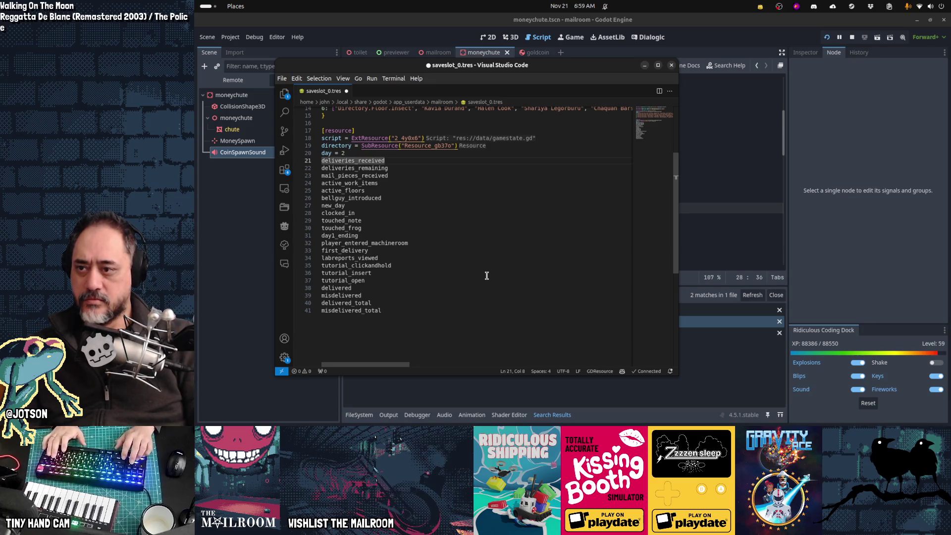
text( =)
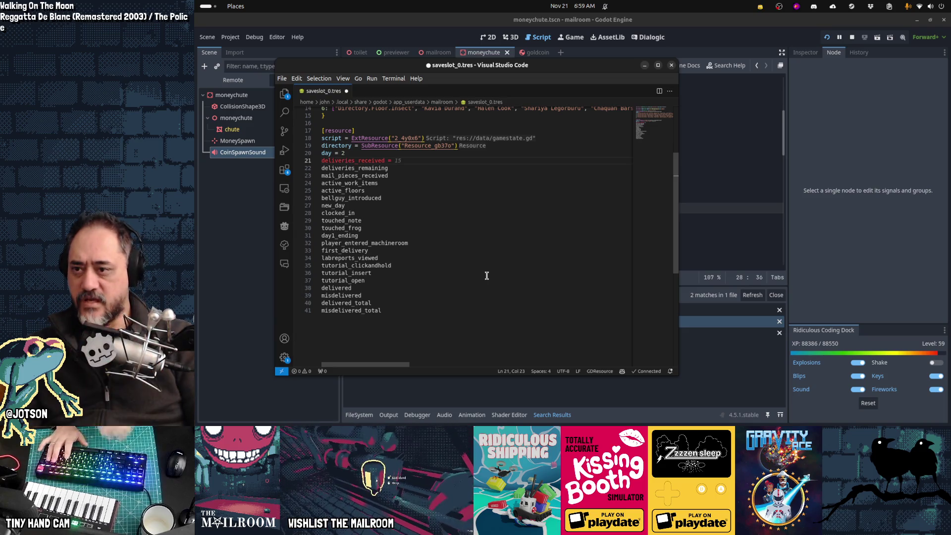
text(= 5)
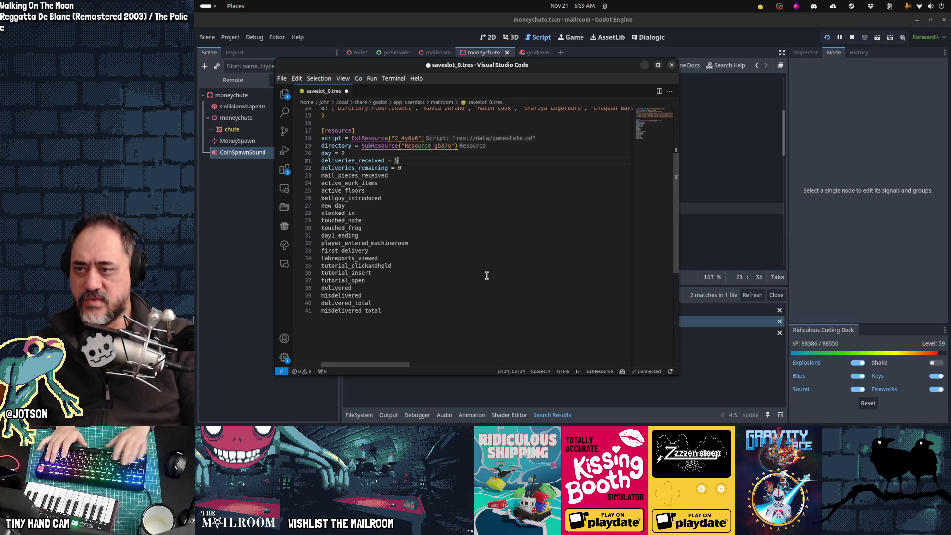
text(0)
key(Down)
key(Down)
key(Down)
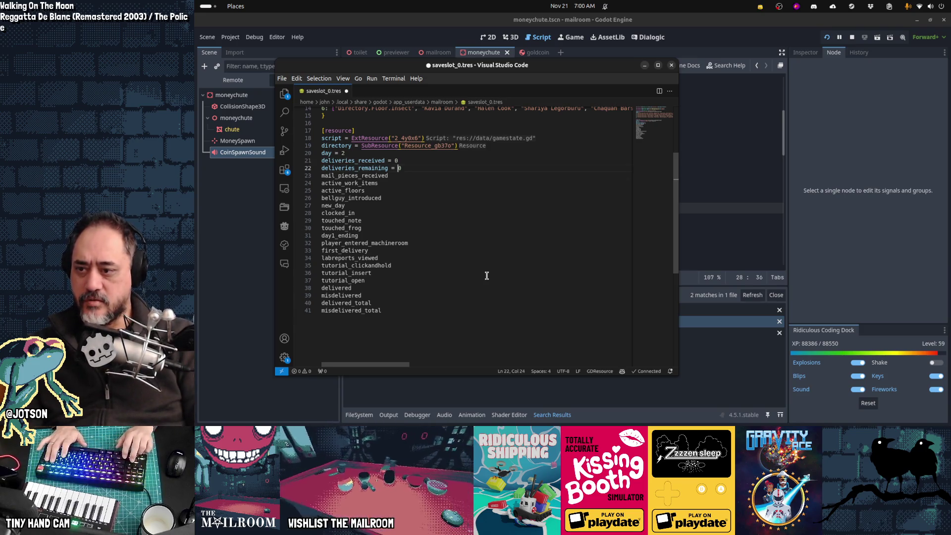
key(Down)
key(Down)
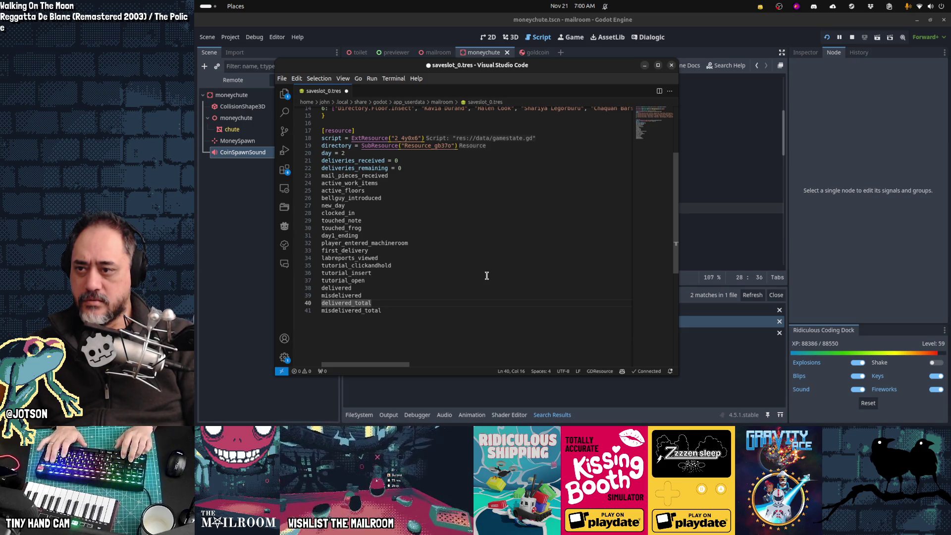
key(alt+Tab)
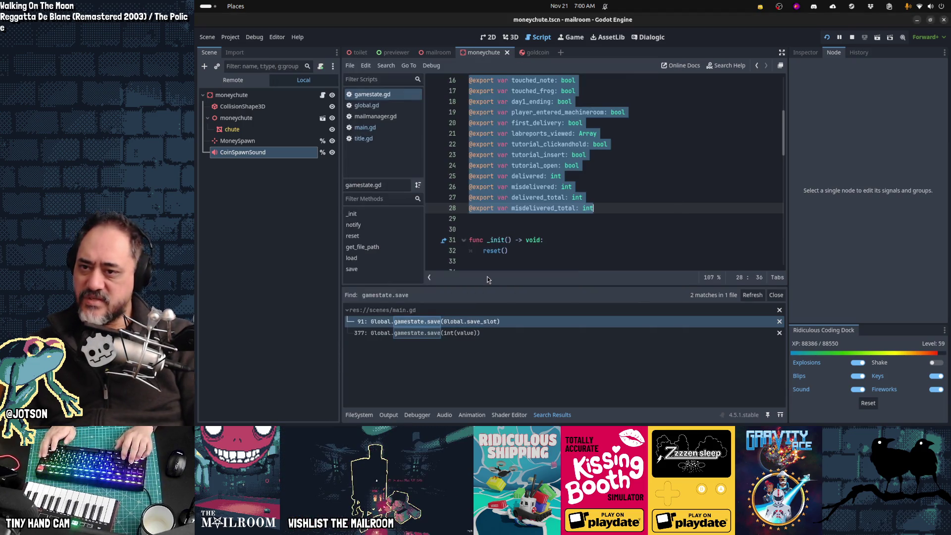
- Open main.gd in Godot's script editor
click(388, 128)
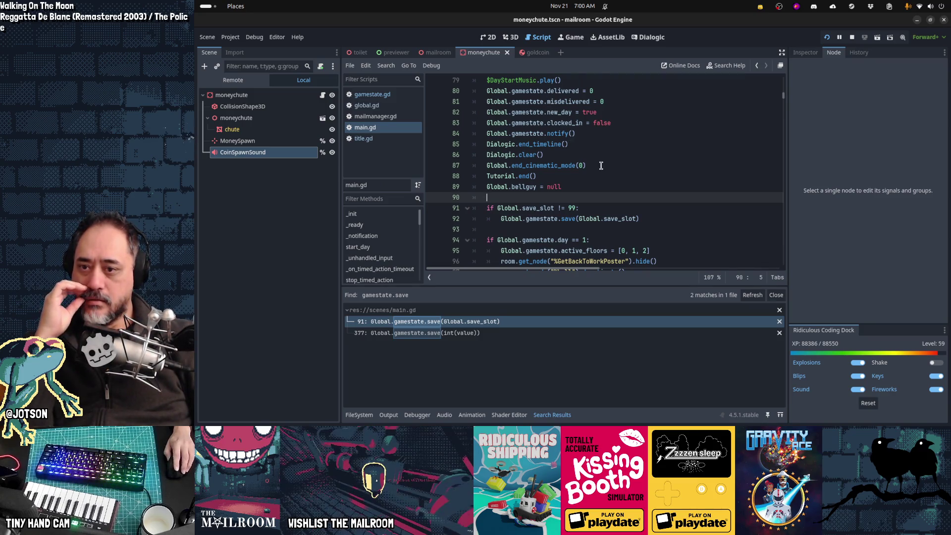
scroll(585, 154, down, 9)
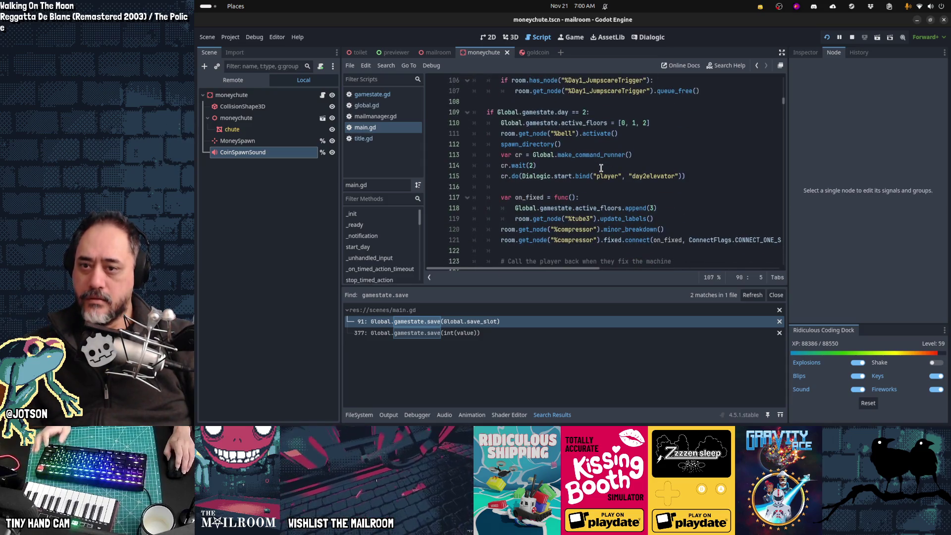
scroll(601, 168, up, 2)
- Edit the deliveries_received value on line 21 of saveslot_0.tres
key(alt+Tab)
click(492, 162)
key(BackSpace)
text(5)
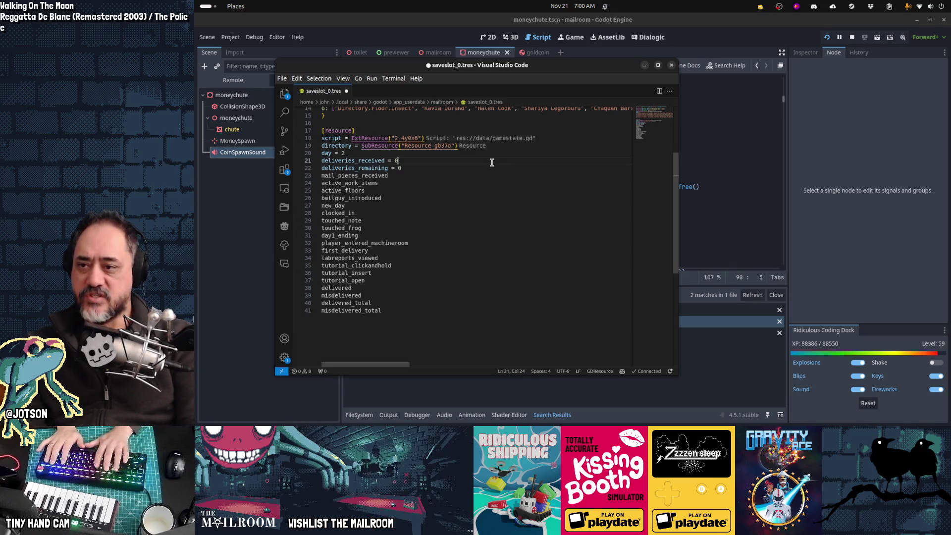
key(alt+Tab)
- Read main.gd's start_day and day 1–3 blocks against the save file, ending at day 3's spawn_directory()
scroll(493, 166, up, 8)
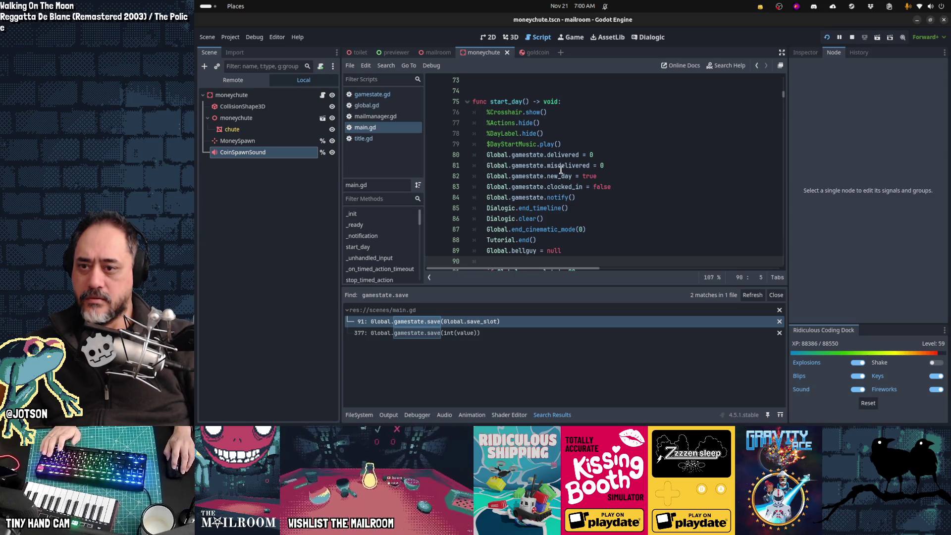
mouse_move(561, 170)
scroll(562, 170, down, 4)
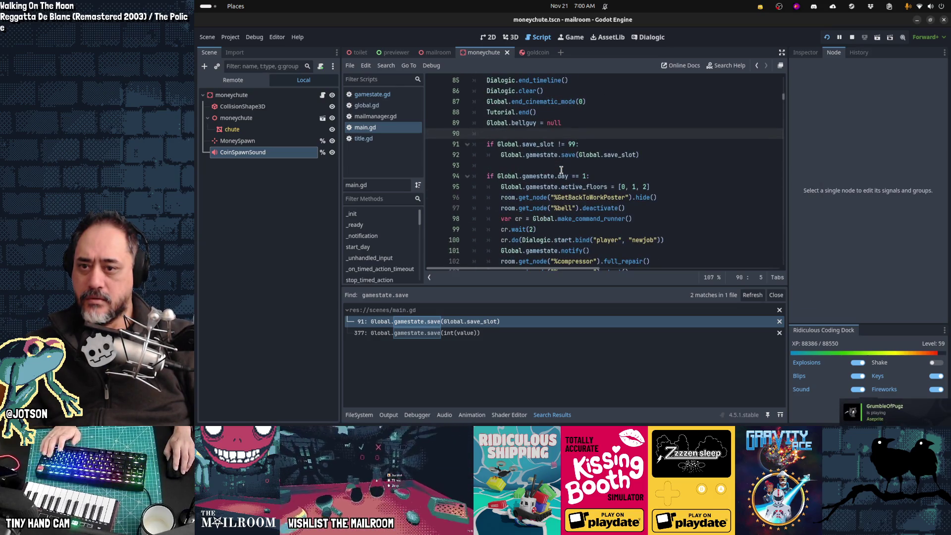
scroll(562, 170, down, 1)
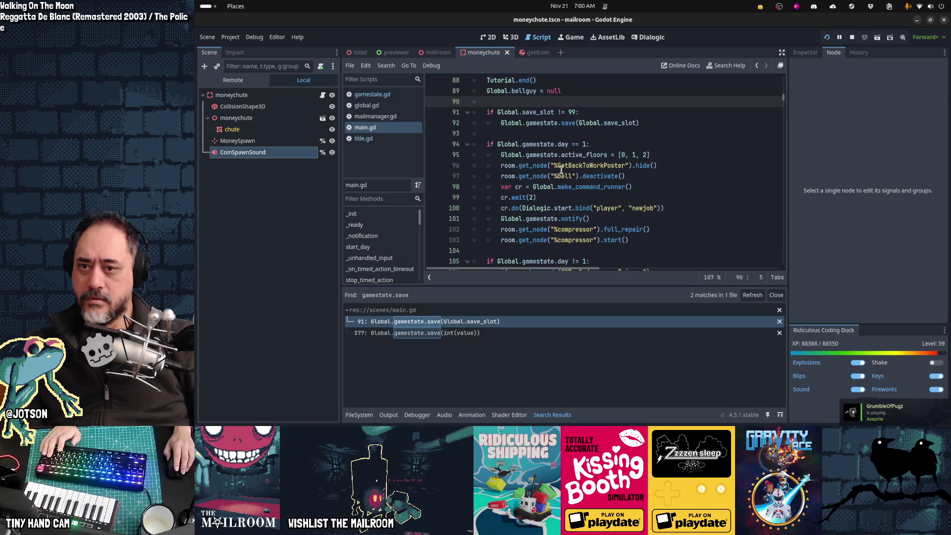
scroll(561, 170, down, 4)
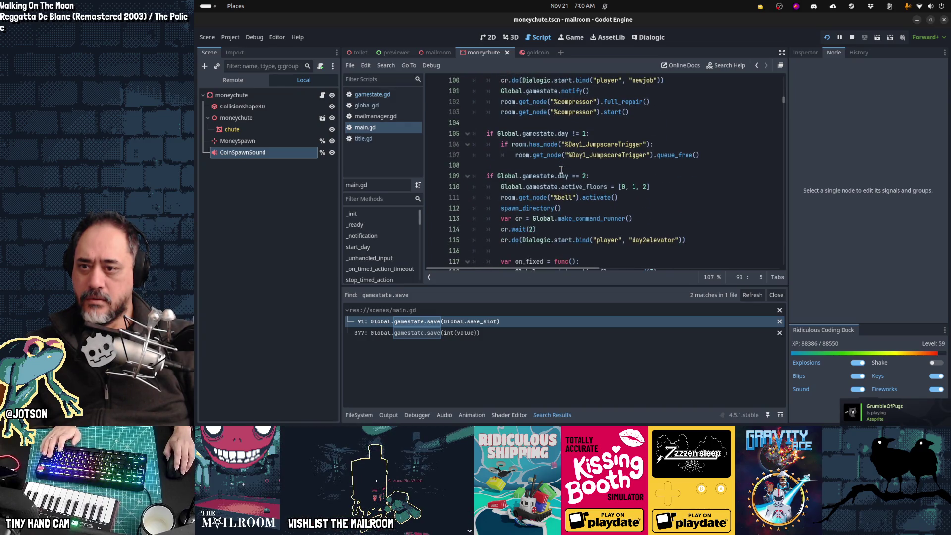
scroll(561, 170, down, 3)
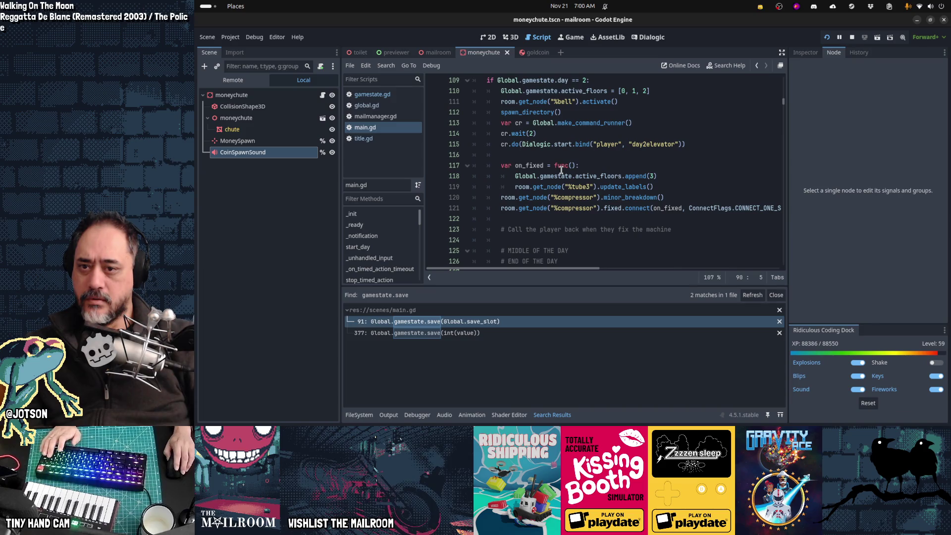
scroll(561, 170, down, 4)
key(alt+Tab)
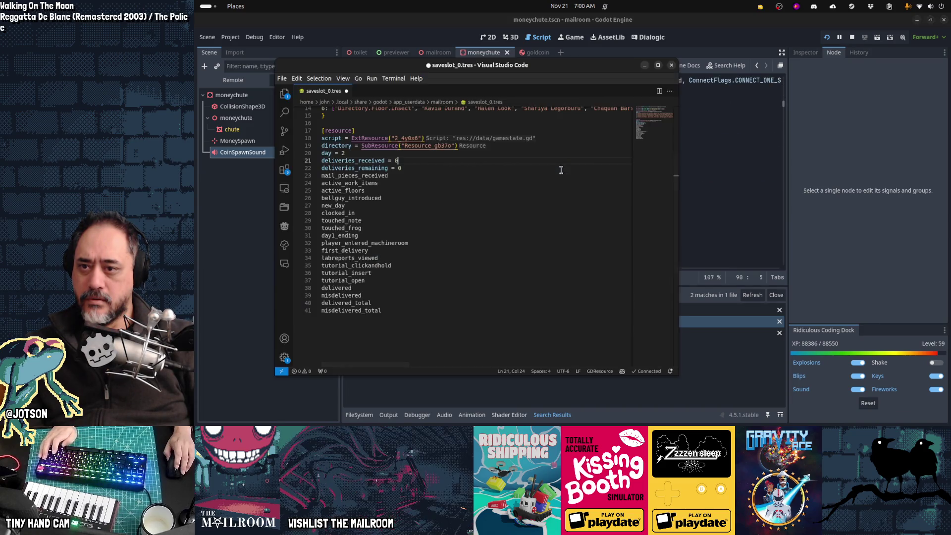
key(alt+Tab)
click(562, 165)
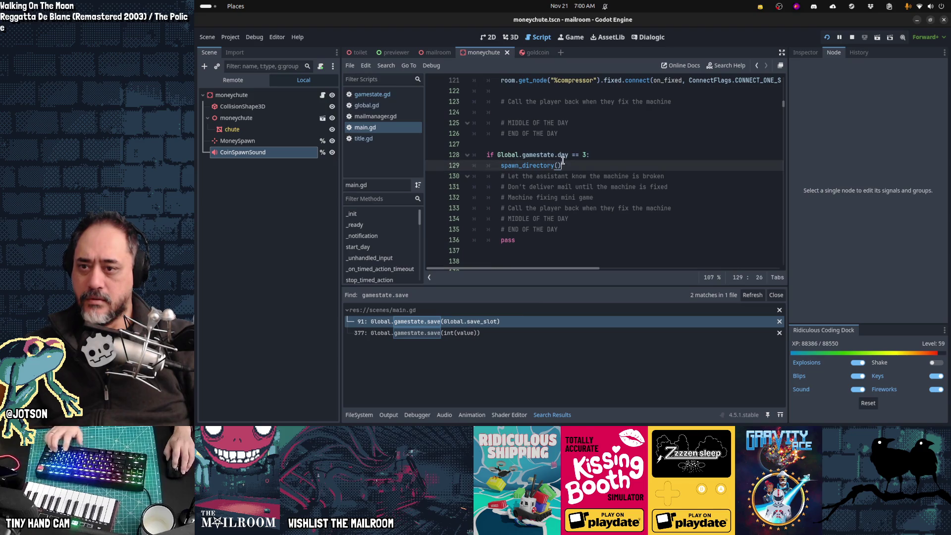
- Search the project for deliveries_received (12 matches in 5 files) and open main.gd line 433
key(ctrl+shift+f)
text(deliverie)
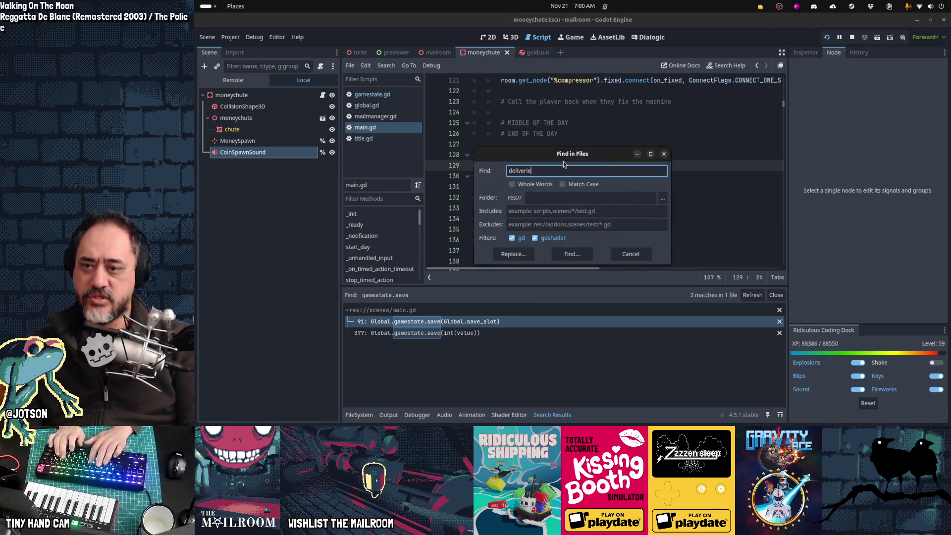
text(s_received)
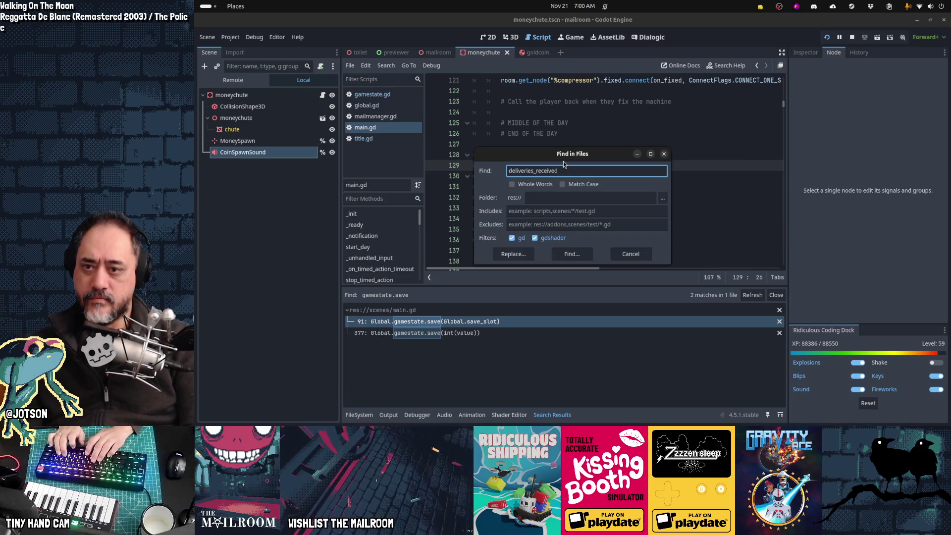
key(Return)
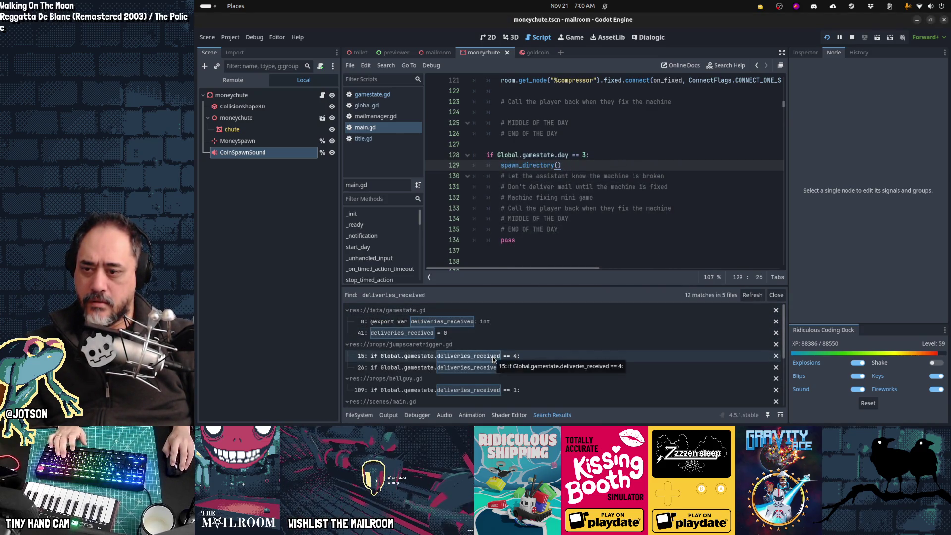
scroll(509, 390, down, 2)
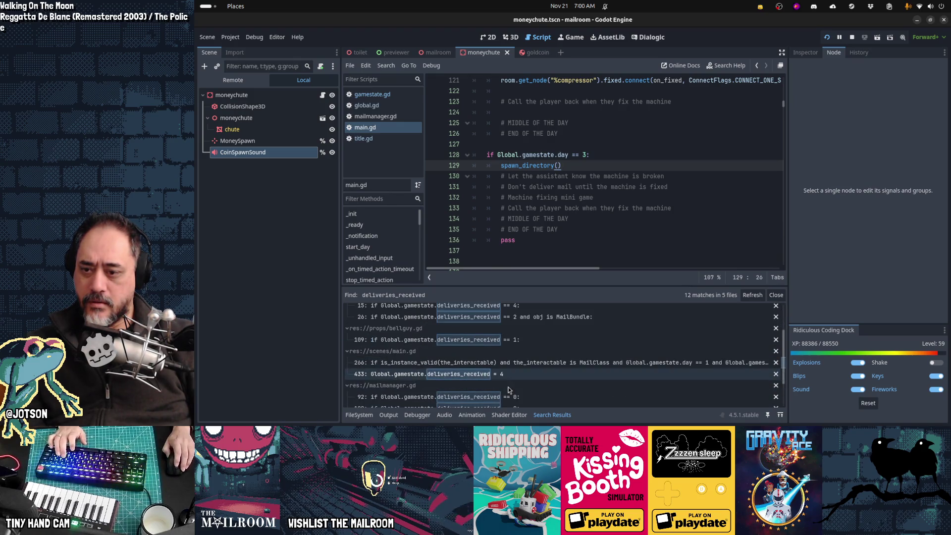
scroll(509, 390, down, 2)
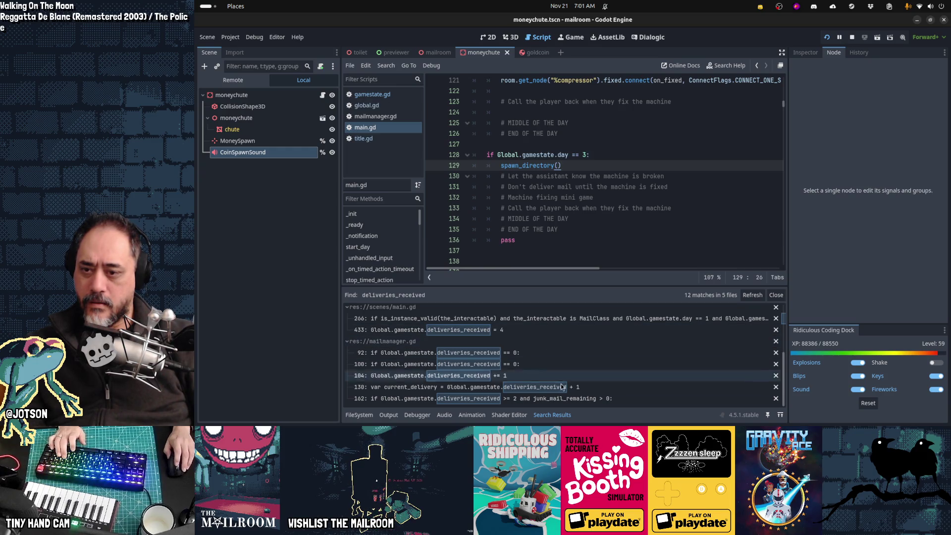
scroll(559, 400, up, 5)
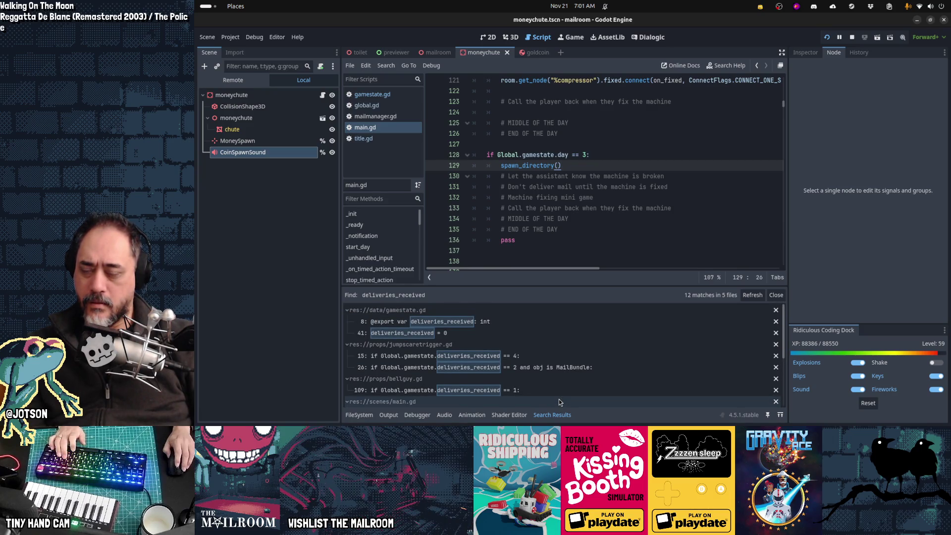
scroll(559, 399, down, 5)
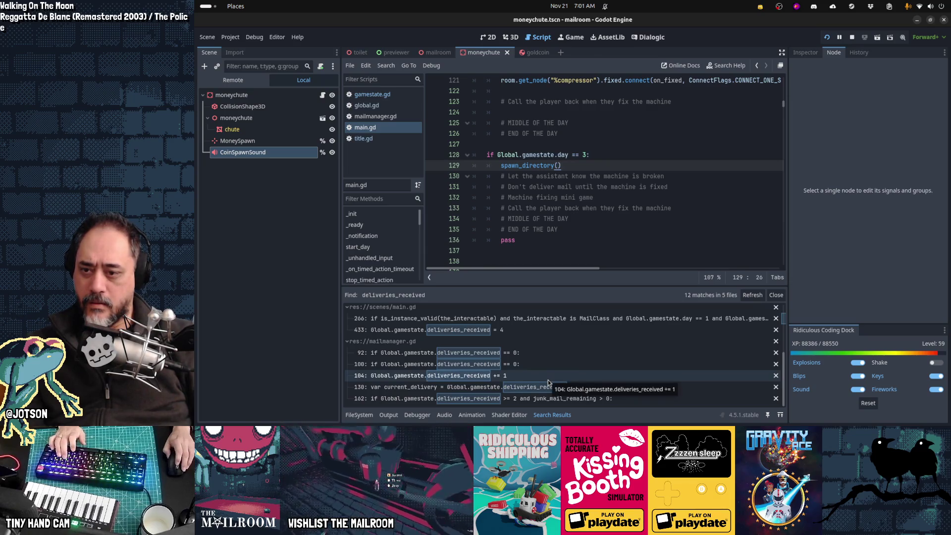
click(459, 335)
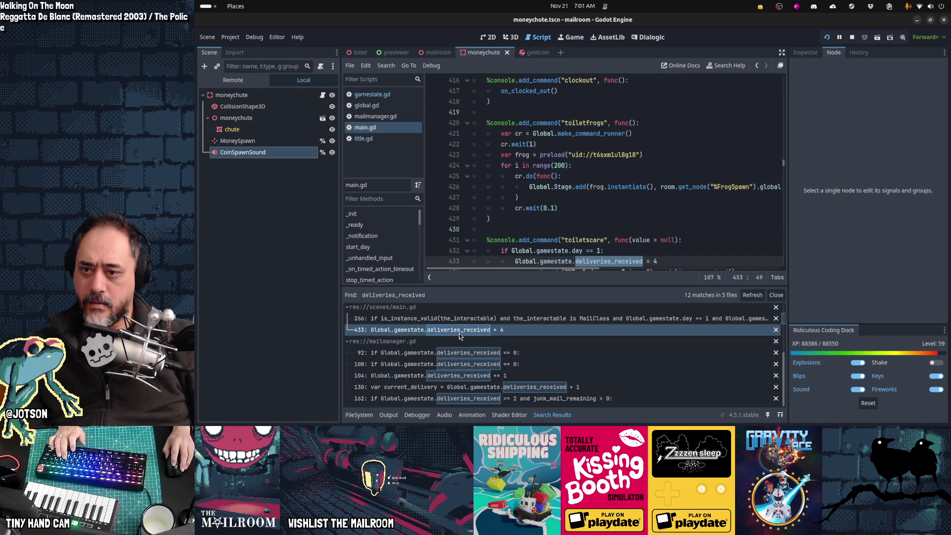
scroll(612, 224, down, 3)
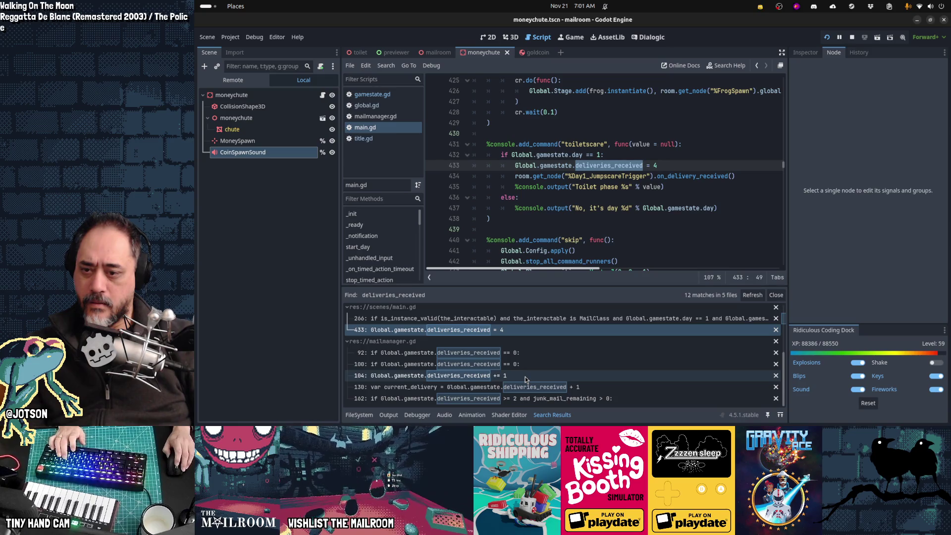
- Set mail_pieces_received = 0 on line 23 of saveslot_0.tres, then return to Godot
key(alt+Tab)
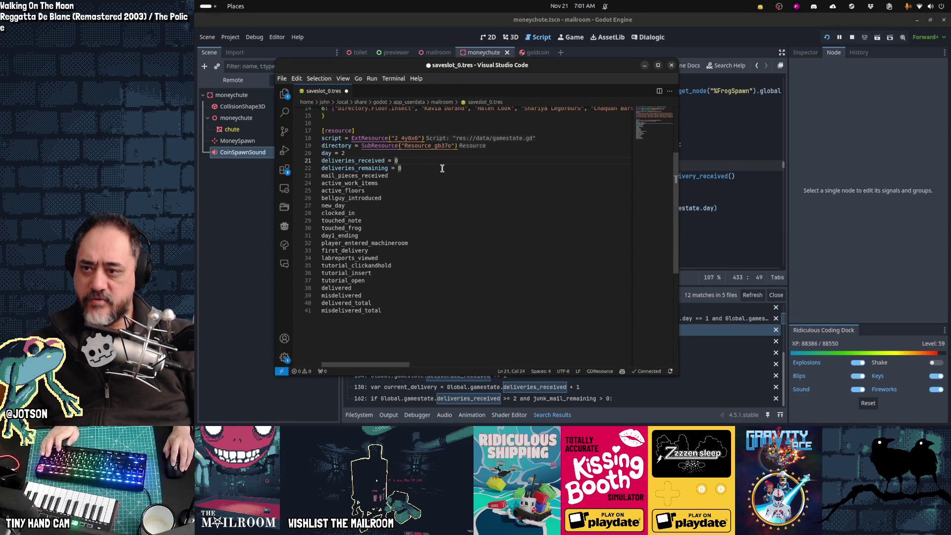
key(Down)
key(Down)
key(ctrl+d)
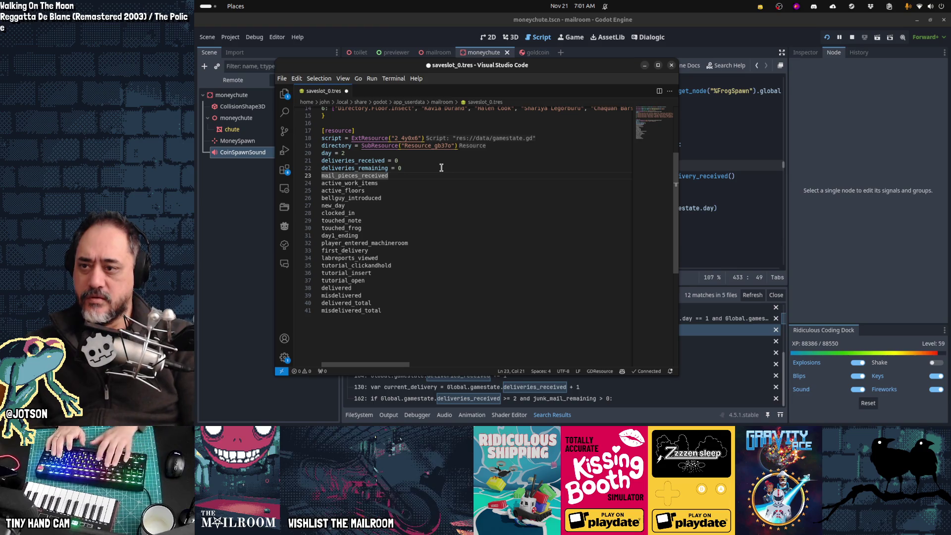
text( = 0)
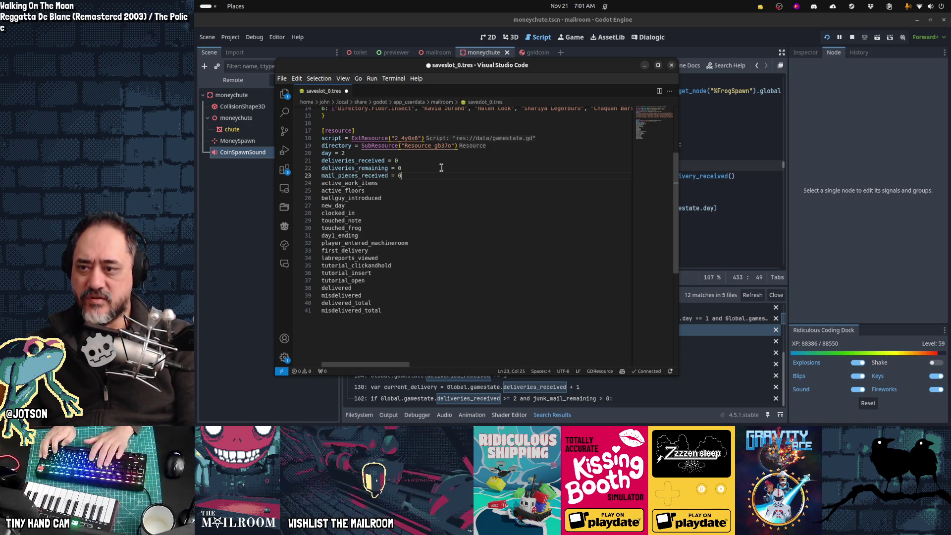
key(alt+Tab)
key(ctrl+shift+f)
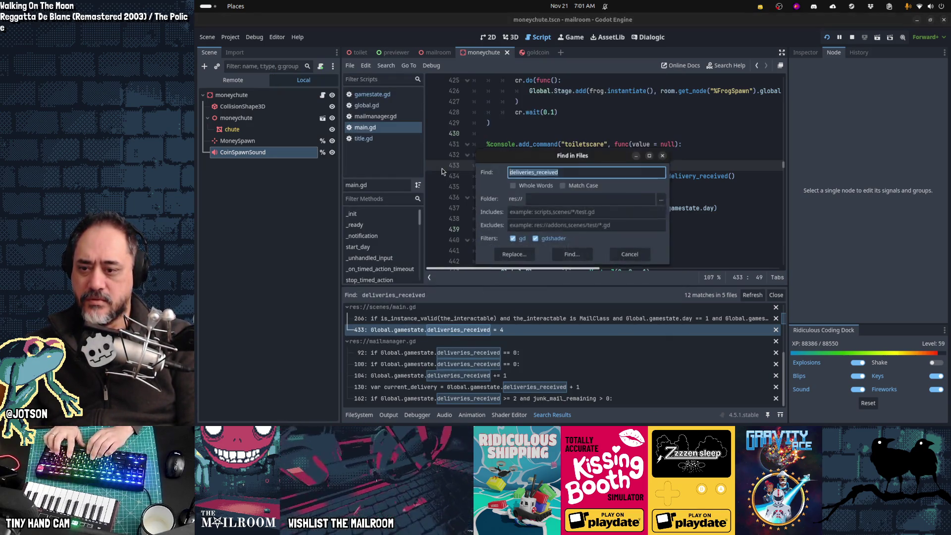
- Search mail_pieces_received (4 matches) and check gamestate.gd line 43 and mailmanager.gd line 133
text(mail_pi)
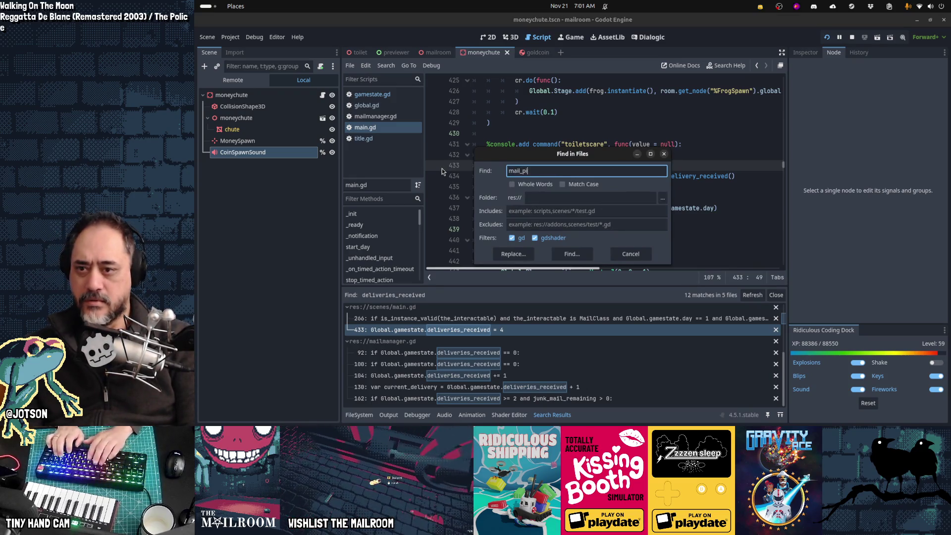
text(eces_received)
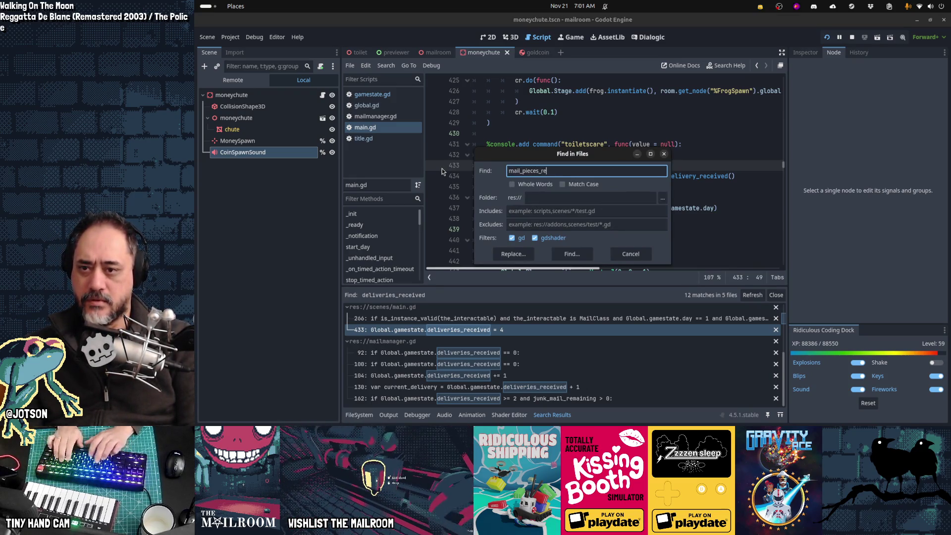
key(Return)
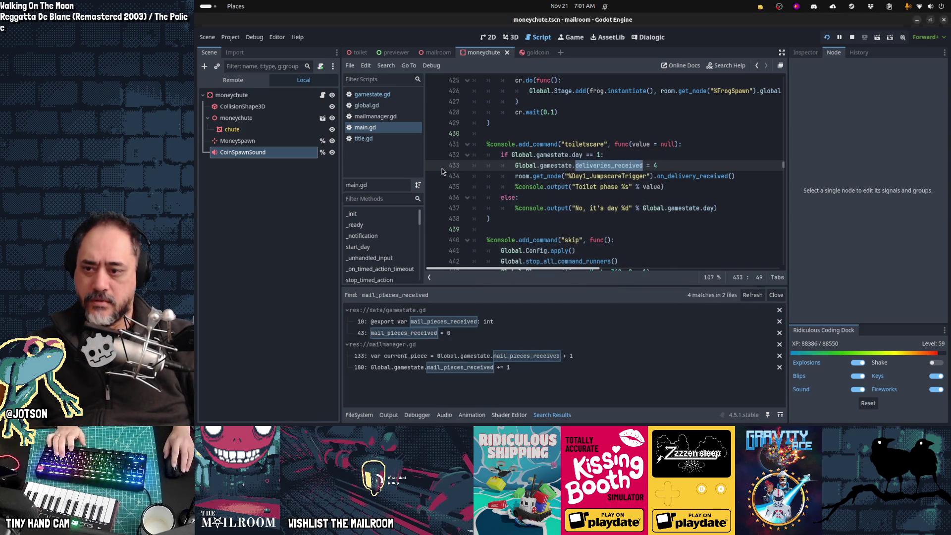
click(526, 333)
click(534, 357)
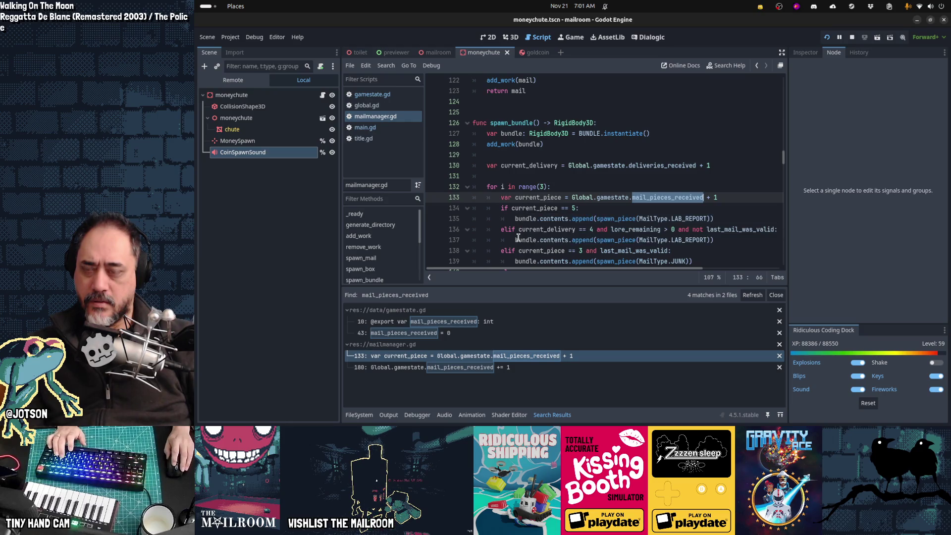
scroll(519, 238, down, 2)
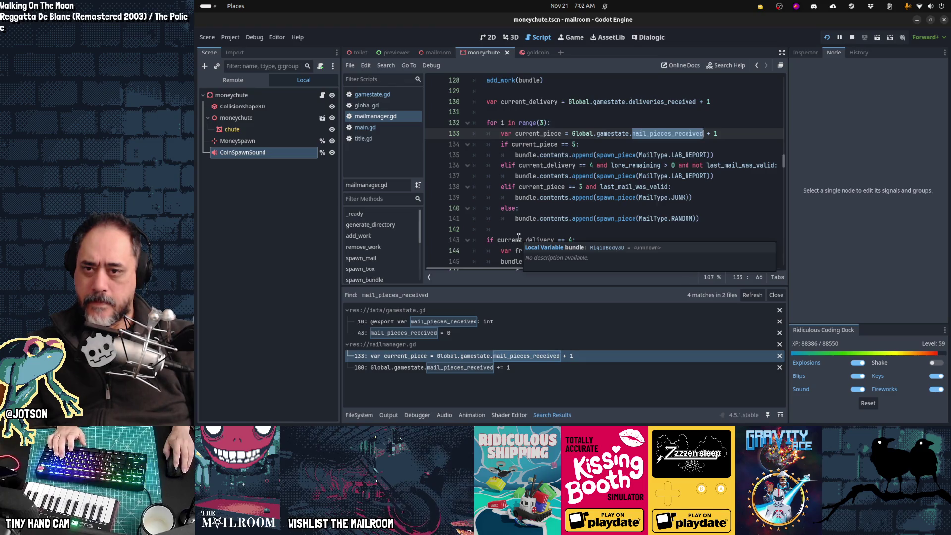
key(alt+Tab)
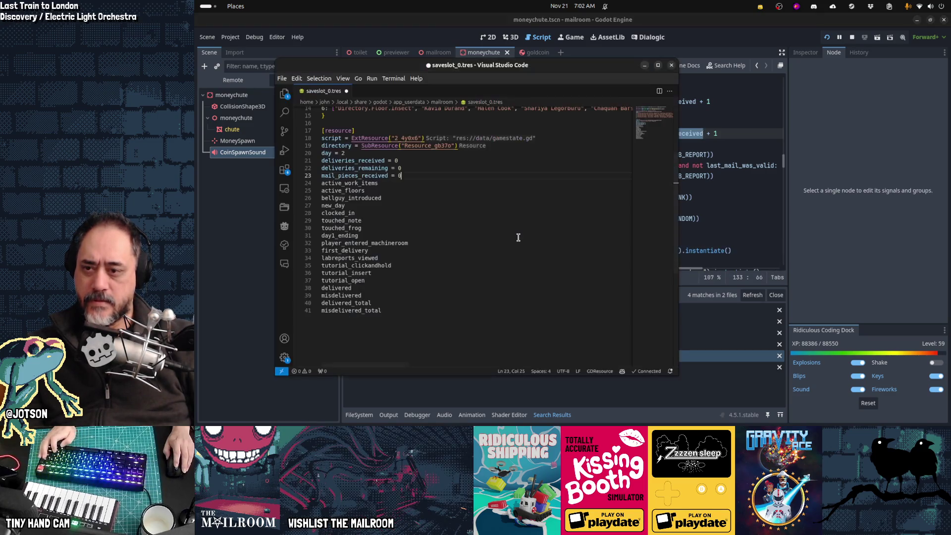
- Set active_work_items = 0 and active_floors = [0, 1, 2, 3] in saveslot_0.tres
drag(331, 160, 357, 175)
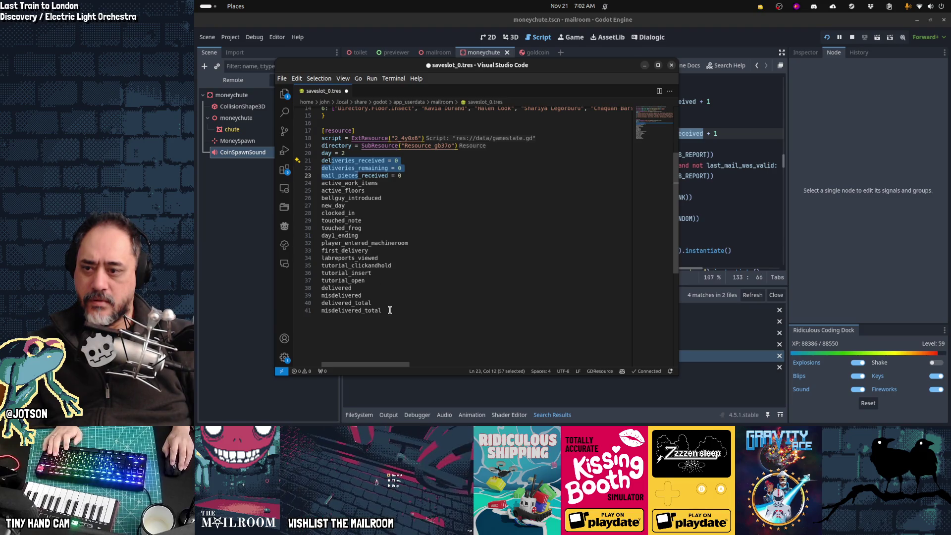
double_click(361, 304)
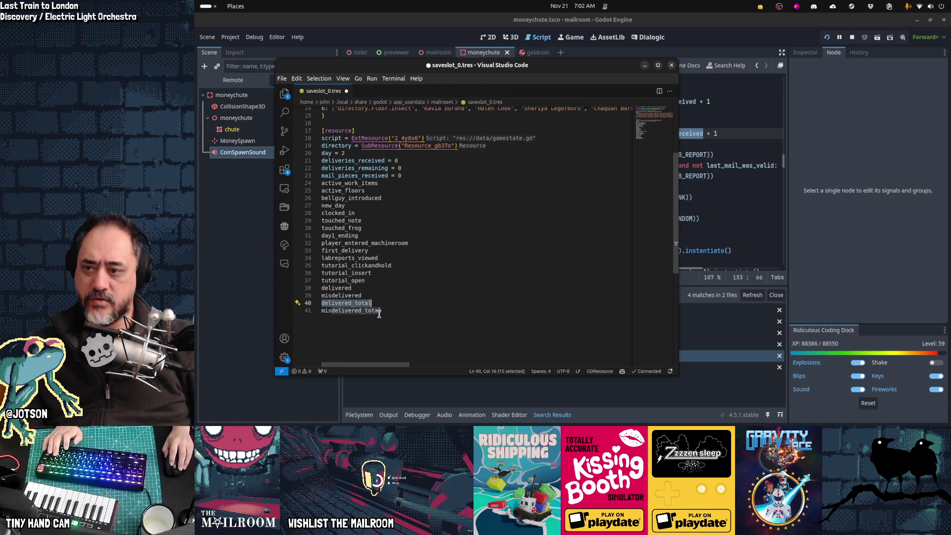
click(396, 185)
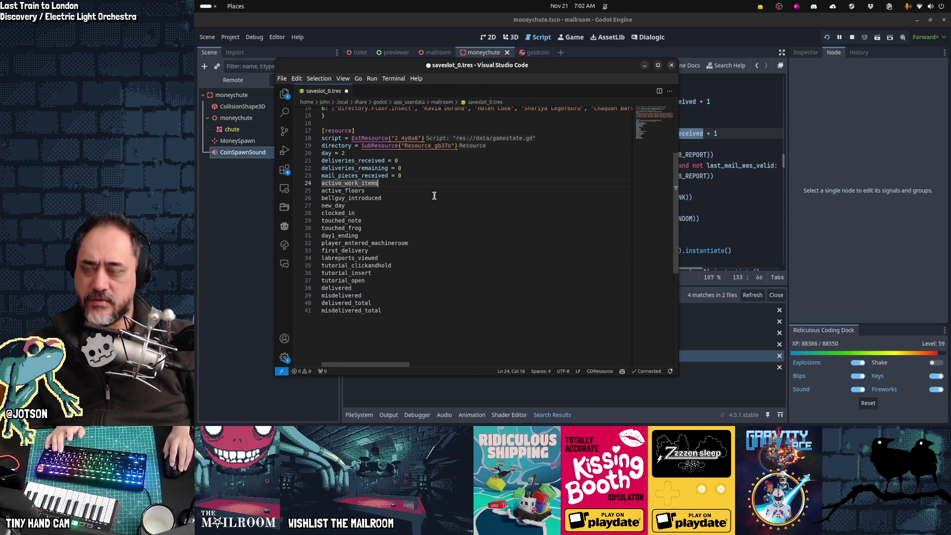
text( = 0)
key(Down)
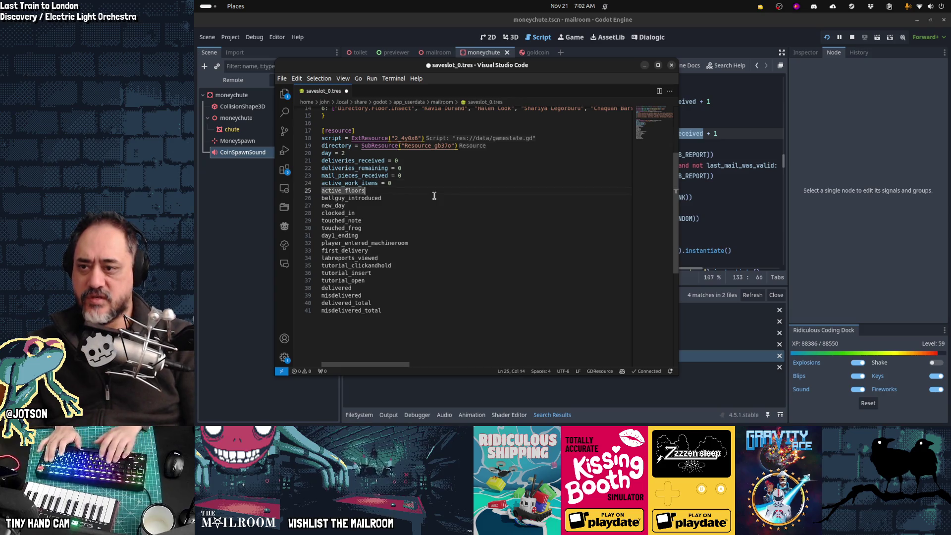
text( = [1, 2, )
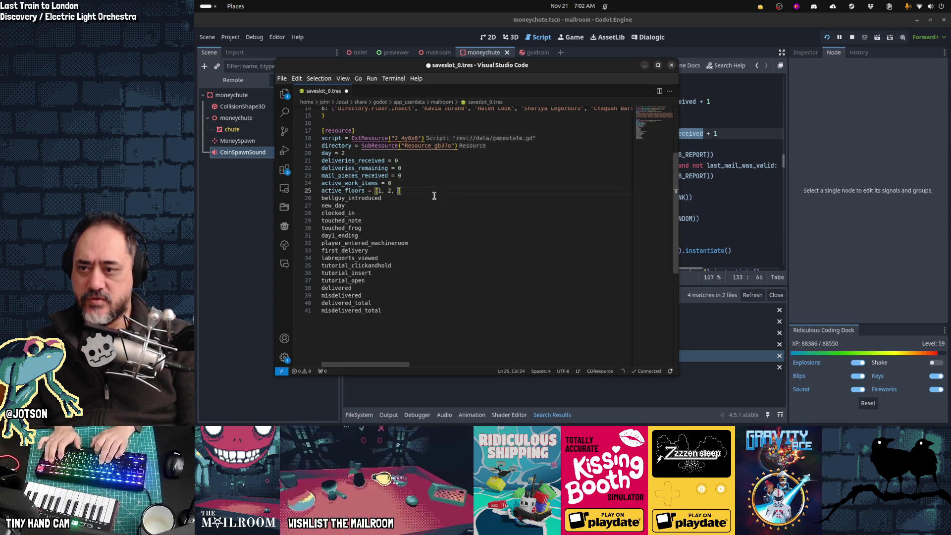
text(3)
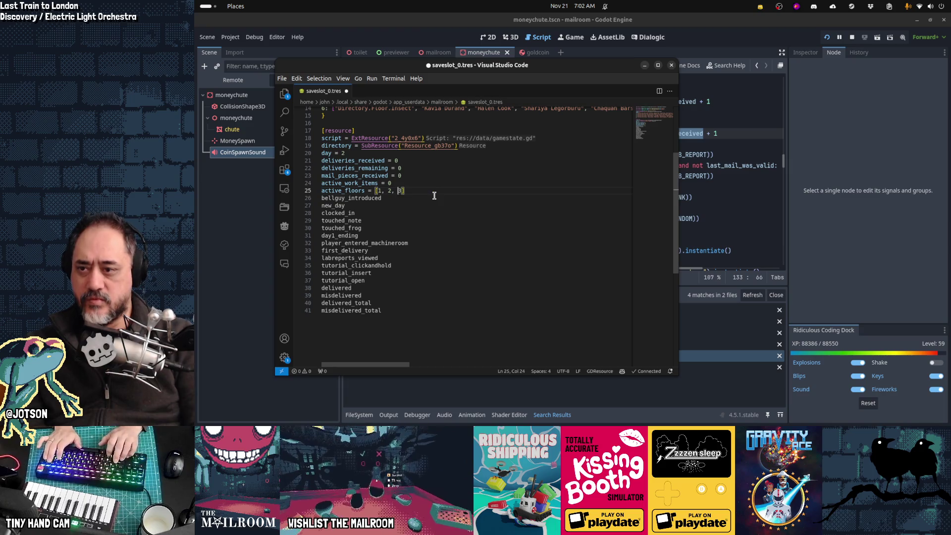
text(0,)
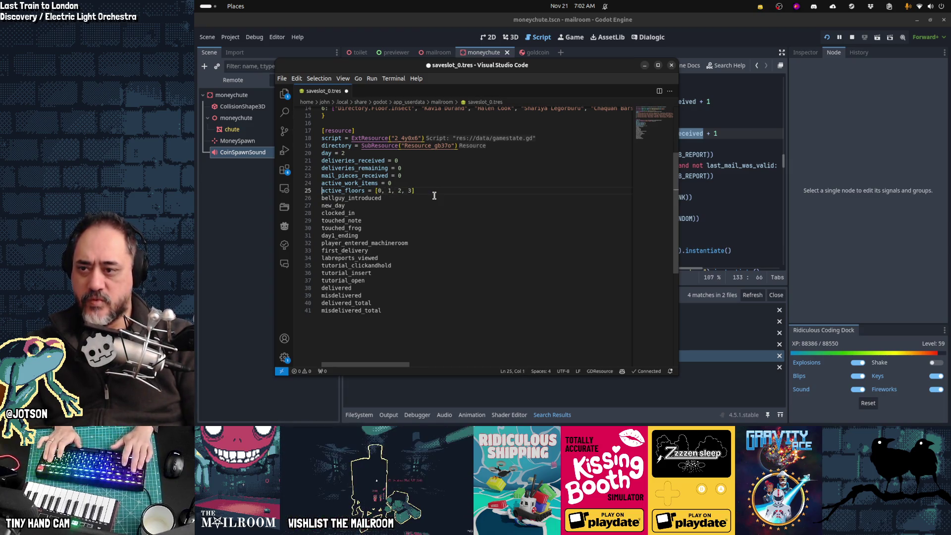
- Set bellguy_introduced and new_day to true
key(Down)
key(End)
text(= tr)
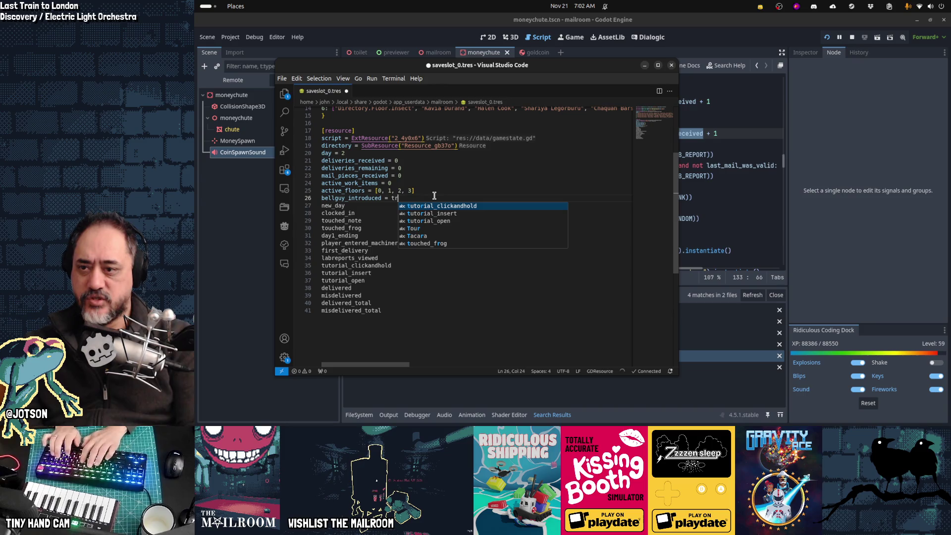
text(ue)
key(Escape)
key(Down)
key(End)
text(= true)
key(Home)
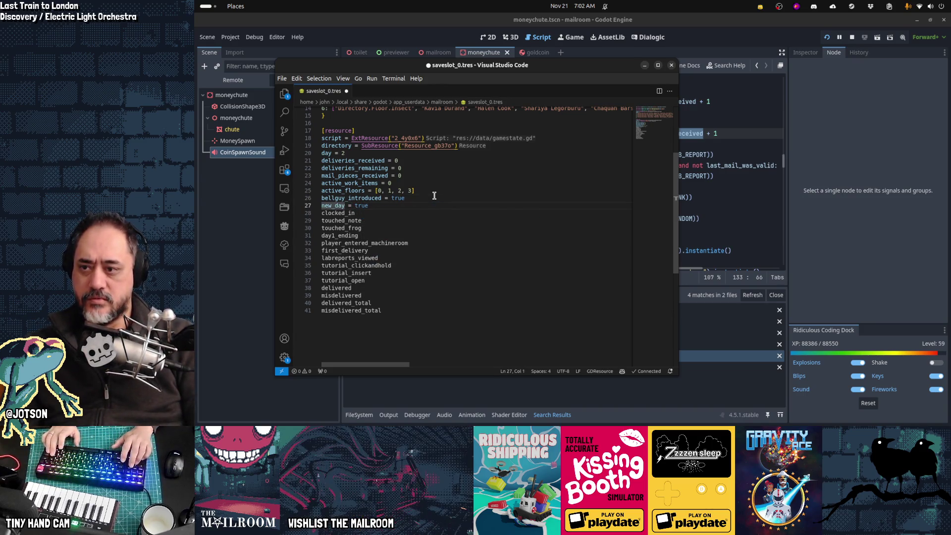
text(fals)
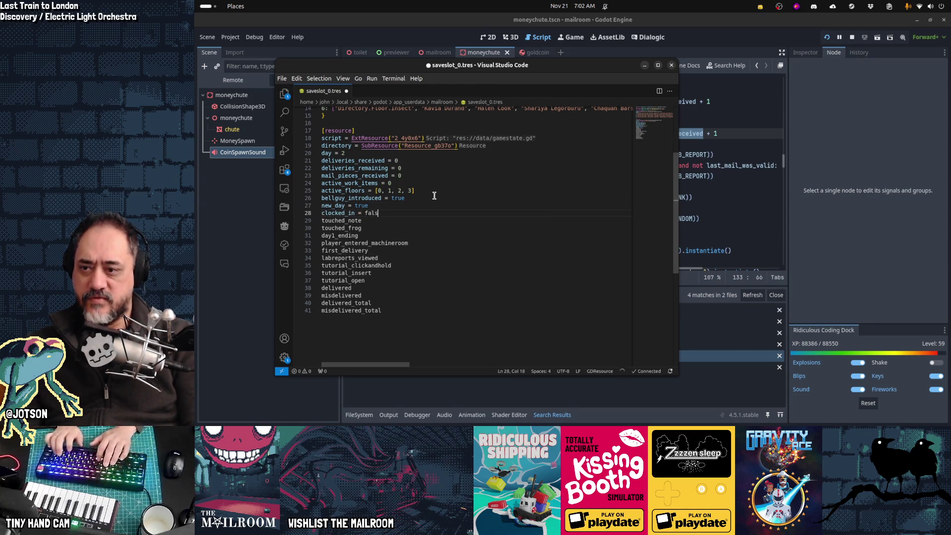
text(true)
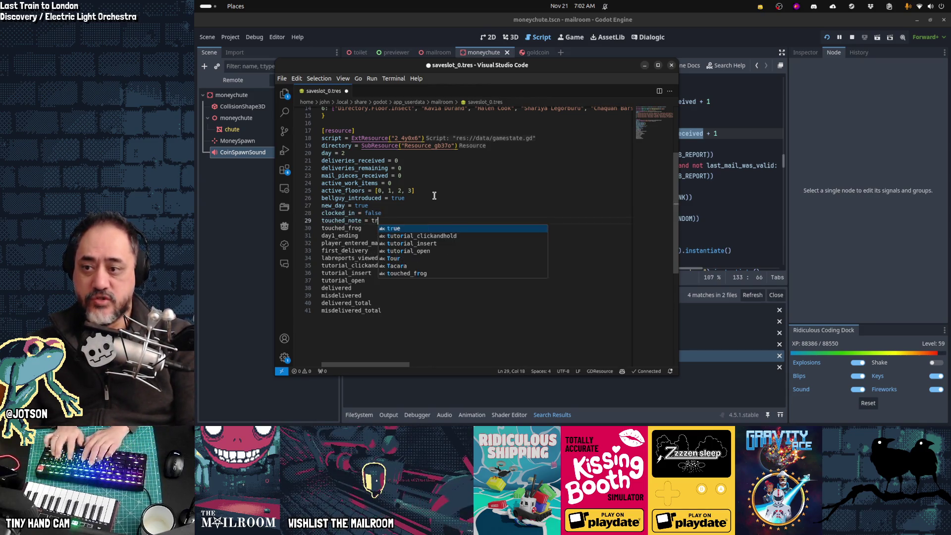
- Set touched_note, touched_frog and day1_ending to true, selecting day1_ending to look it up
key(Down)
text(= true)
key(Down)
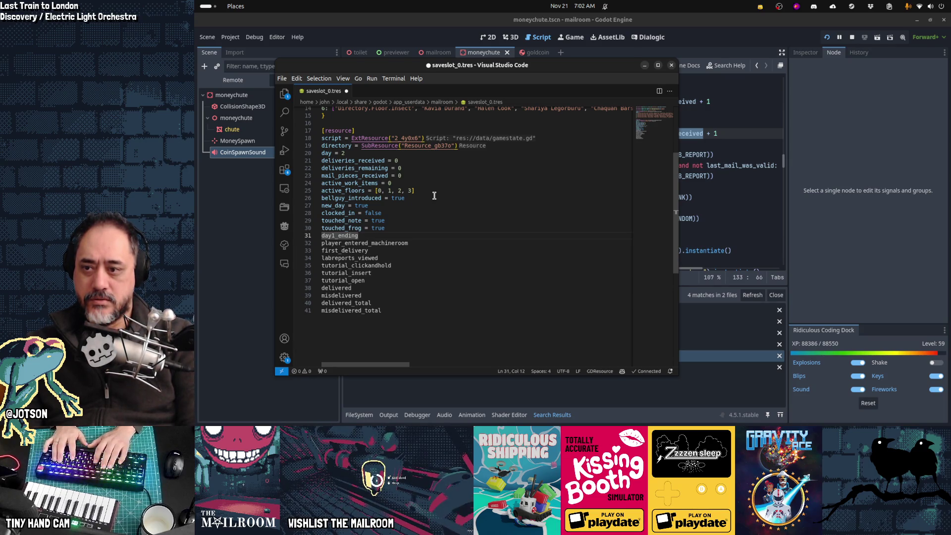
text( = true)
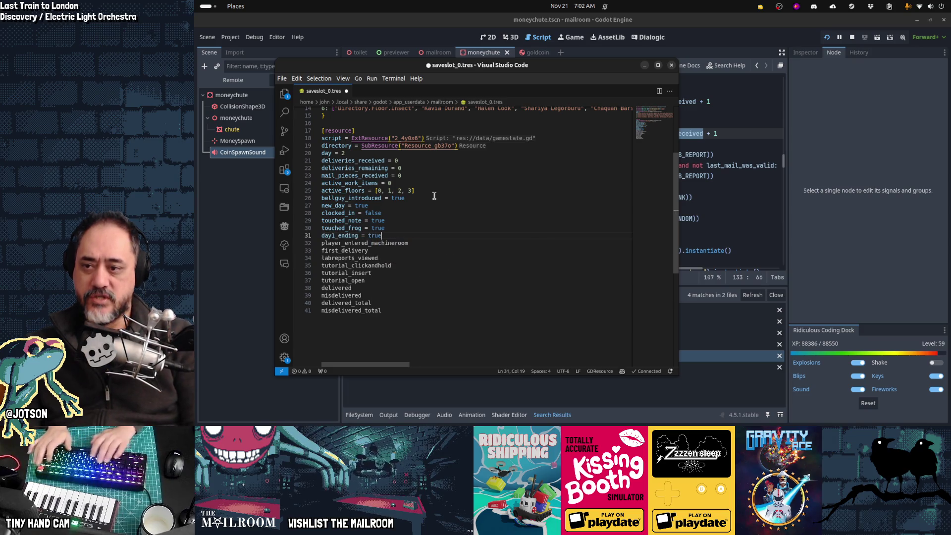
key(Home)
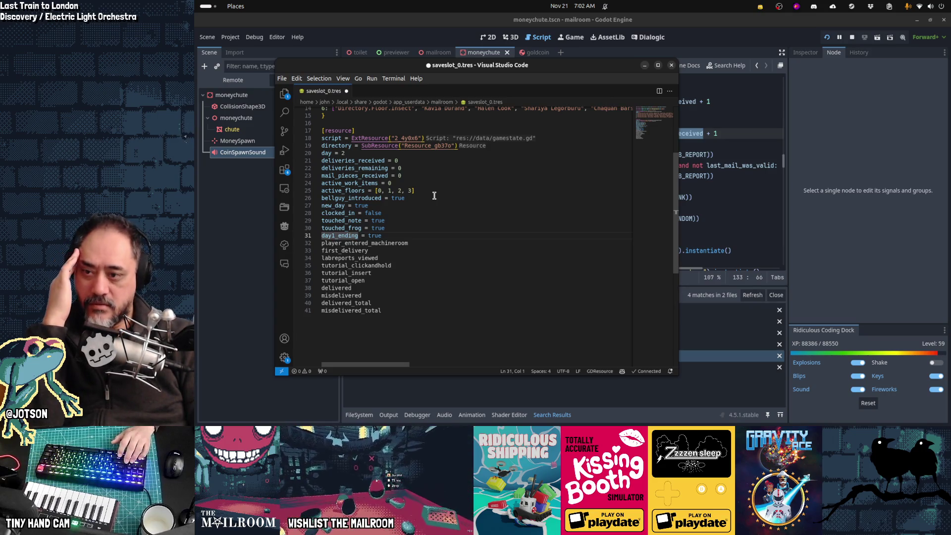
key(ctrl+shift+Right)
key(alt+Tab)
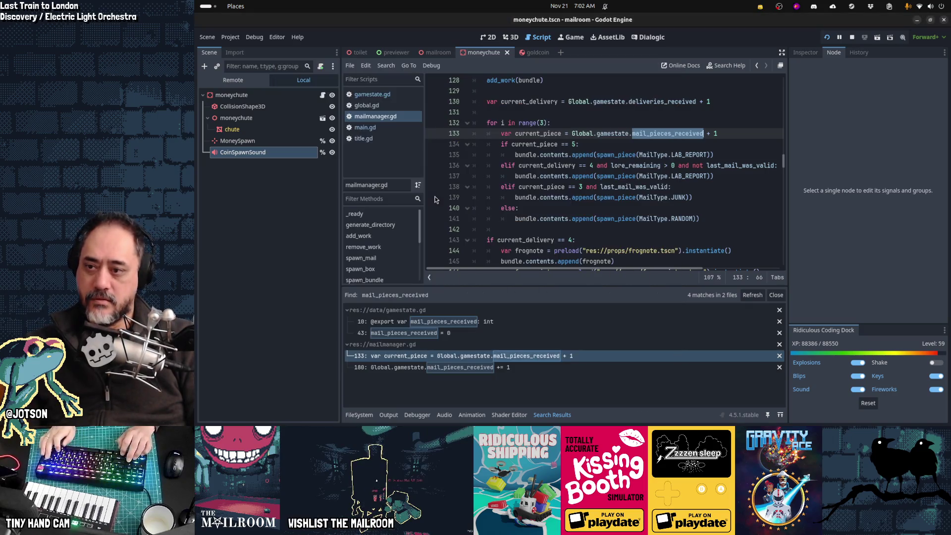
- Search the project for day1_ending and check its default in gamestate.gd
key(ctrl+shift+f)
text(day1_ending)
key(Return)
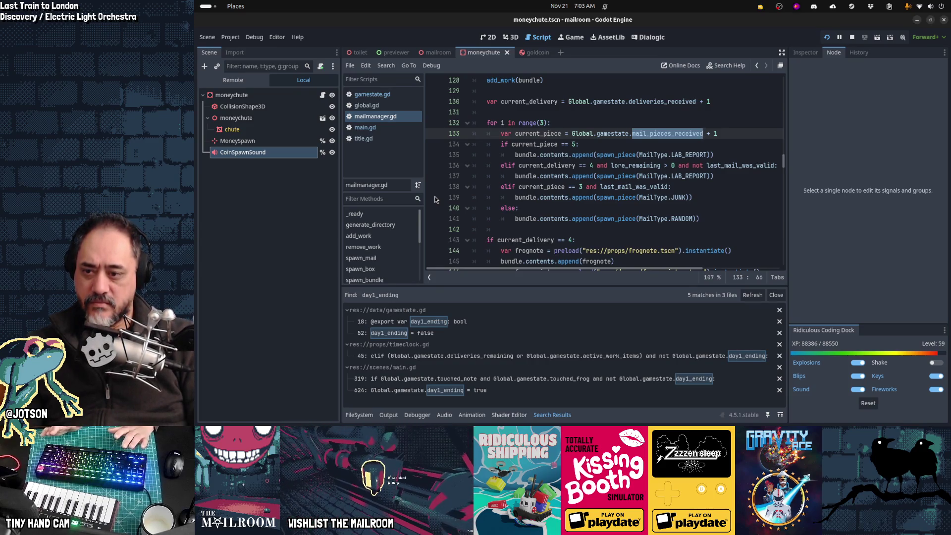
key(alt+Tab)
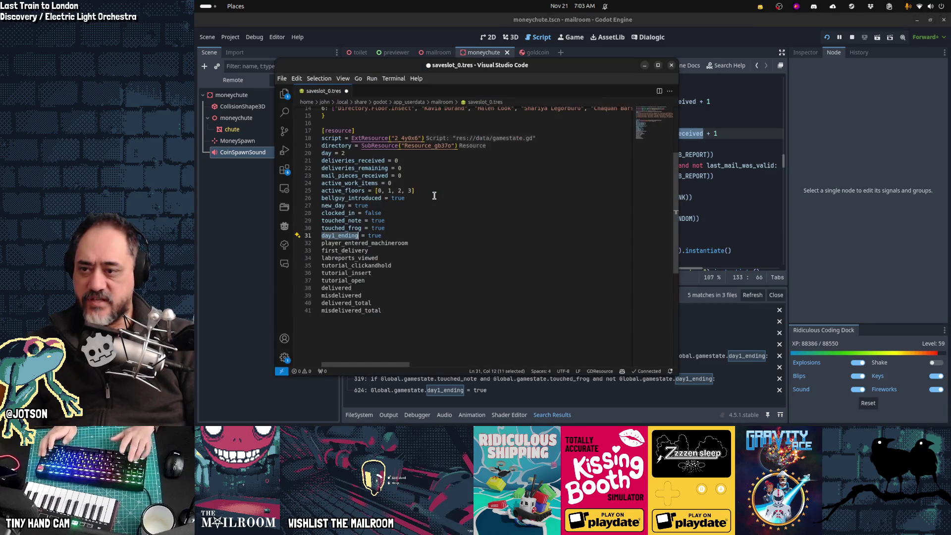
key(Down)
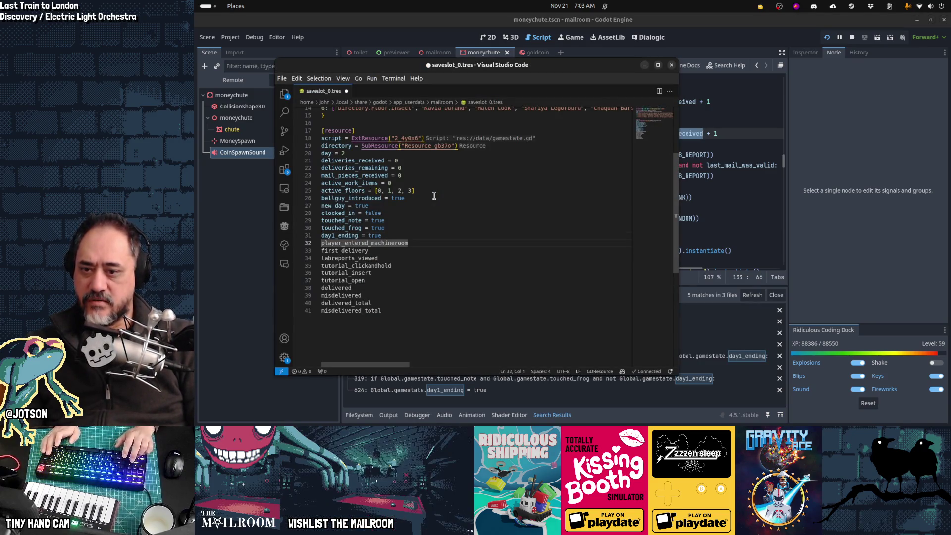
key(alt+Tab)
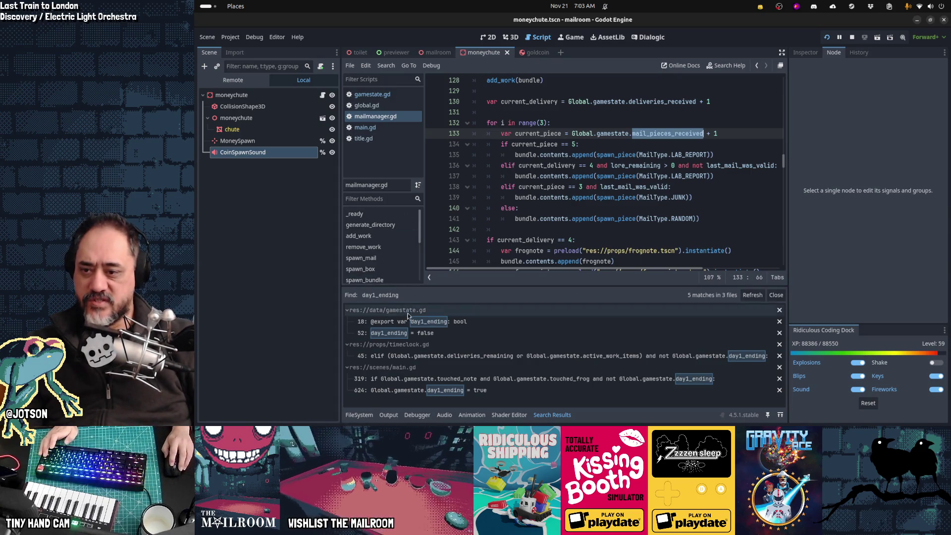
click(392, 333)
scroll(545, 212, down, 3)
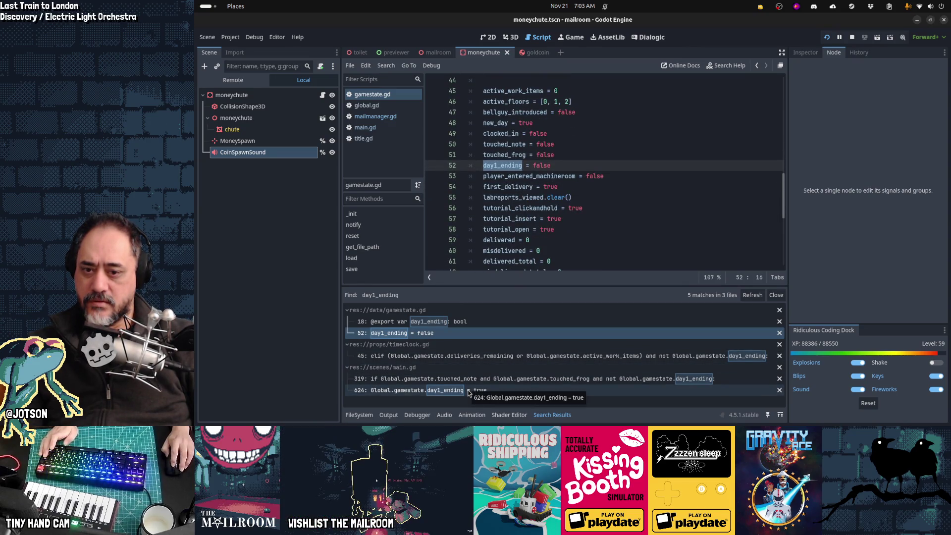
- Set first_delivery = false in saveslot_0.tres and begin a project search for it
key(alt+Tab)
click(418, 251)
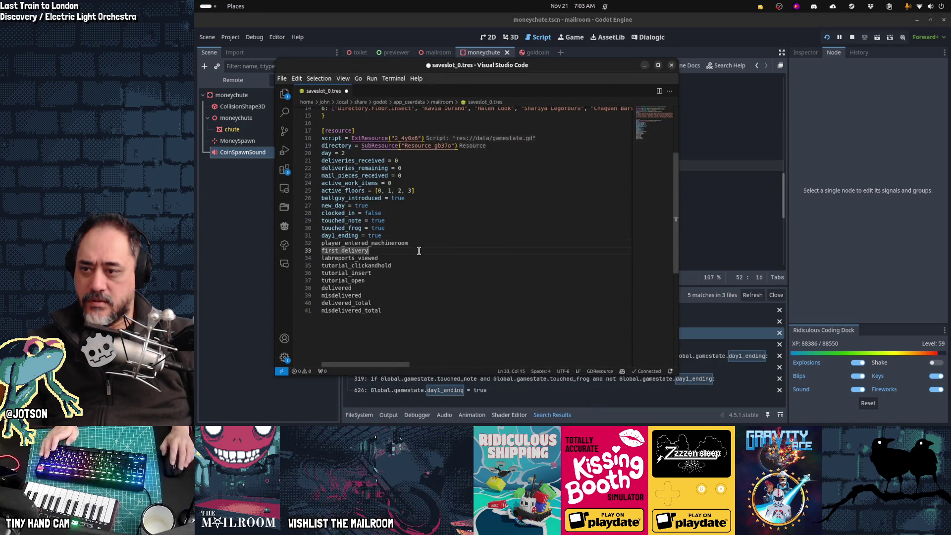
text( = false)
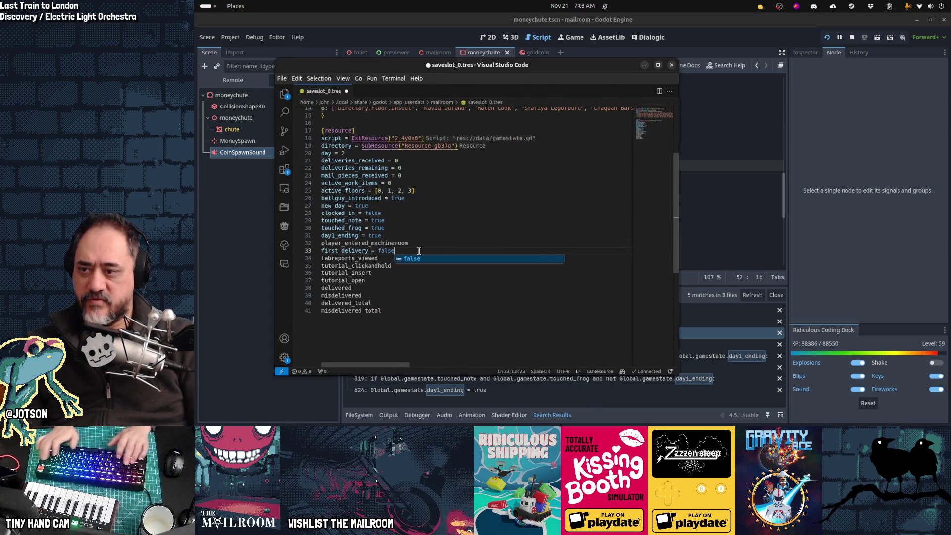
key(Down)
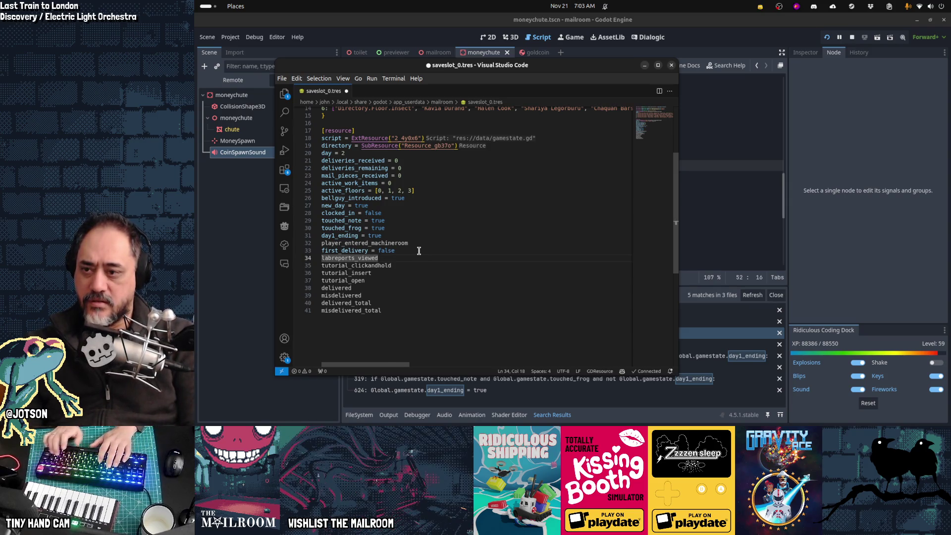
key(alt+Tab)
key(ctrl+shift+f)
text(fires)
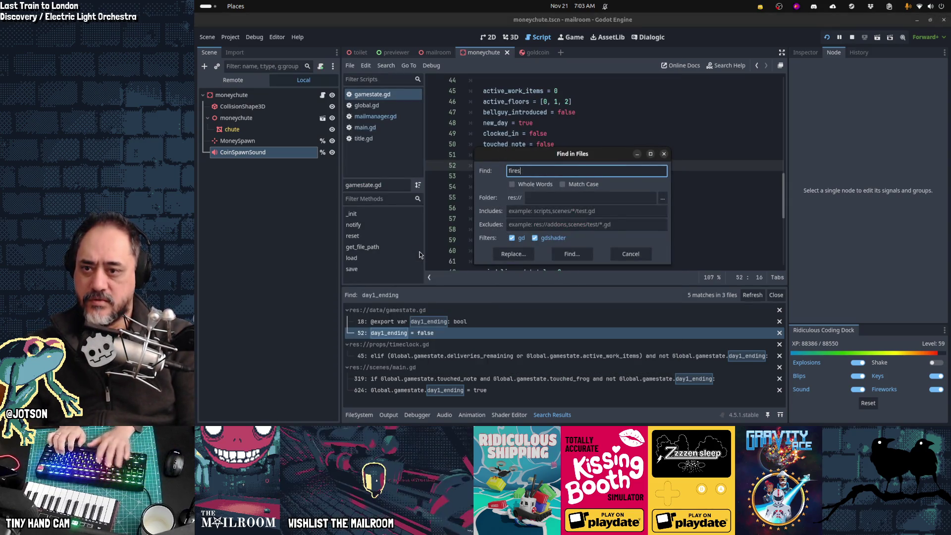
text(livery)
- Run the first_delivery search (4 matches) and read main.gd's on_delivery_succeeded around line 823
key(Return)
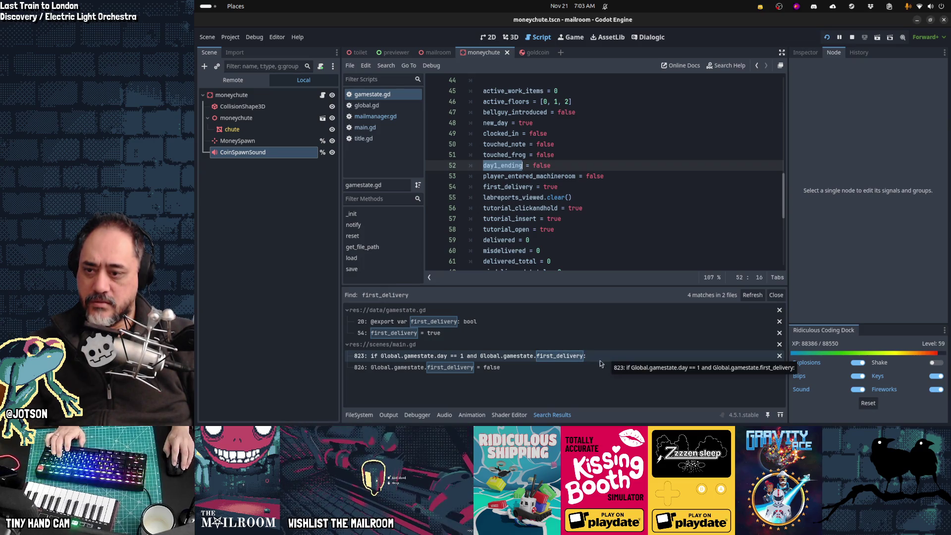
click(491, 359)
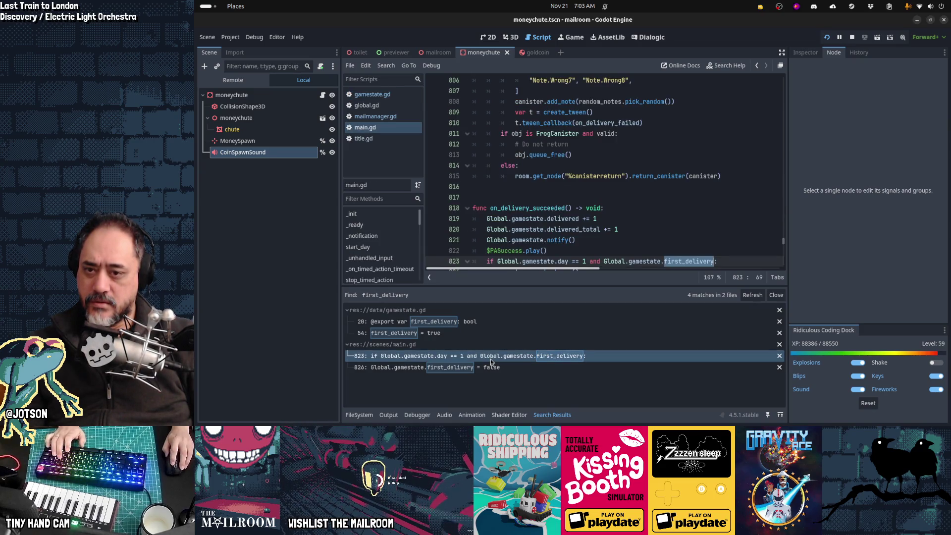
scroll(620, 196, down, 3)
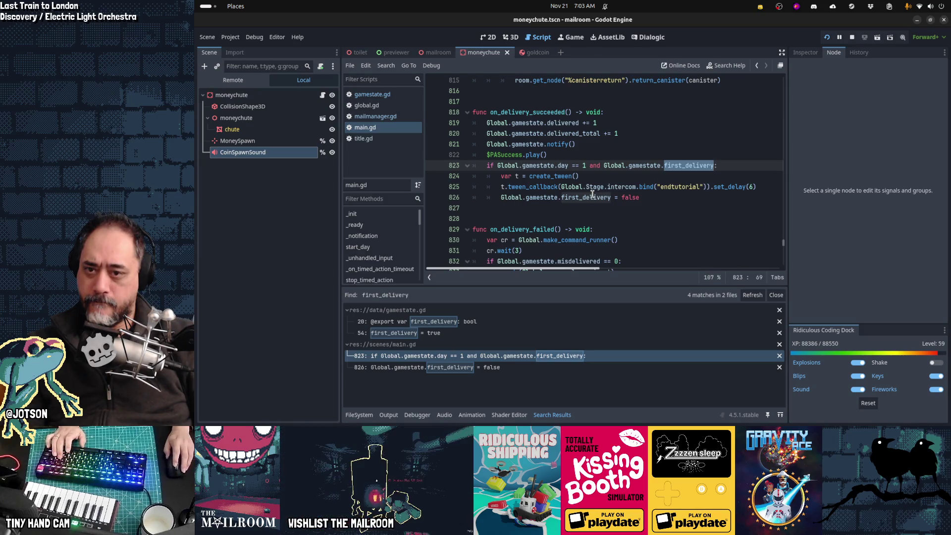
mouse_move(592, 194)
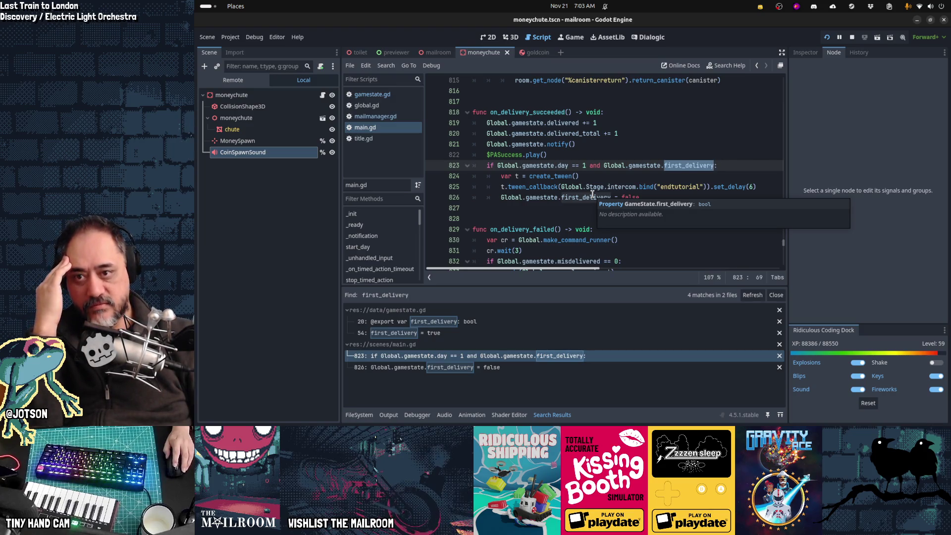
click(565, 123)
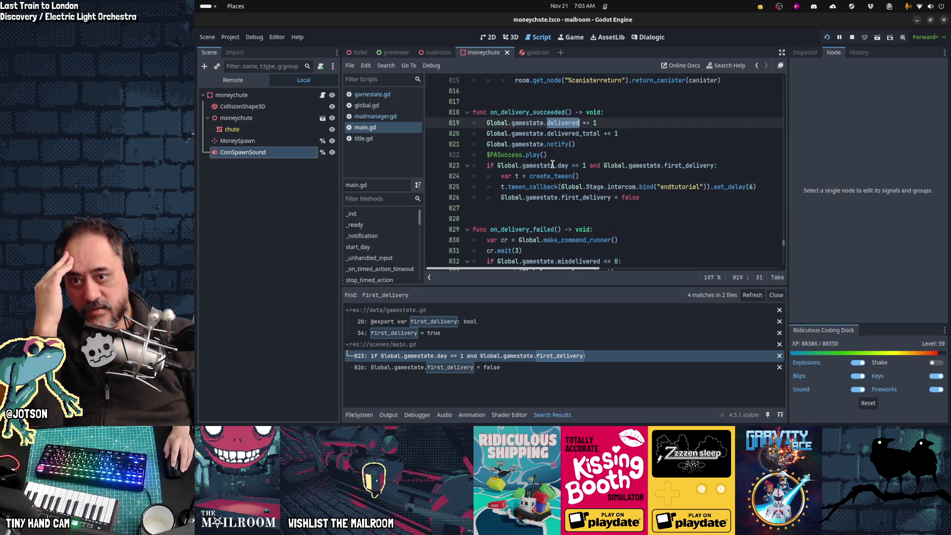
mouse_move(553, 165)
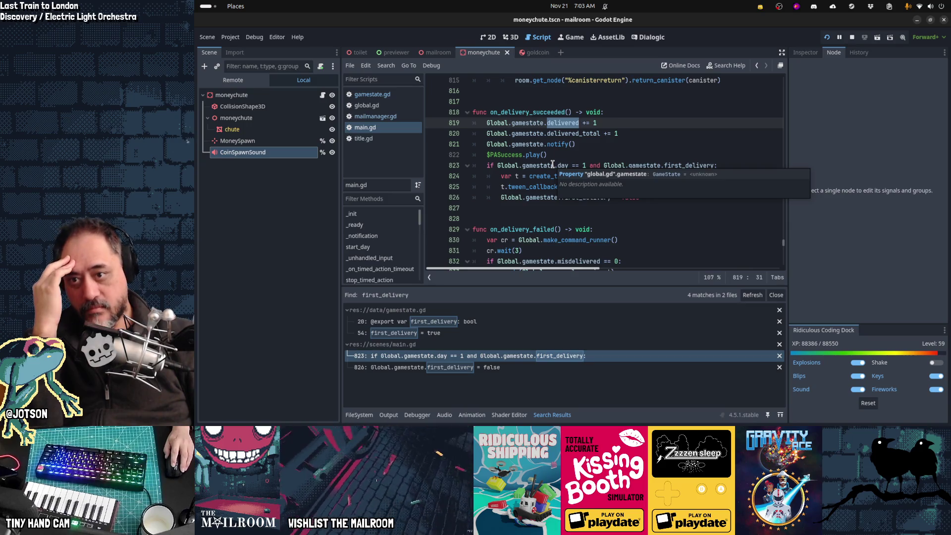
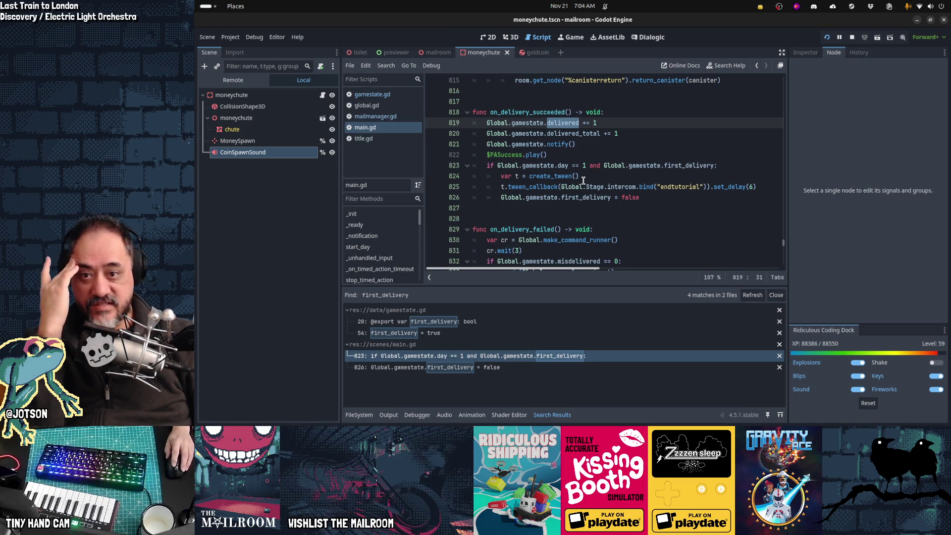
- Compare the save file against the first_delivery check on line 823 of main.gd
mouse_move(715, 184)
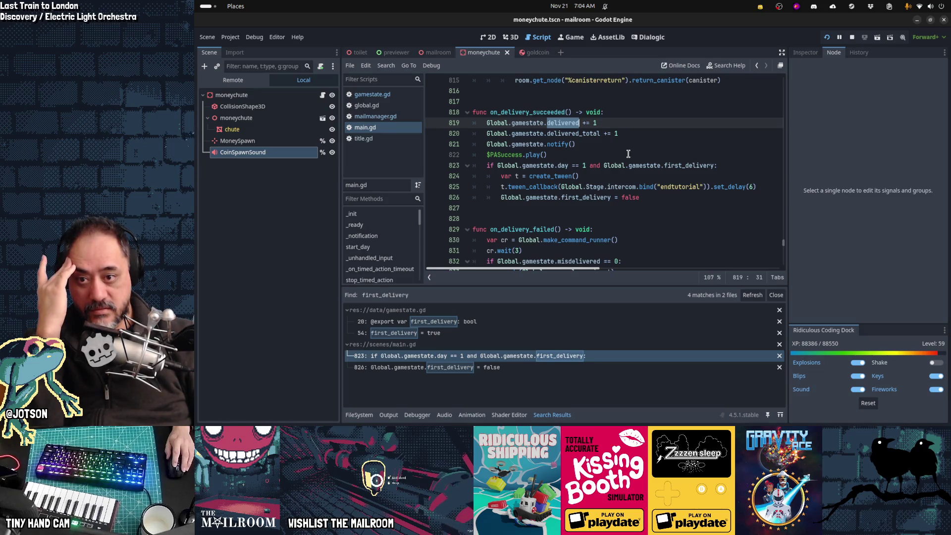
key(alt+Tab)
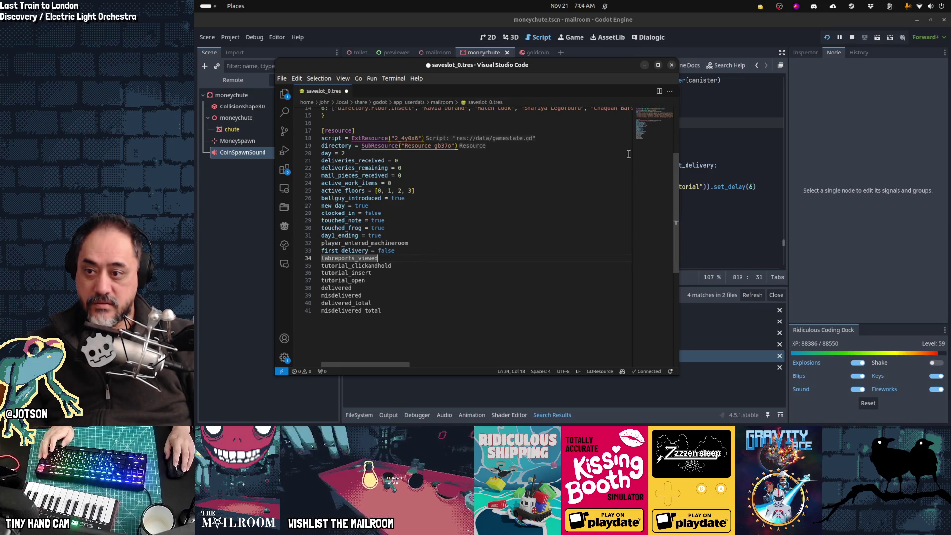
key(alt+Tab)
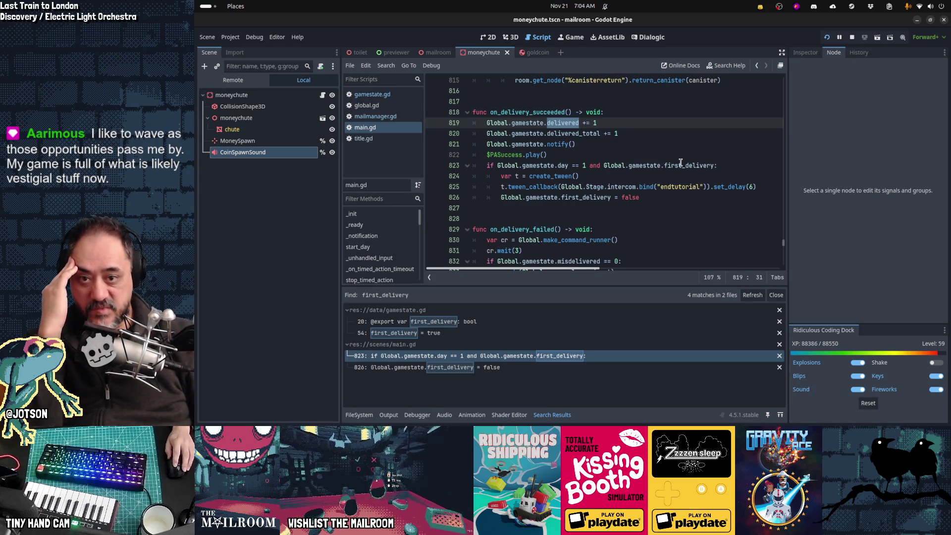
key(Return)
key(alt+Tab)
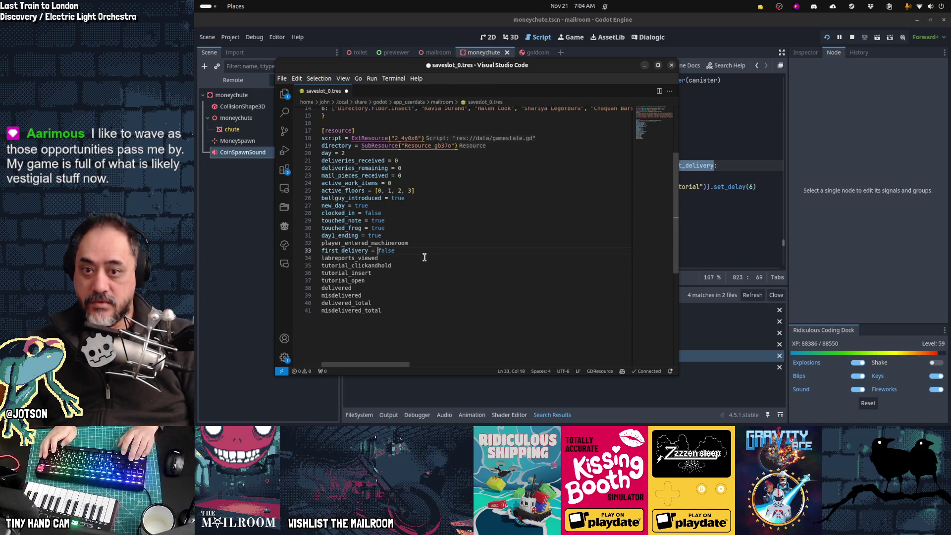
key(alt+Tab)
key(alt+Tab)
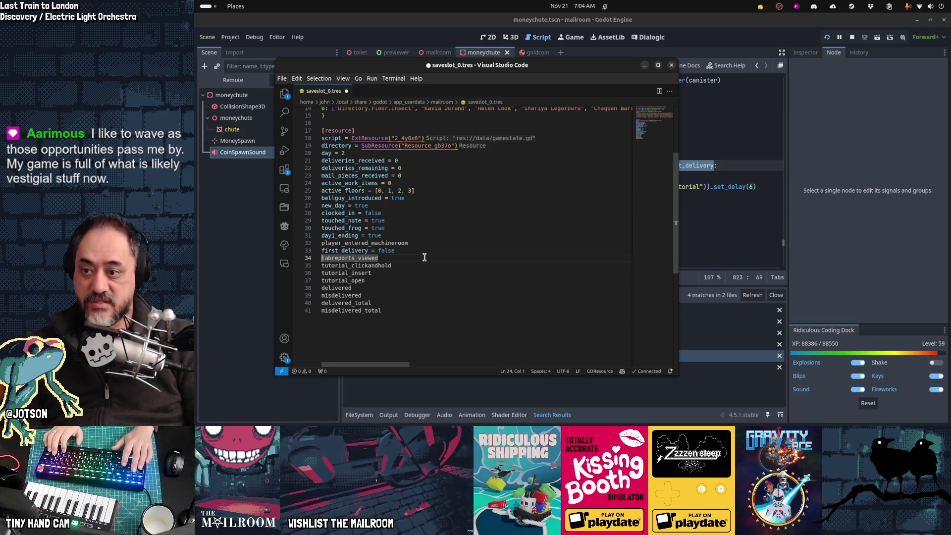
- Set player_entered_machineroom to true and delete the labreports_viewed line in saveslot_0.tres
key(Home)
key(Up)
key(Left)
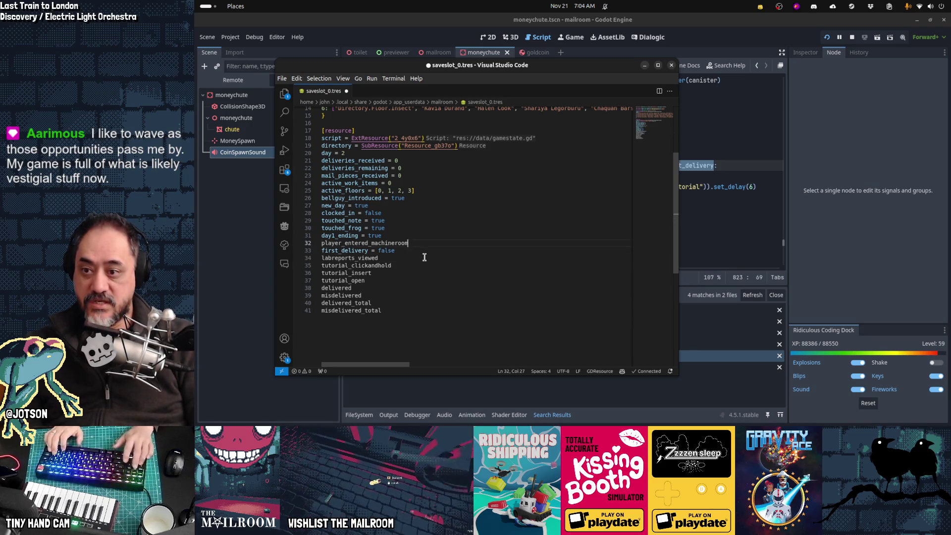
text( = true)
key(Home)
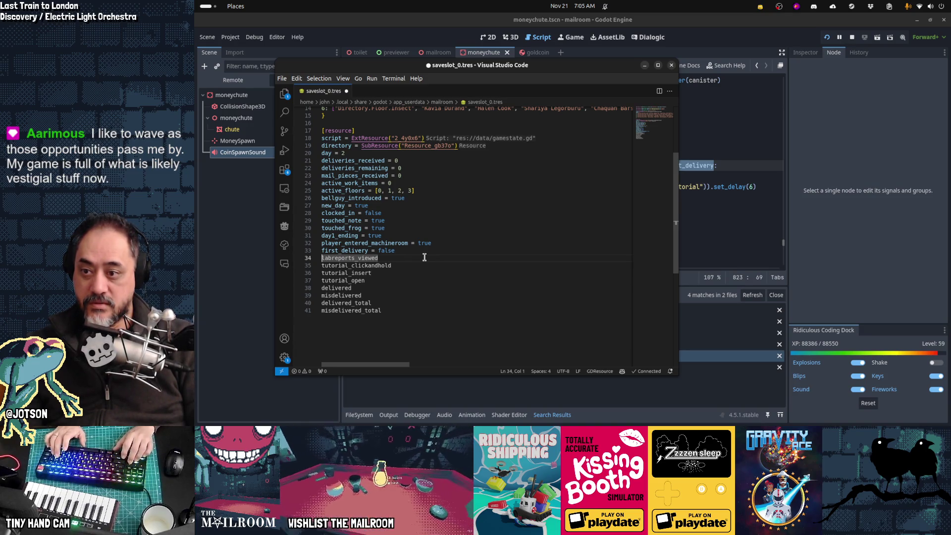
key(shift+Down)
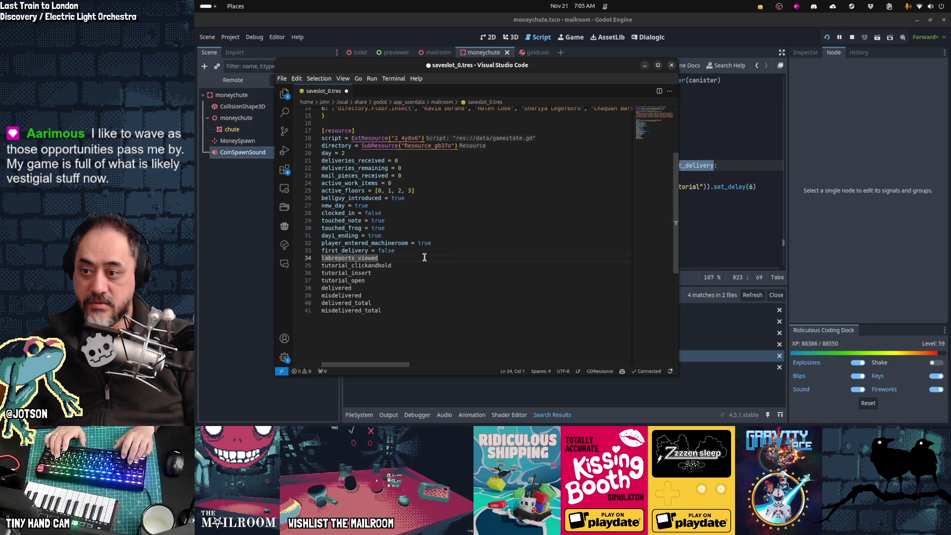
key(BackSpace)
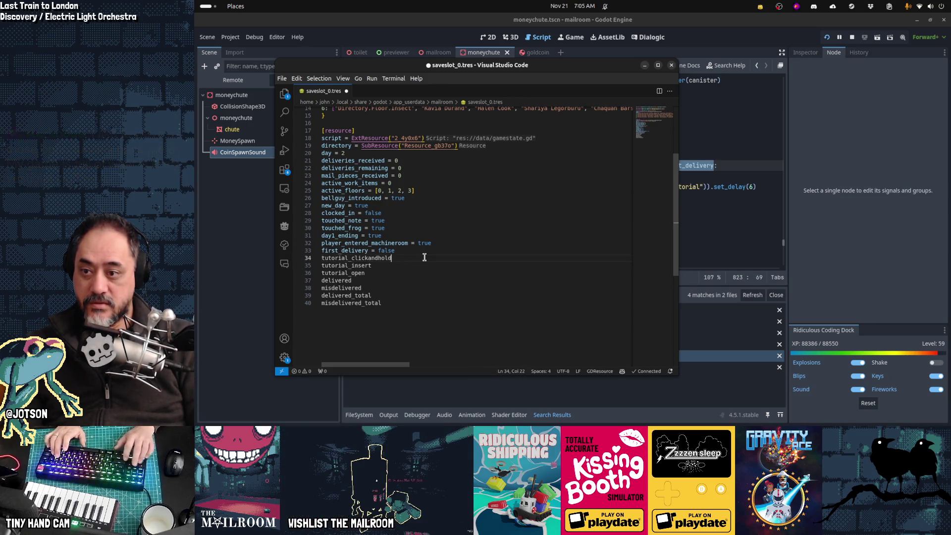
- Set tutorial_clickandhold = true, then search the Godot project for tutorial_clickandhold
key(End)
text(= true)
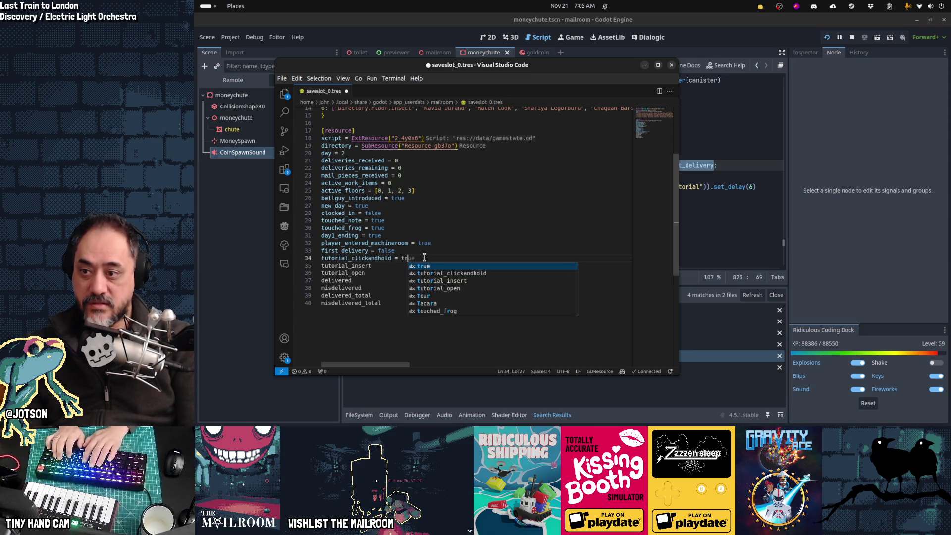
key(Escape)
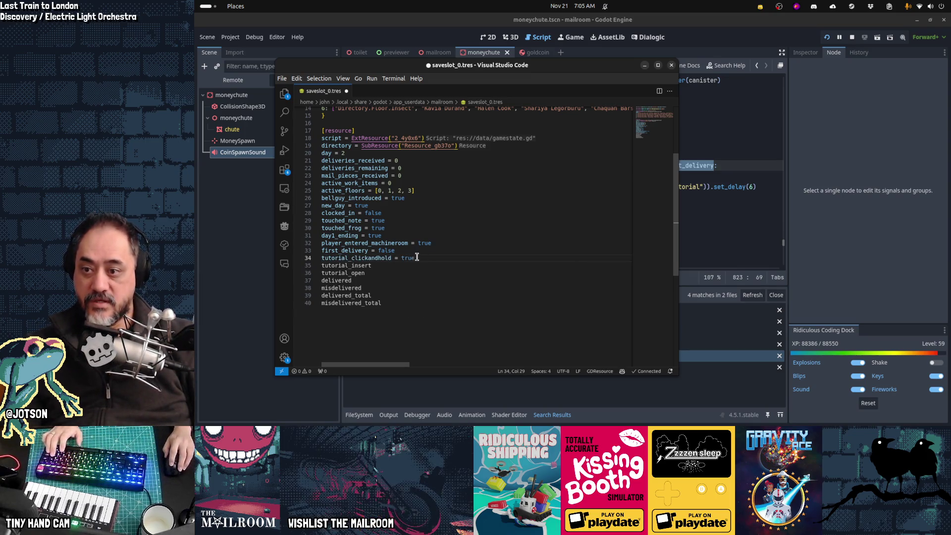
click(721, 191)
key(ctrl+shift+f)
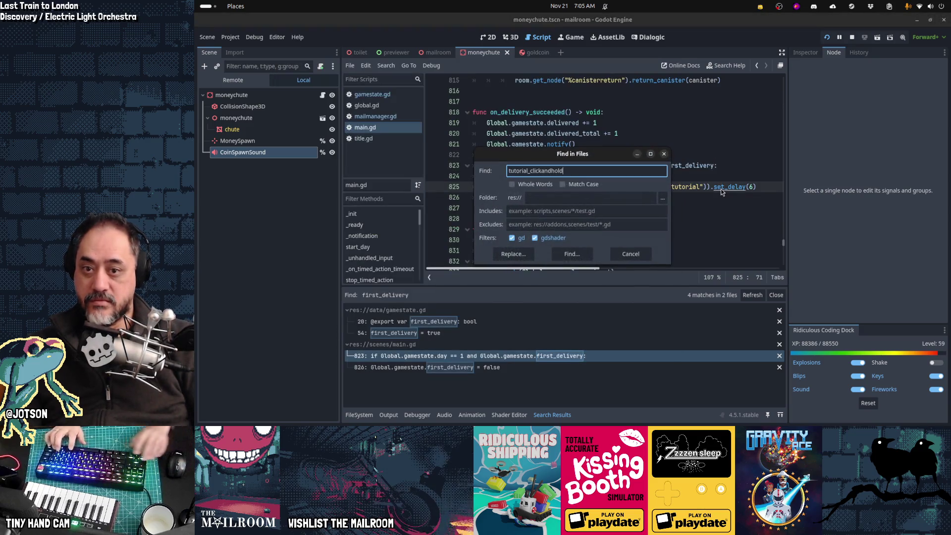
- Find the 4 tutorial_clickandhold matches and inspect the check on main.gd line 262
key(Return)
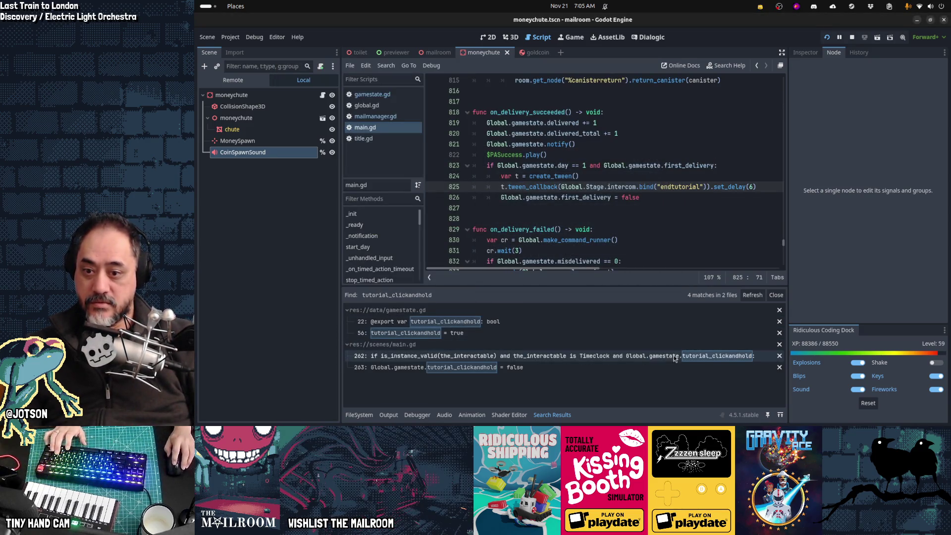
click(656, 356)
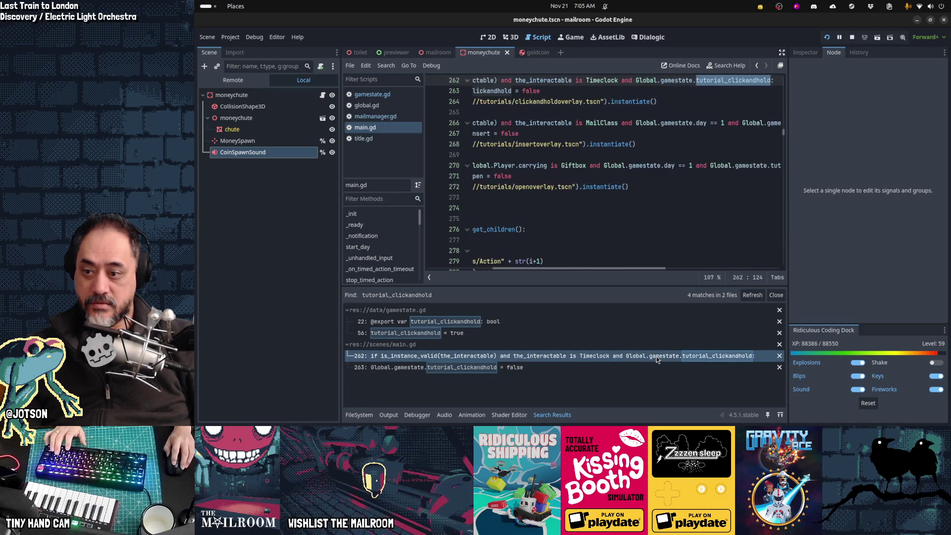
scroll(642, 202, left, 5)
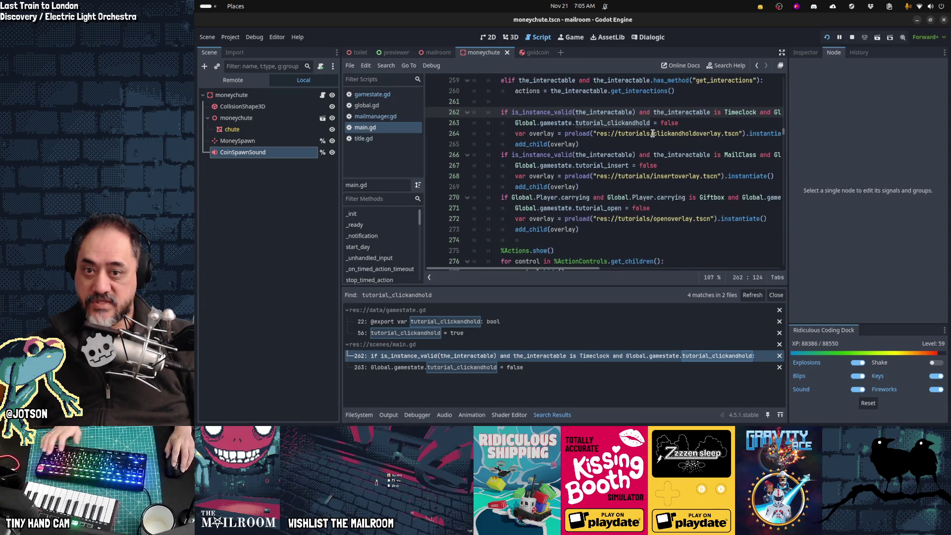
key(alt+Tab)
double_click(408, 258)
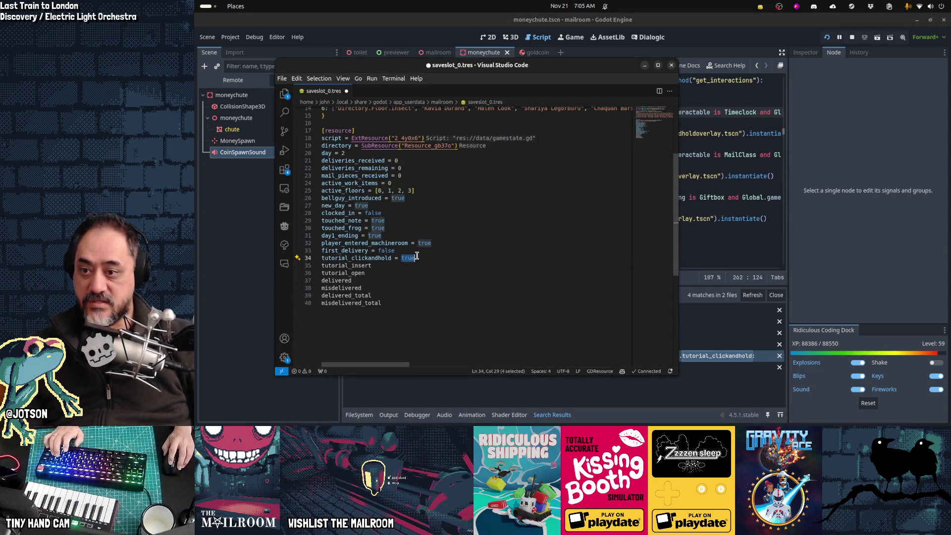
- Set tutorial_clickandhold, tutorial_insert and tutorial_open to false in the save file
text(false)
key(Escape)
key(Down)
text(= false)
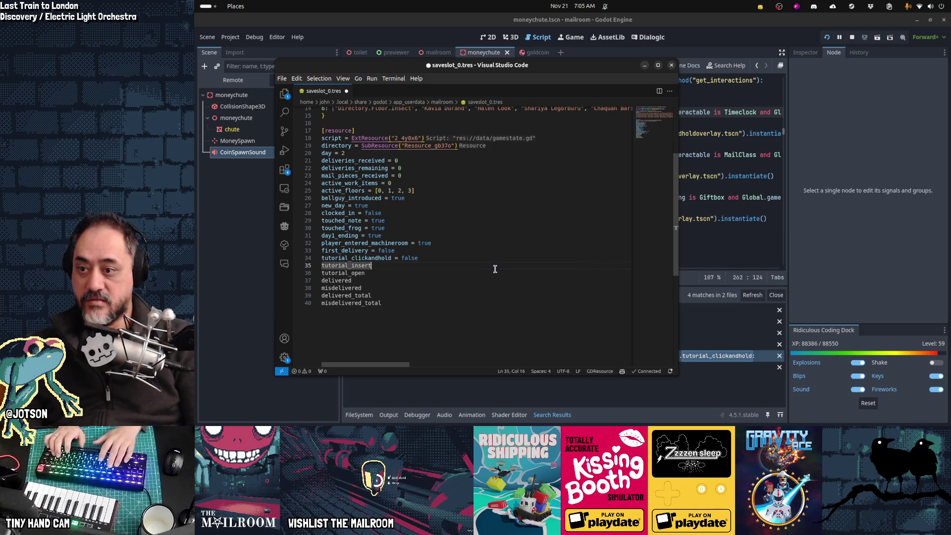
key(Escape)
key(Down)
text(false)
key(Escape)
key(Down)
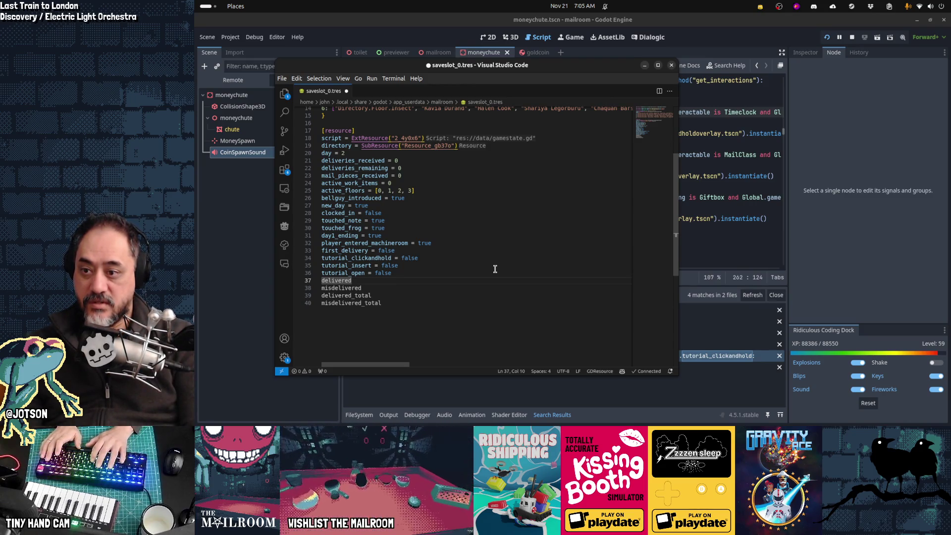
- Set delivered_total to 11 and misdelivered_total to 0
text( = 0)
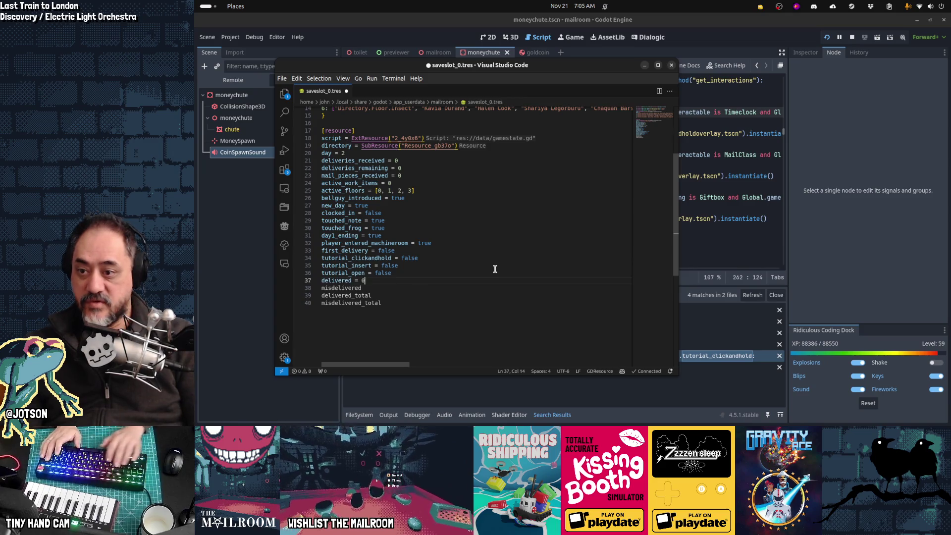
key(Down)
text(=)
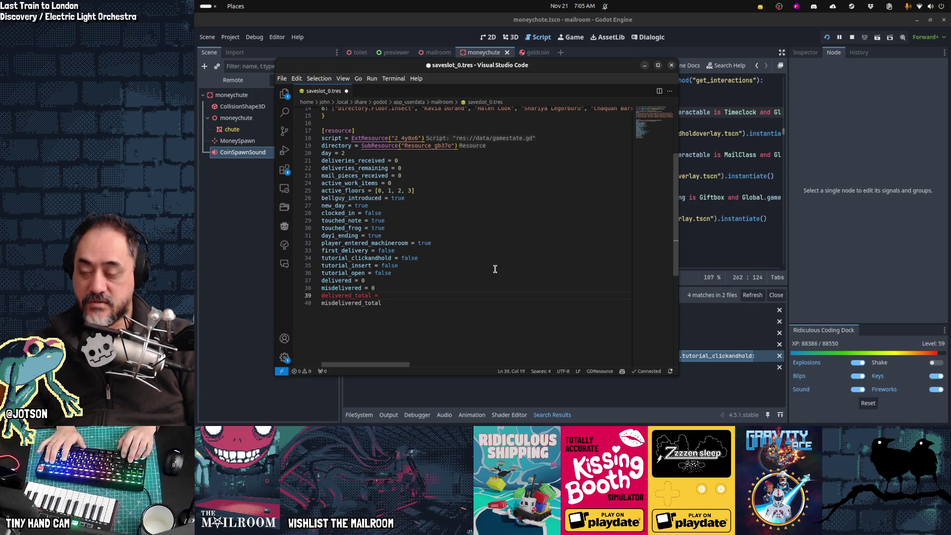
text(11)
key(Down)
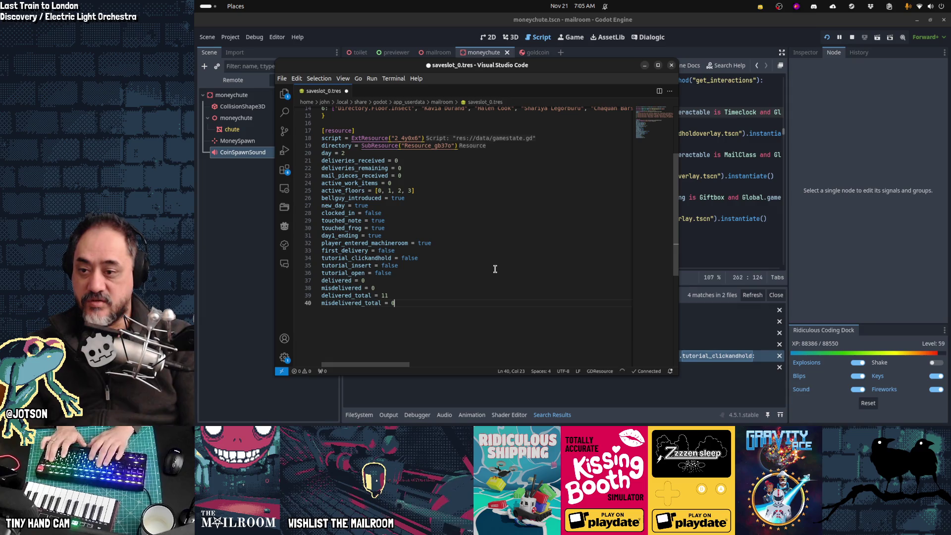
key(Home)
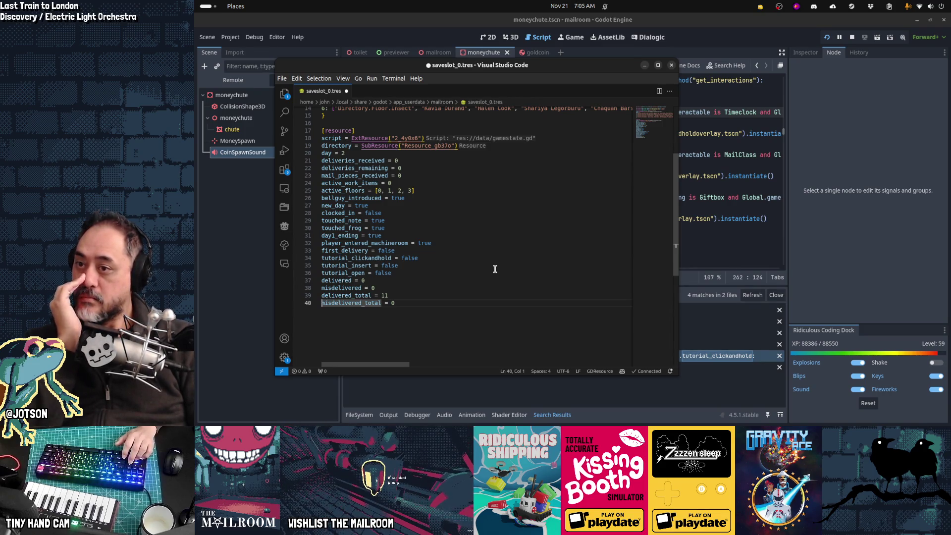
key(Up)
key(Up)
key(Up)
key(Up)
key(Up)
key(Up)
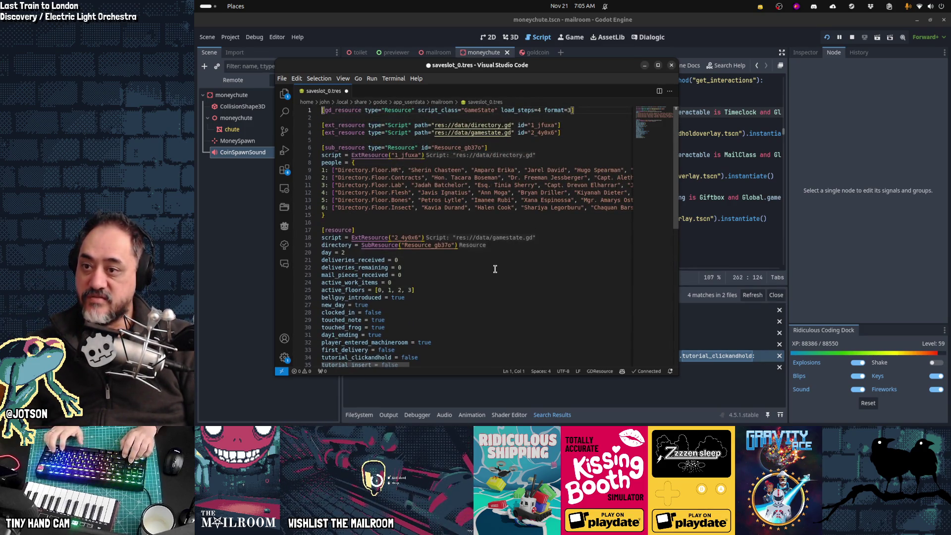
key(ctrl+shift+s)
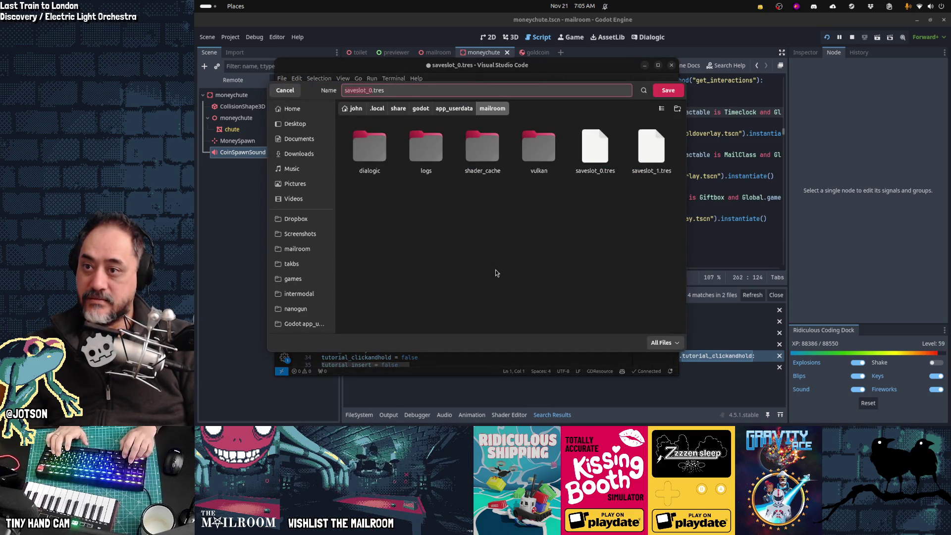
- Save the edited save data as saveslot_99.tres in the mailroom folder
key(BackSpace)
text(99)
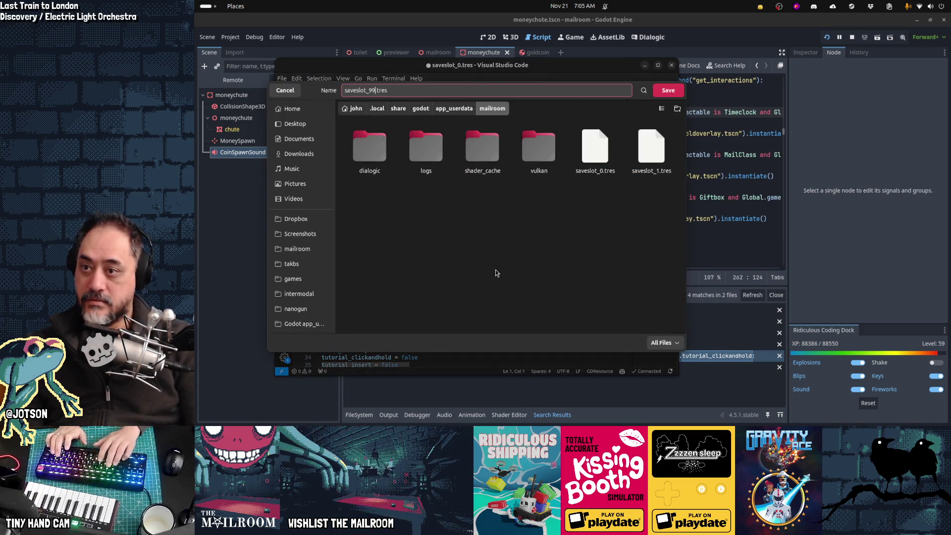
key(Return)
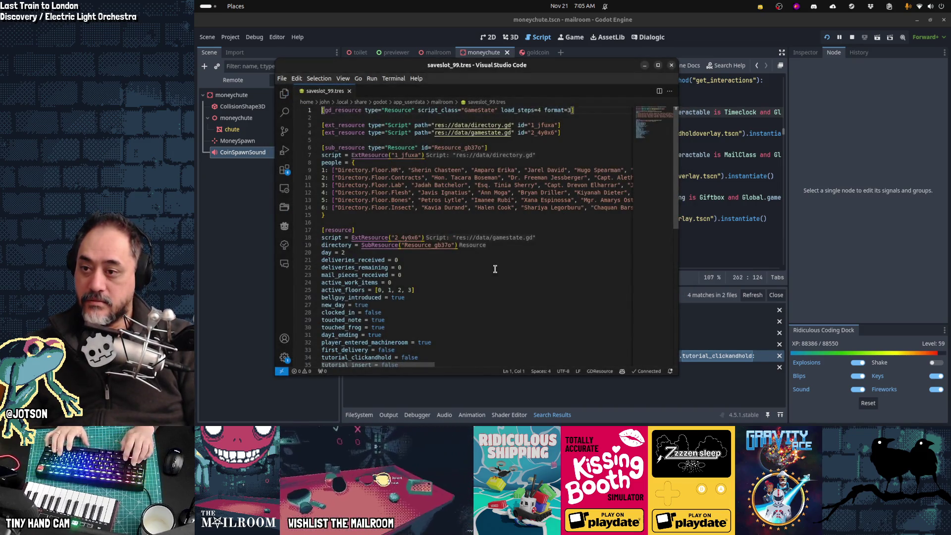
key(ctrl+End)
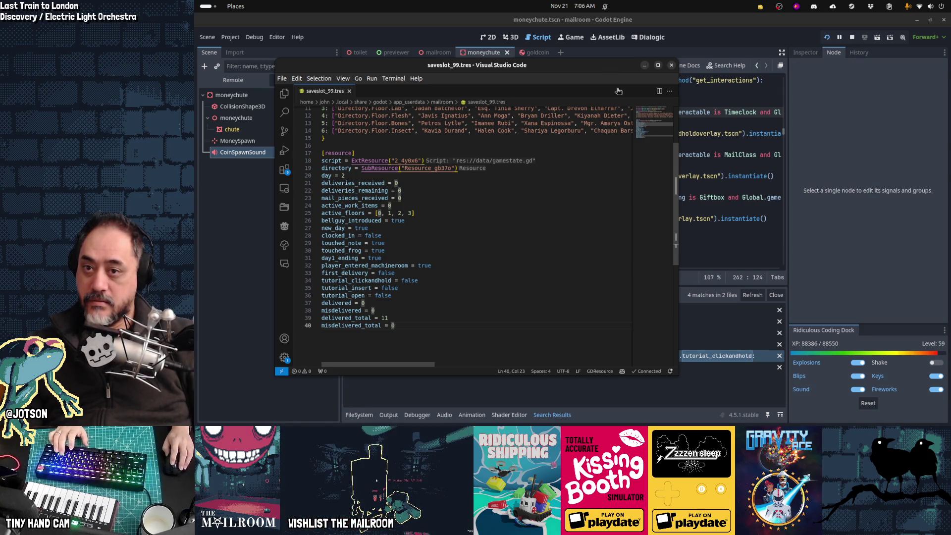
click(715, 32)
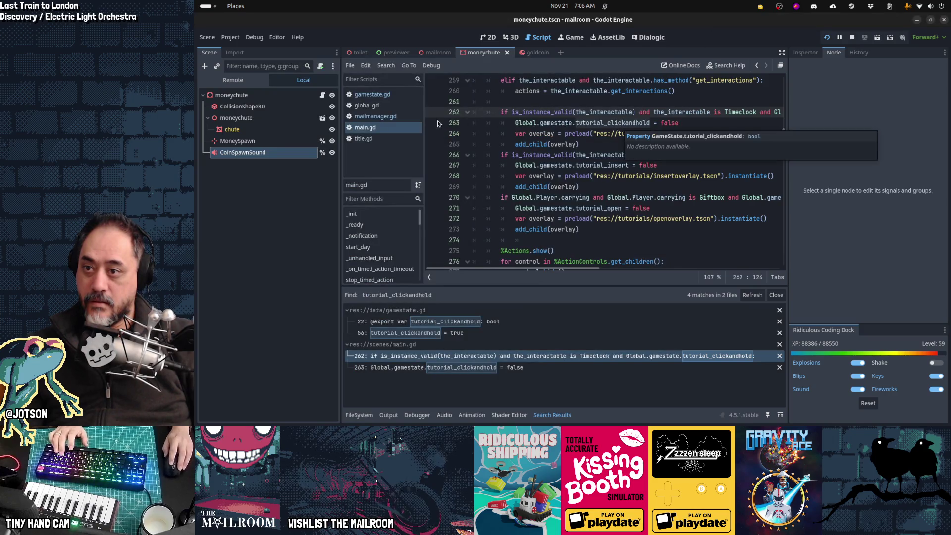
- Add print("Loaded %d" % Global.save_slot) after the gamestate load in _init and save main.gd
click(400, 129)
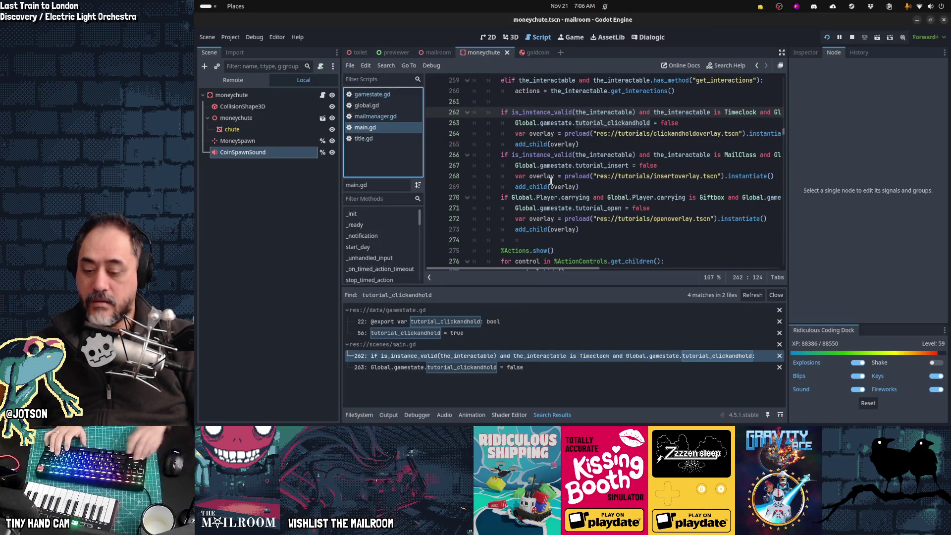
click(652, 124)
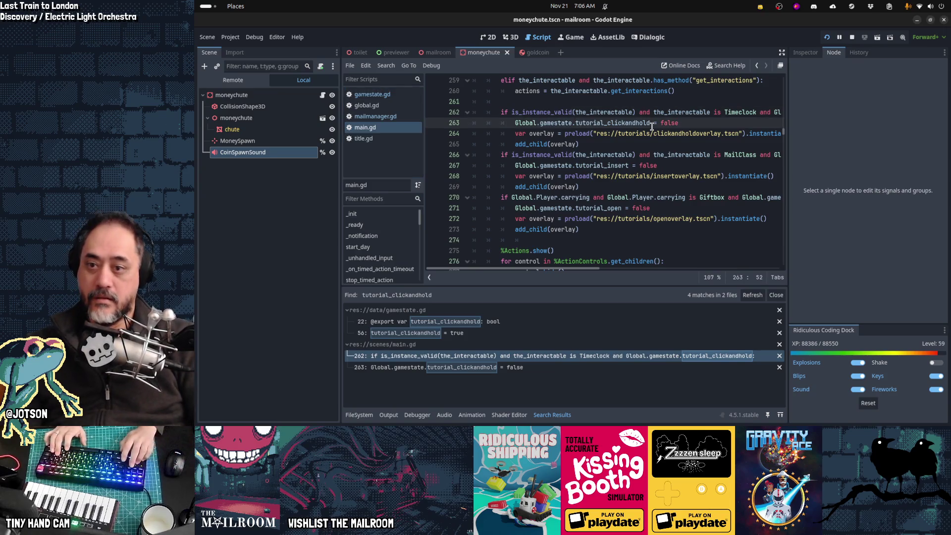
key(ctrl+Home)
scroll(652, 126, down, 2)
key(Down)
key(Down)
key(Down)
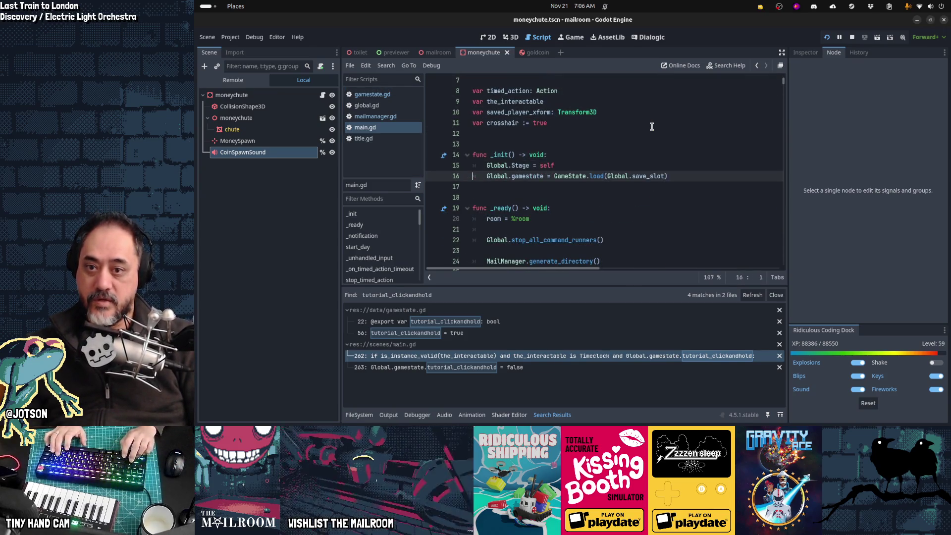
key(End)
key(Return)
text(print()
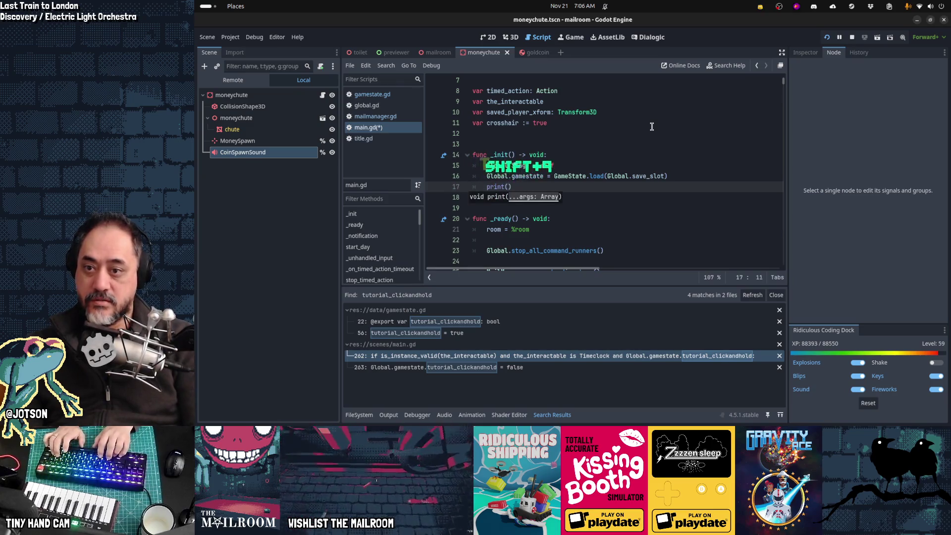
text("Loaded %d" % Global.save_slot)
key(ctrl+s)
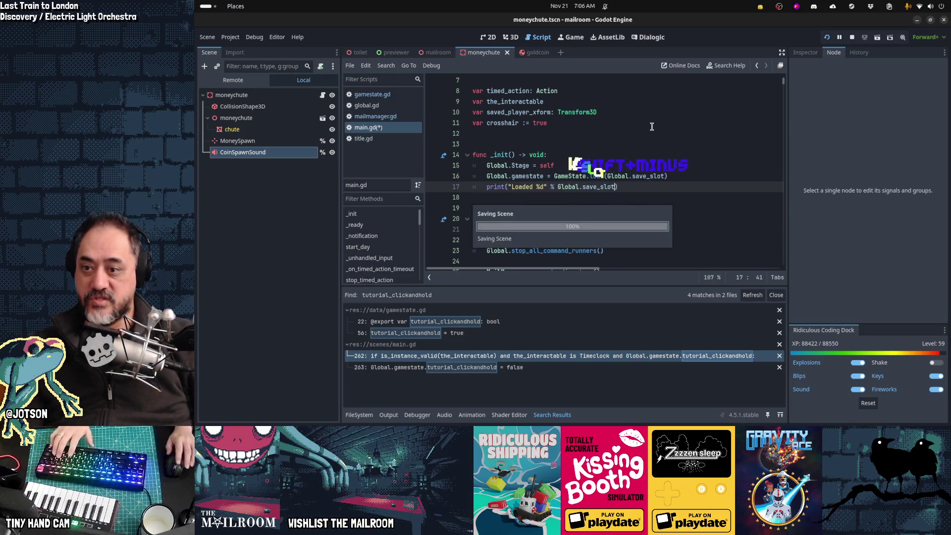
click(386, 414)
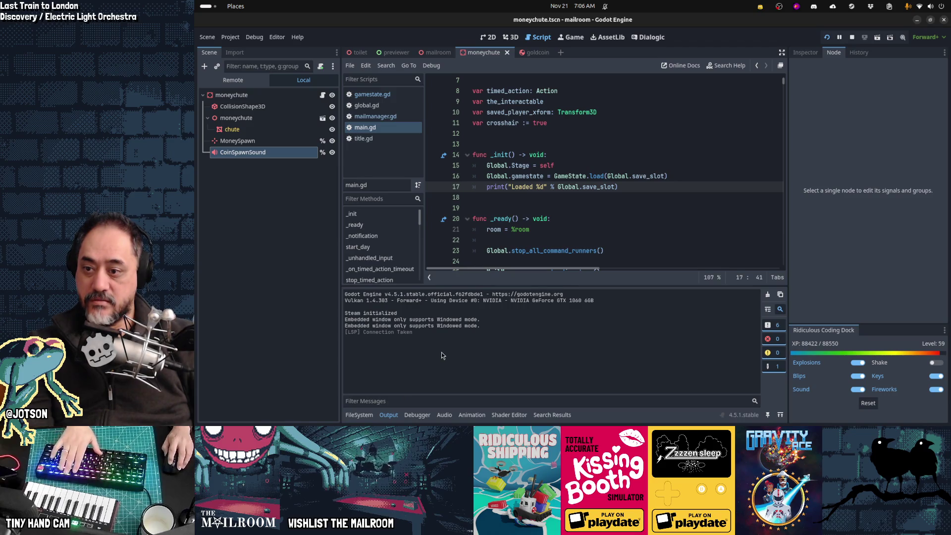
- Run the game twice, start Play Game, then stop it, with the output showing 'Loaded 1'
key(F5)
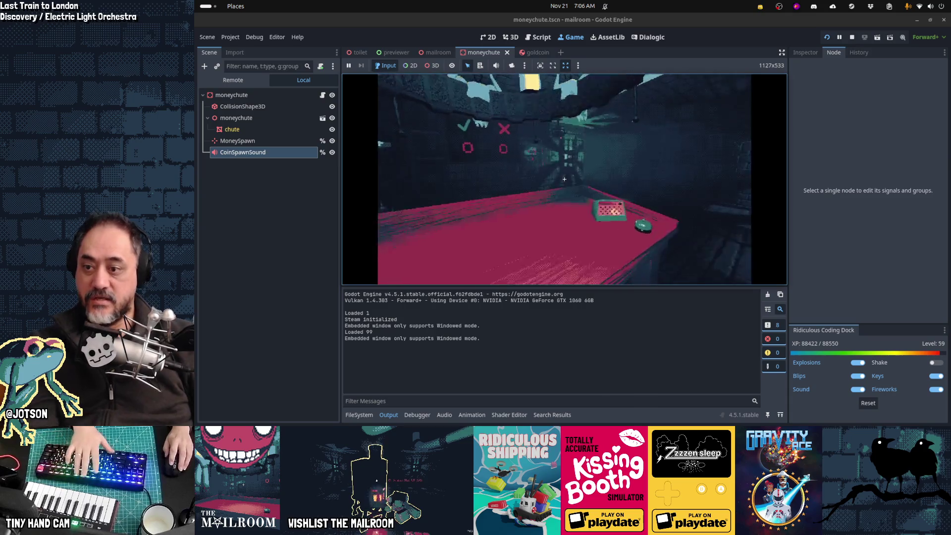
key(F8)
key(F5)
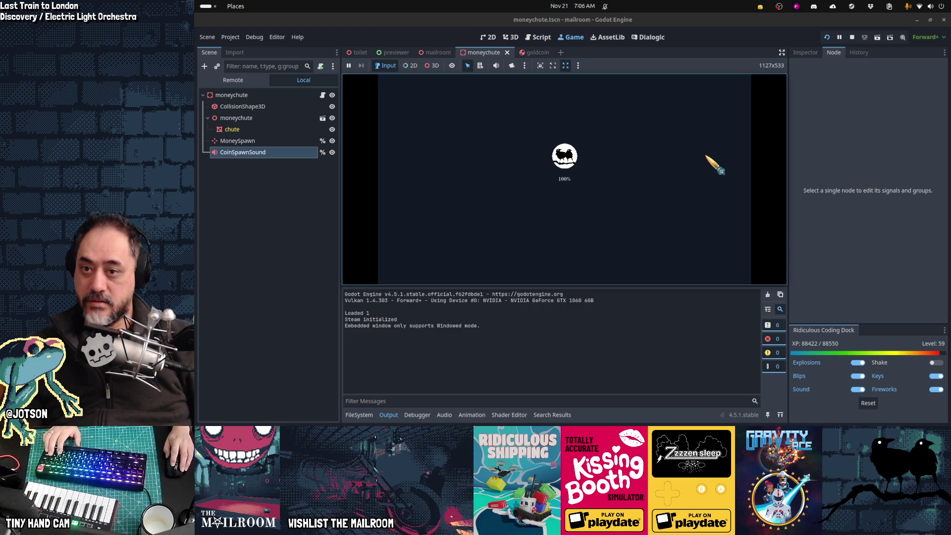
click(710, 132)
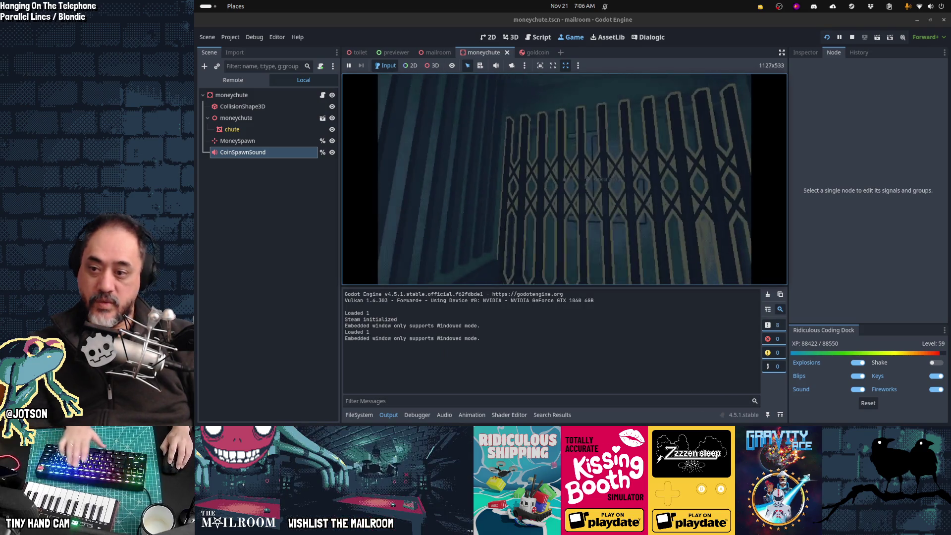
key(F8)
click(607, 167)
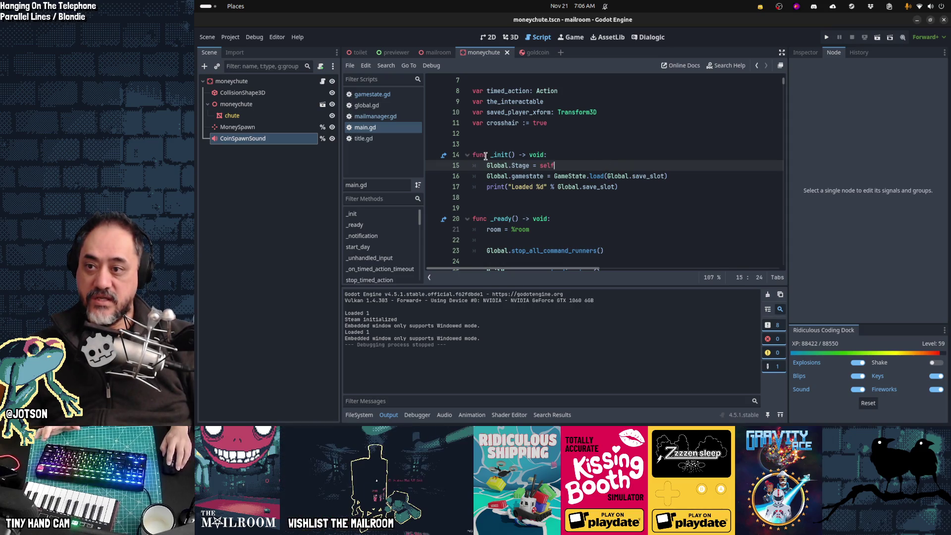
scroll(558, 160, down, 10)
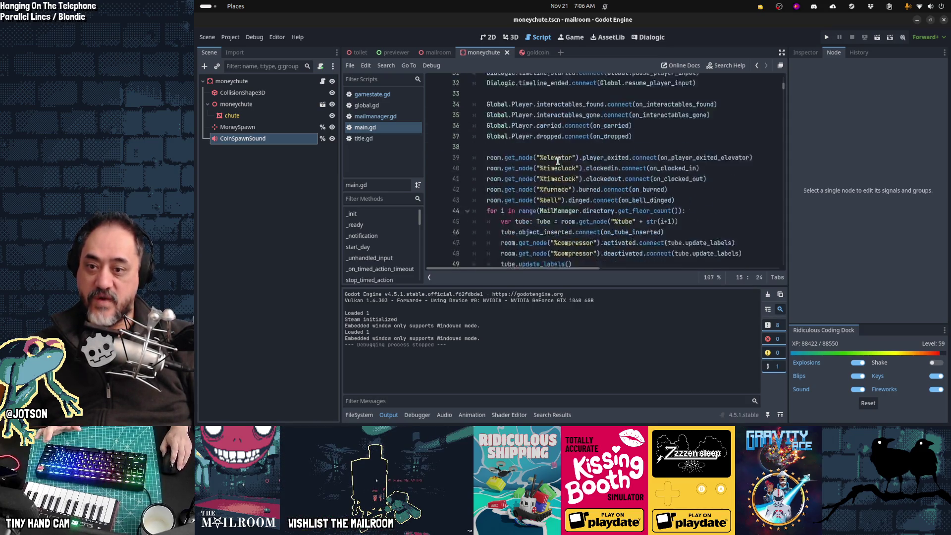
scroll(557, 160, up, 4)
scroll(558, 161, down, 14)
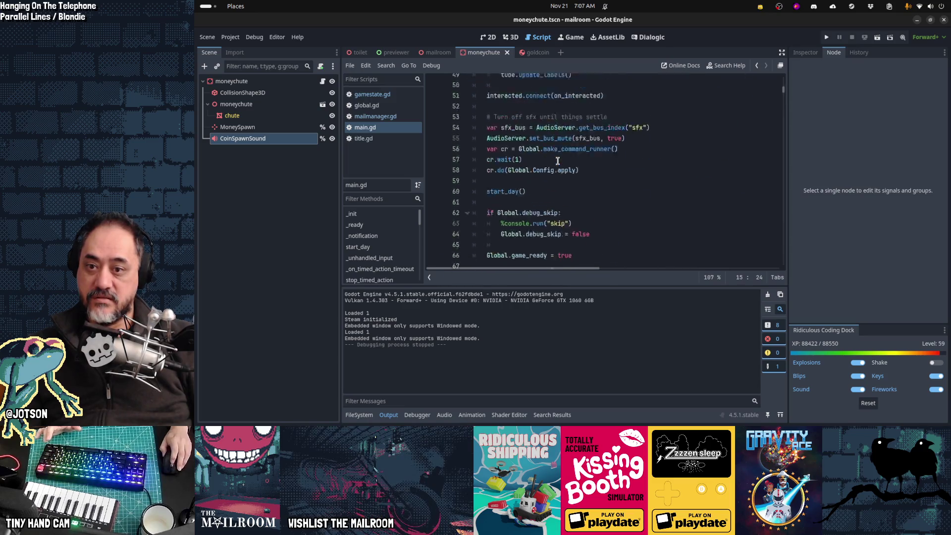
scroll(557, 162, down, 1)
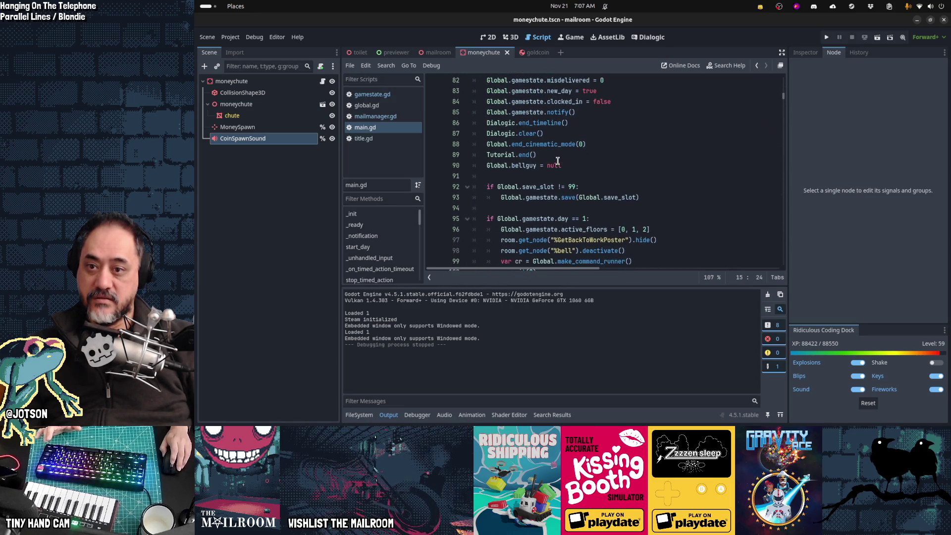
mouse_move(596, 199)
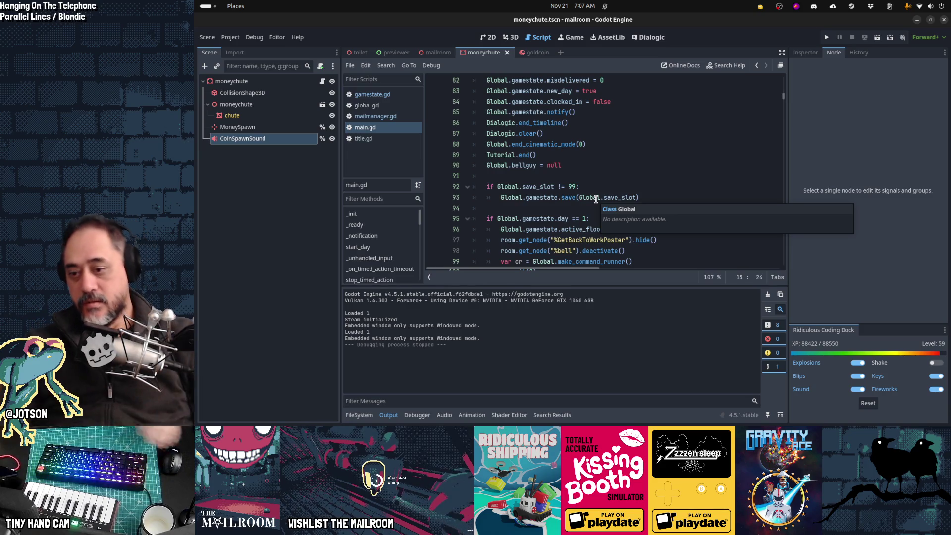
mouse_move(547, 416)
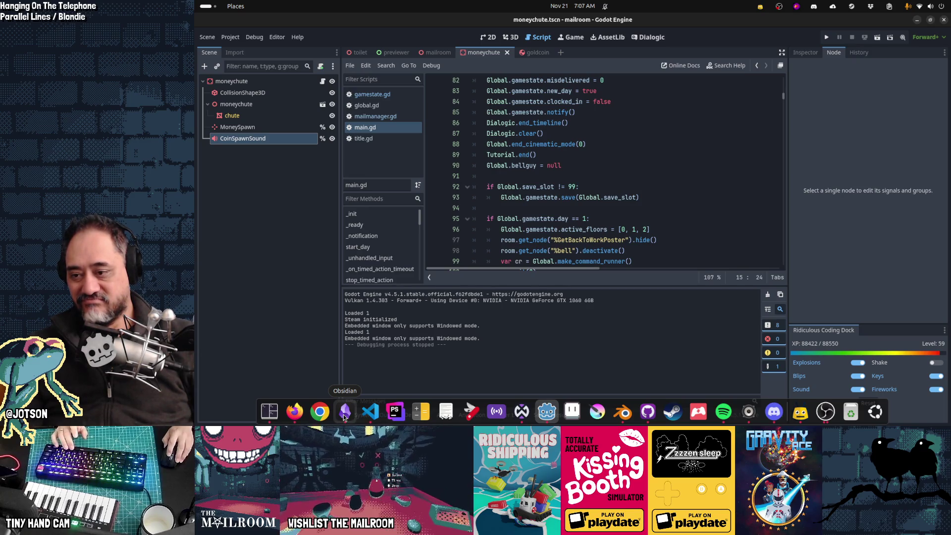
- Bring up Obsidian's Gamedev TODO board and start a new card in The Mailroom column
click(340, 417)
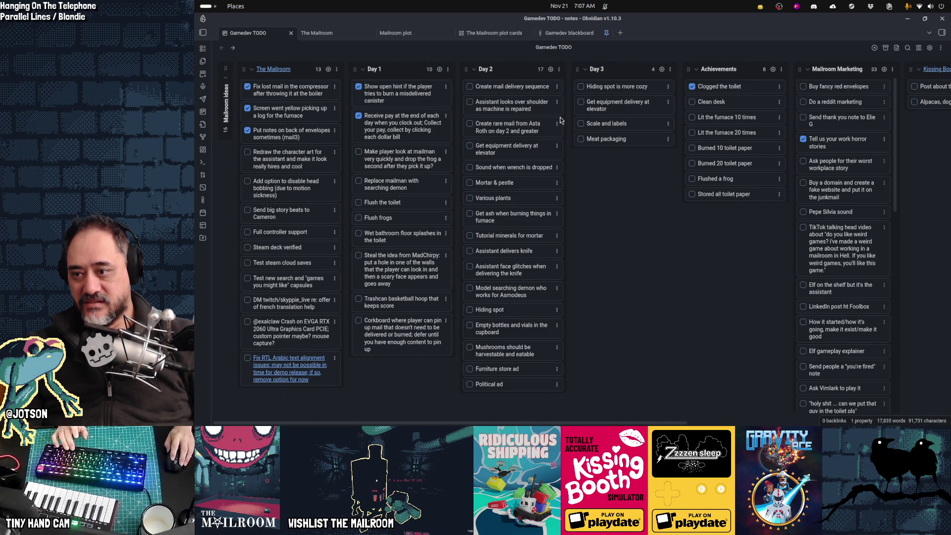
click(329, 70)
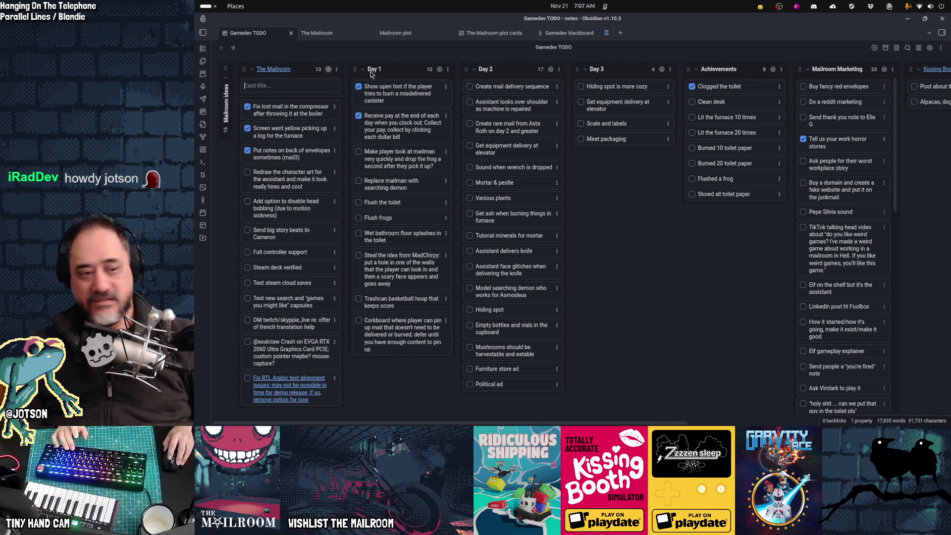